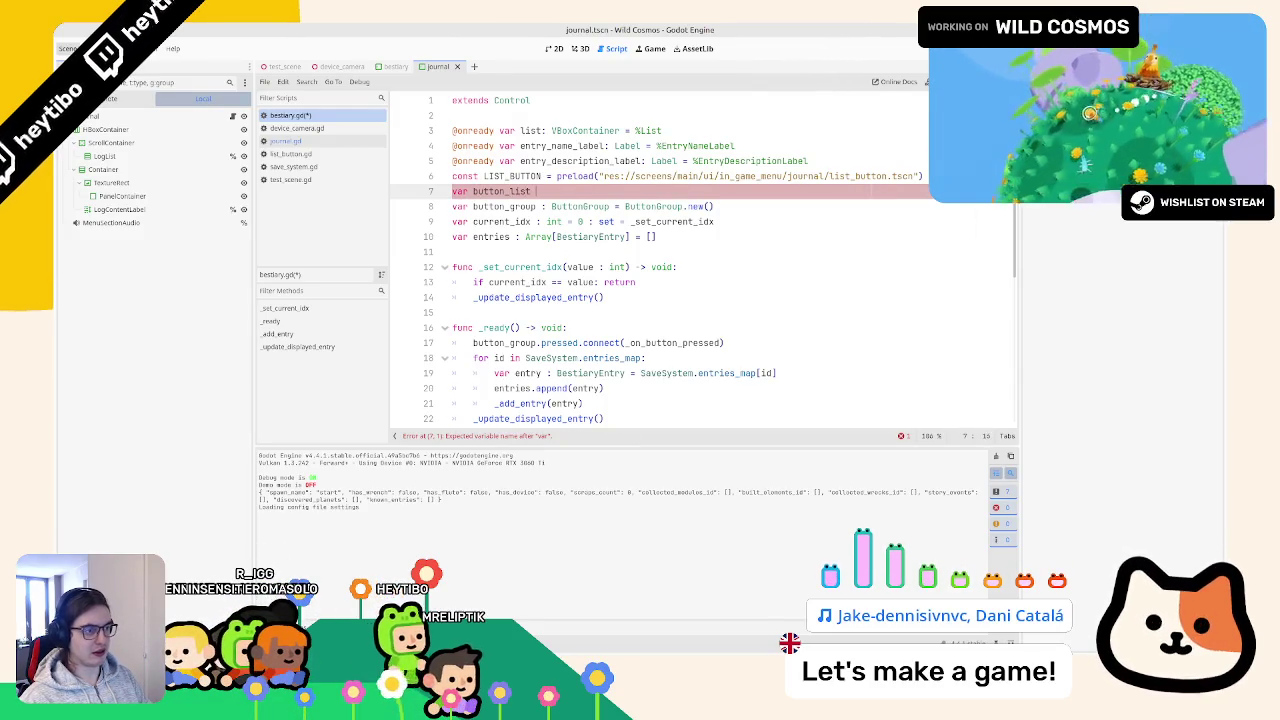
- Declare button_list as Array[BaseButton] on line 7
{"action": "type", "text": "Array[Co"}
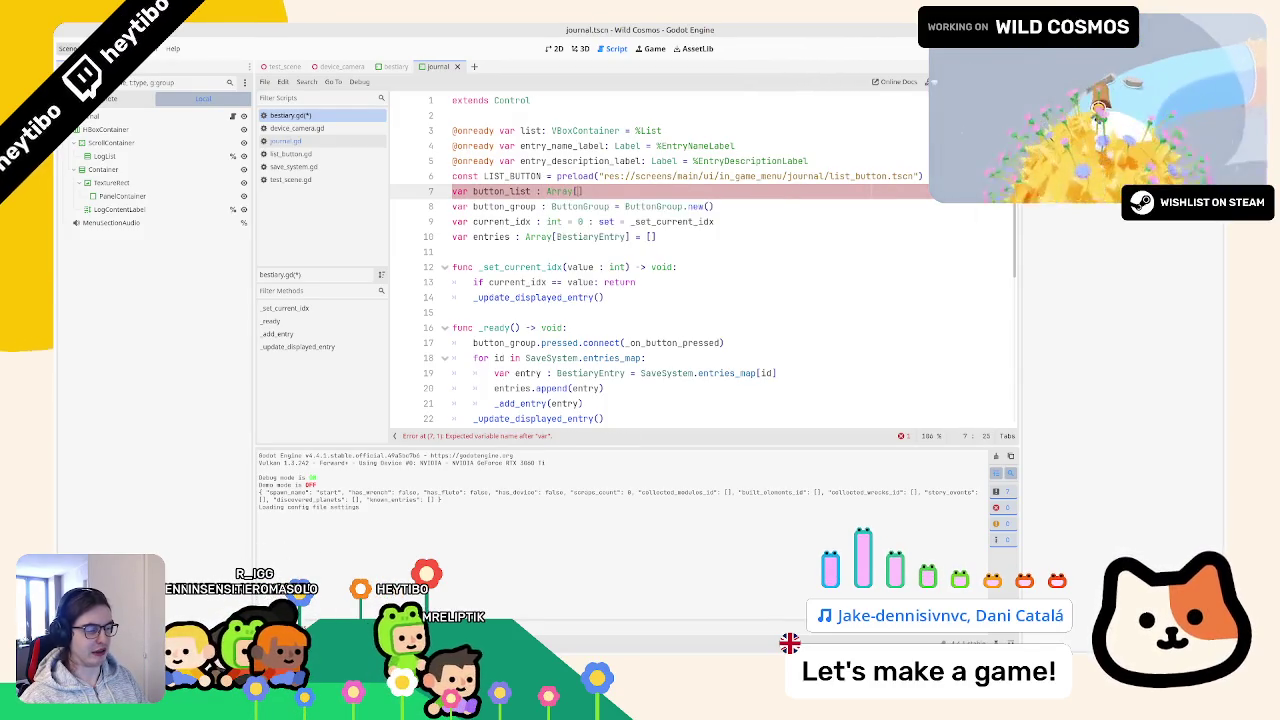
{"action": "type", "text": "ntr"}
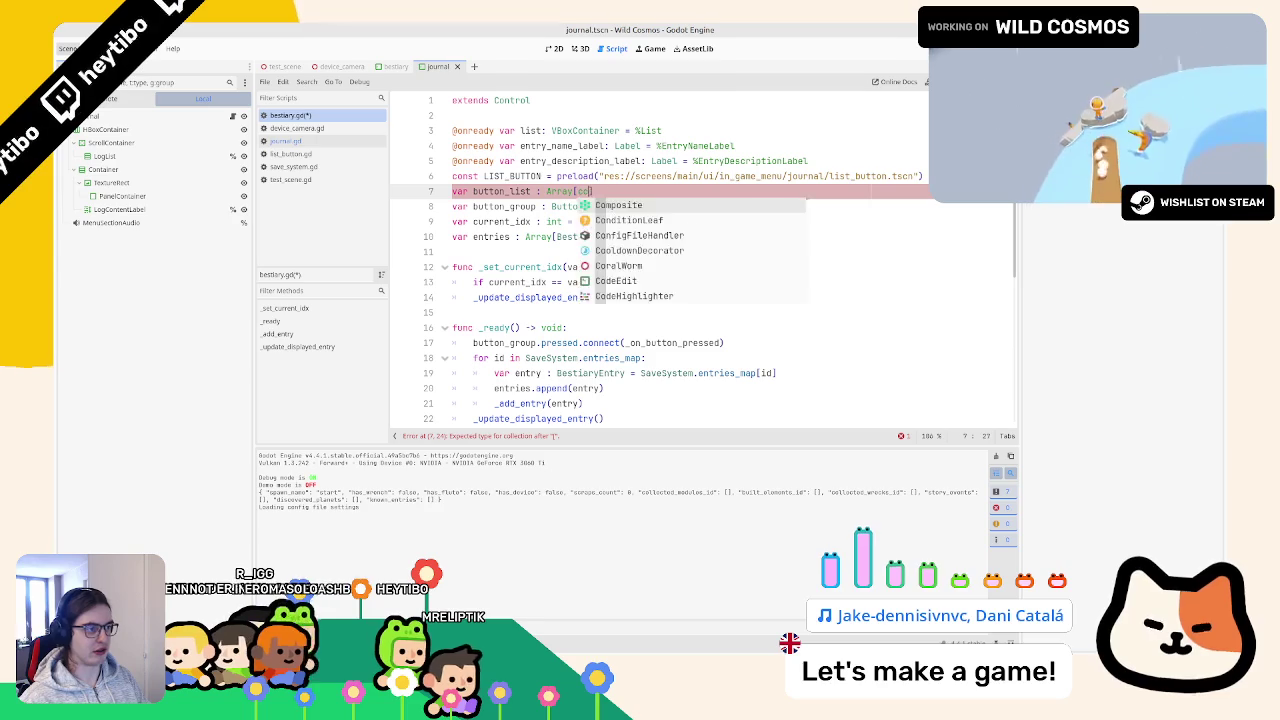
{"action": "key", "text": "Return"}
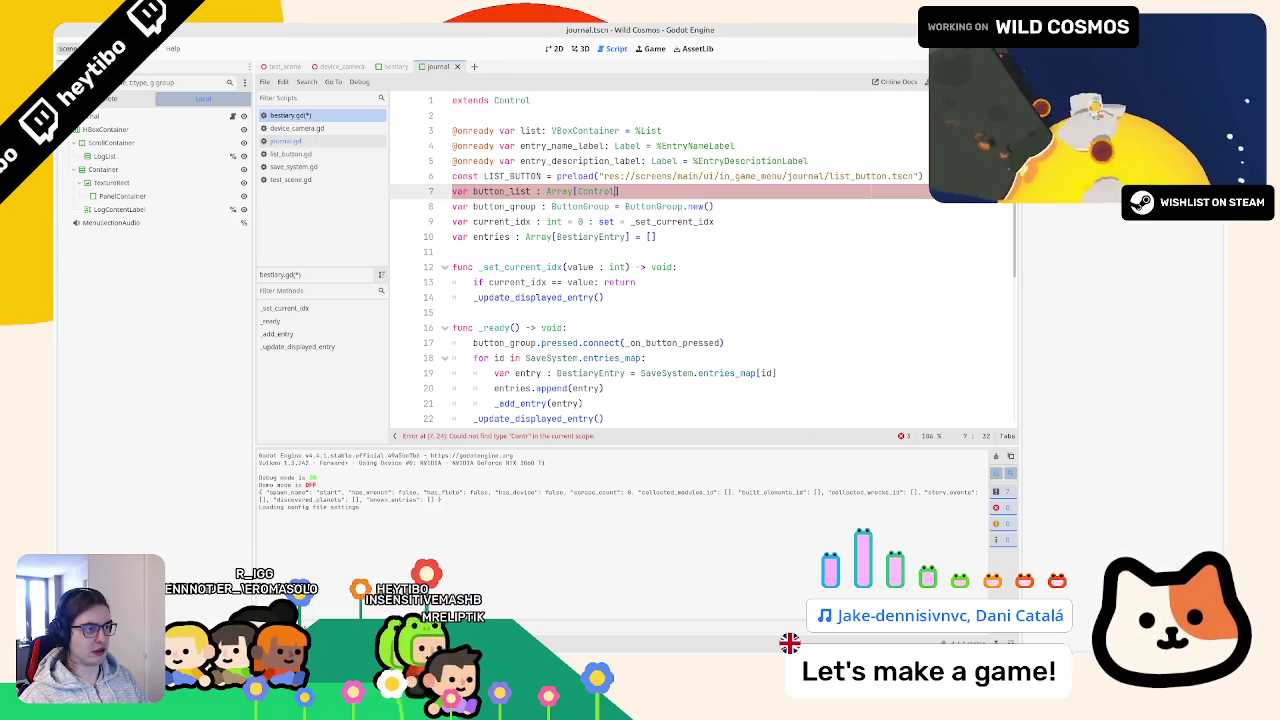
{"action": "type", "text": "BaseButton"}
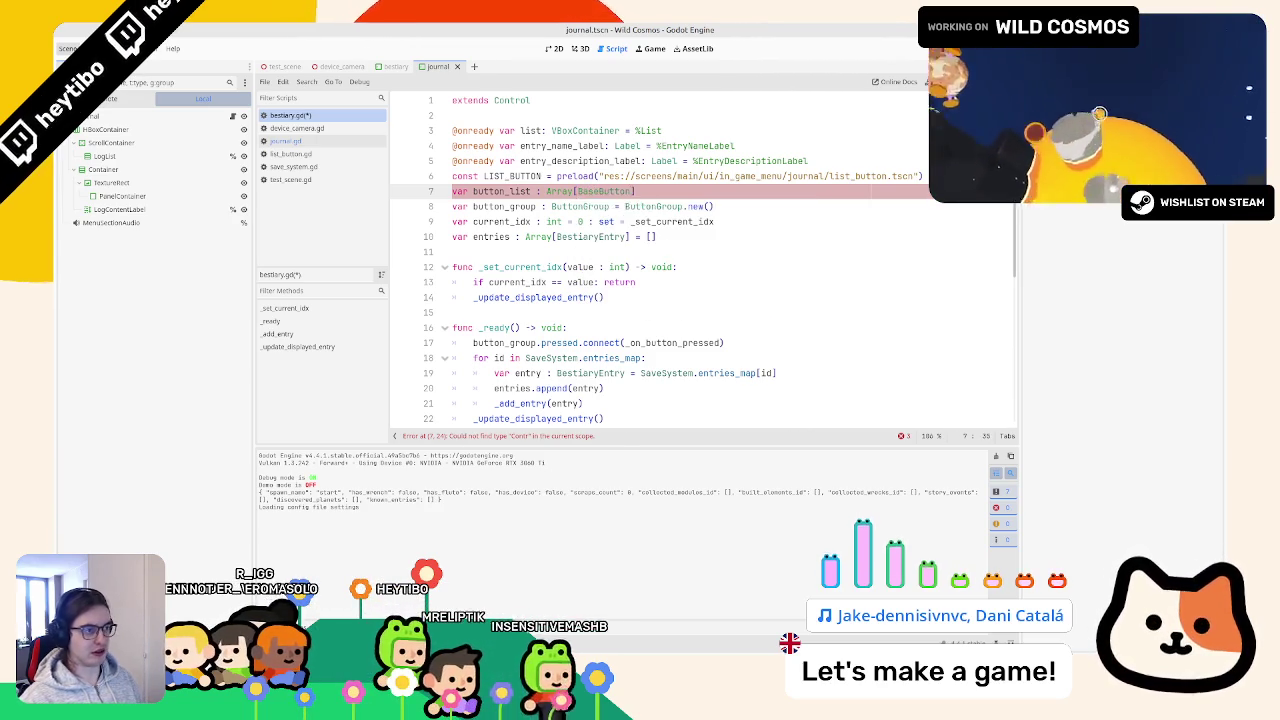
{"action": "double_click", "coordinate": [501, 191]}
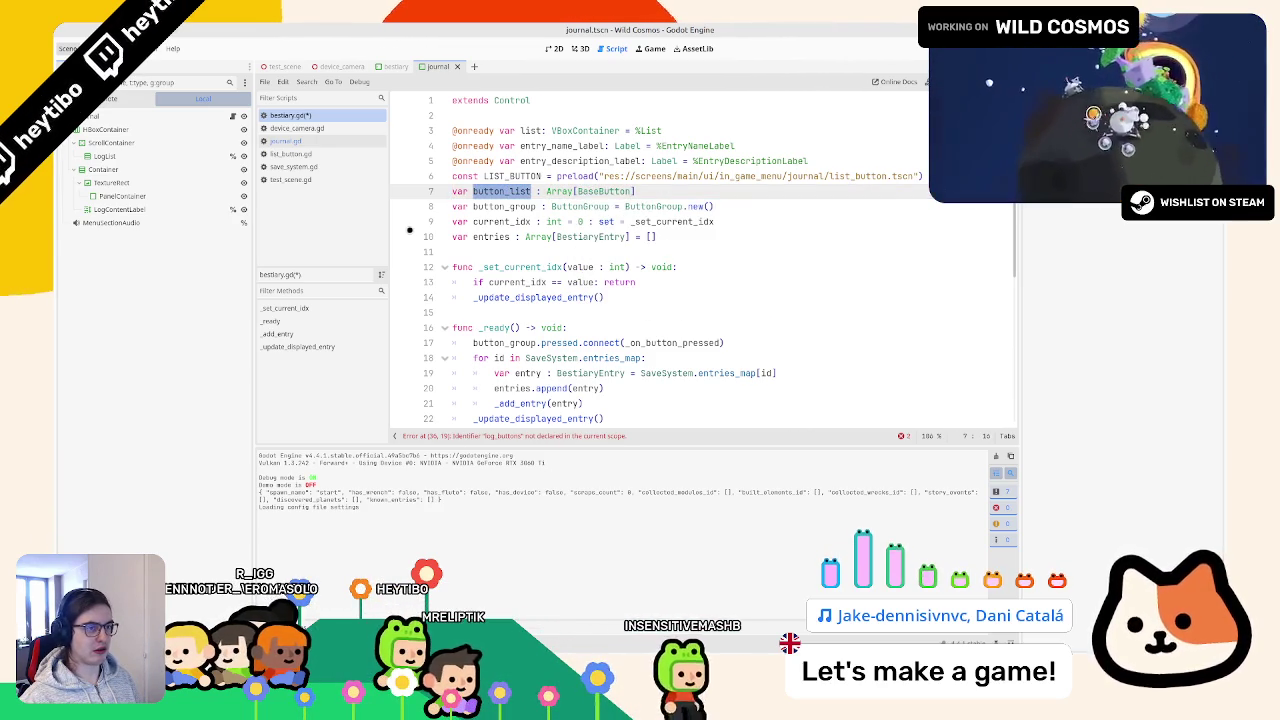
{"action": "scroll", "coordinate": [535, 235], "scroll_direction": "down", "scroll_amount": 6}
{"action": "scroll", "coordinate": [550, 260], "scroll_direction": "up", "scroll_amount": 3}
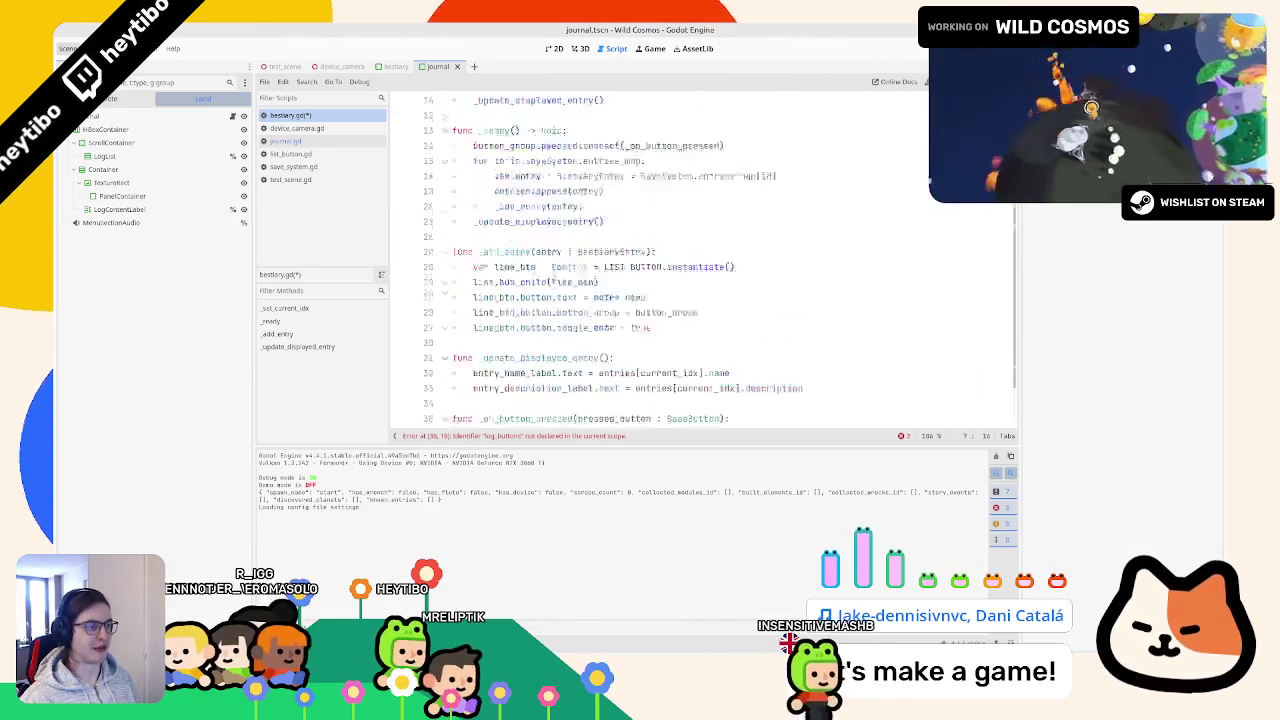
- Add button_list.append(line_btn.button) after line 29 so each new entry's button is stored
{"action": "left_click", "coordinate": [610, 267]}
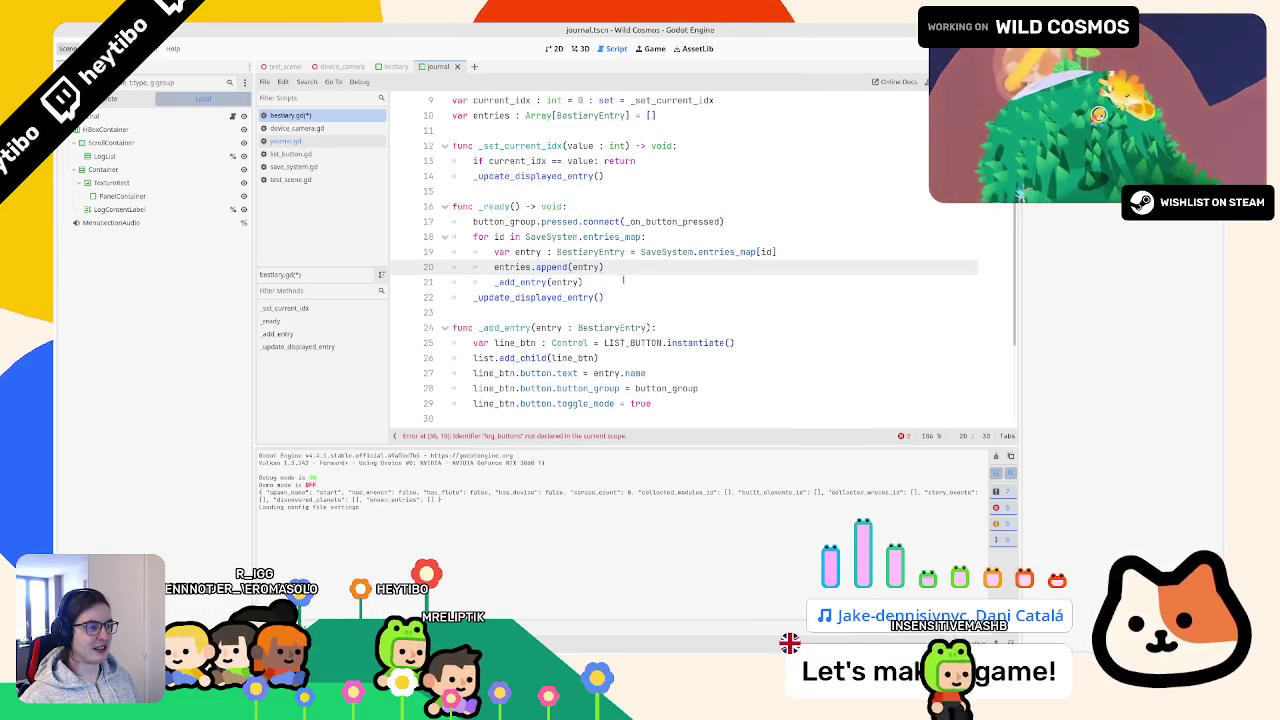
{"action": "scroll", "coordinate": [611, 287], "scroll_direction": "down", "scroll_amount": 1}
{"action": "scroll", "coordinate": [611, 287], "scroll_direction": "down", "scroll_amount": 2}
{"action": "left_click", "coordinate": [672, 308]}
{"action": "key", "text": "Return"}
{"action": "type", "text": "button_list."}
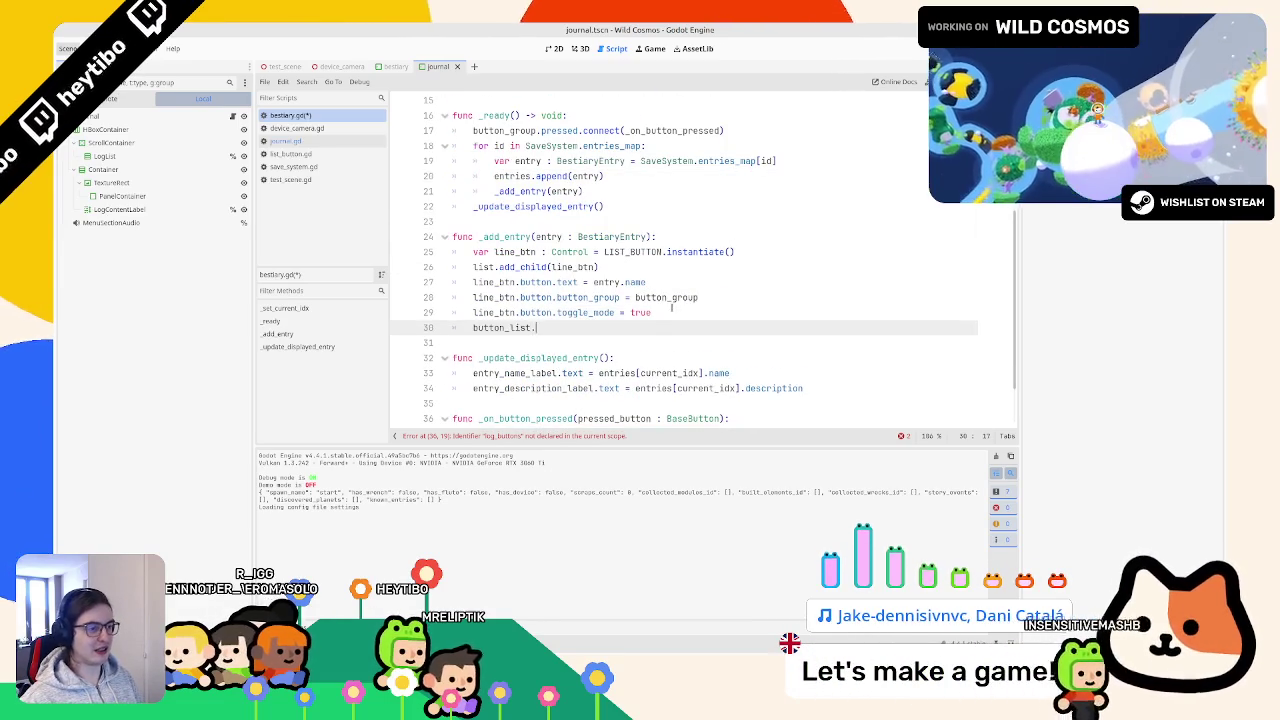
{"action": "type", "text": "append("}
{"action": "key", "text": "Return"}
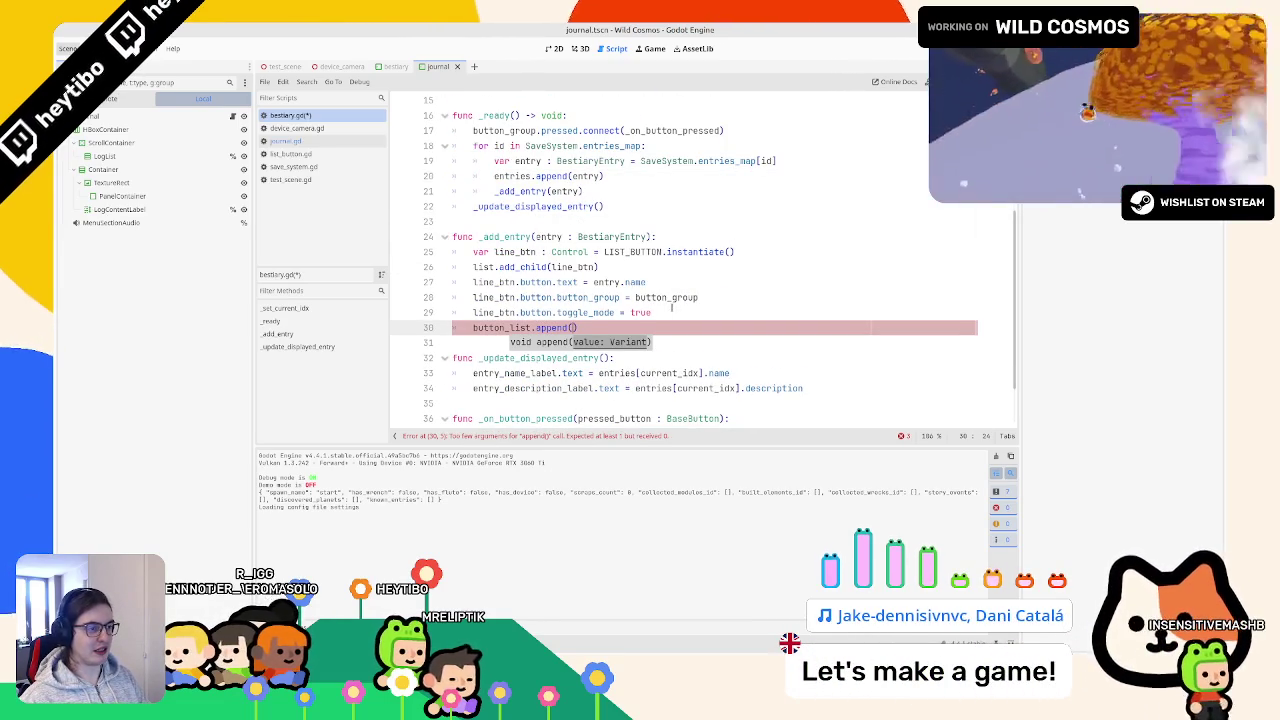
{"action": "type", "text": "line_btn.button"}
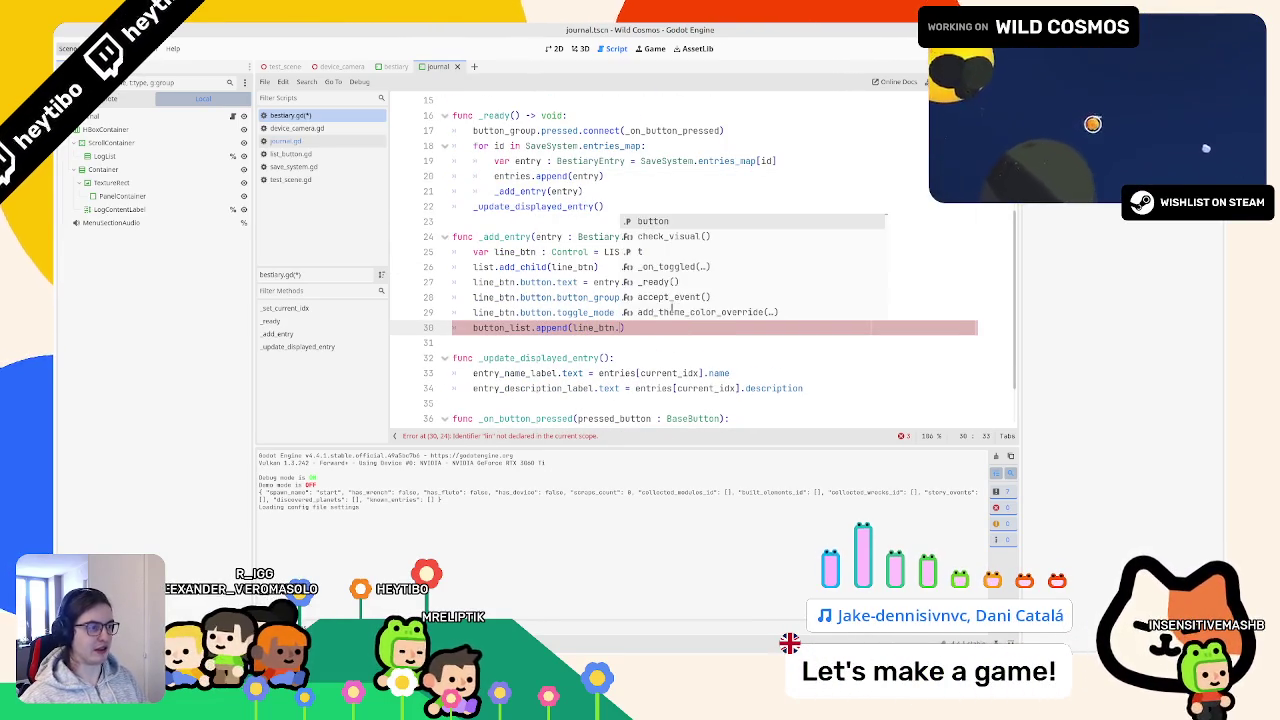
{"action": "scroll", "coordinate": [507, 312], "scroll_direction": "down", "scroll_amount": 2}
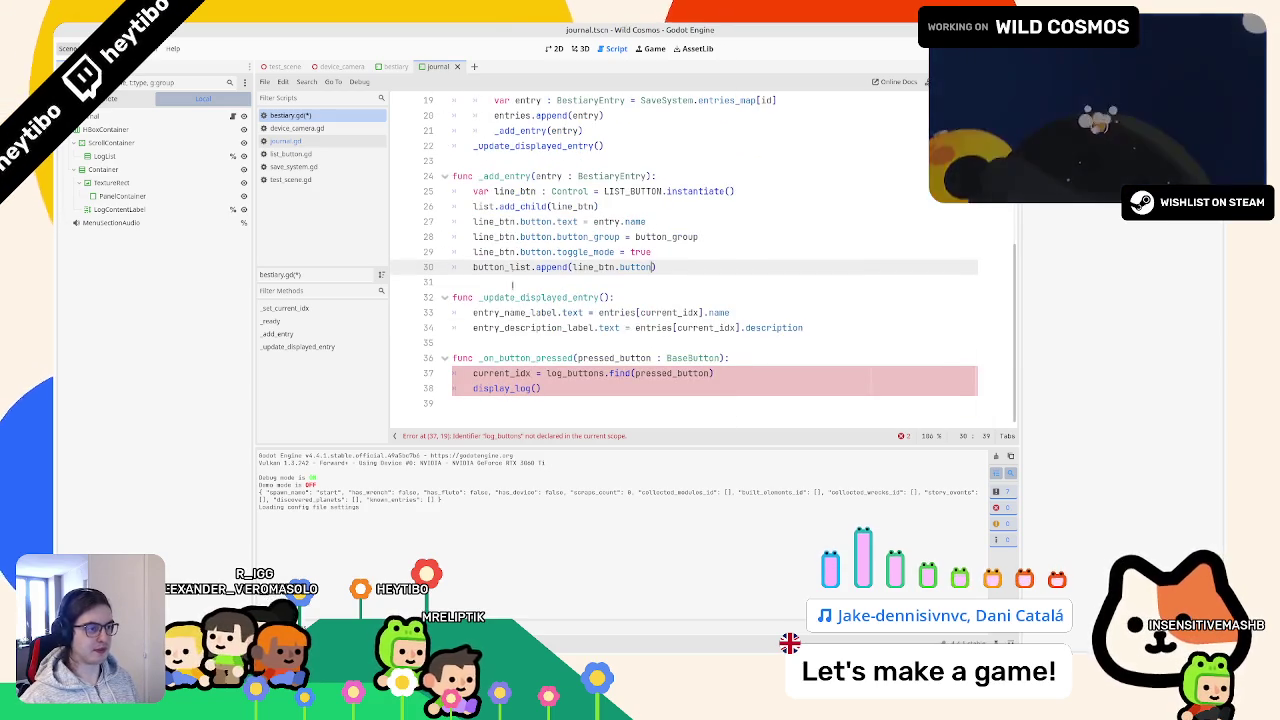
{"action": "left_click", "coordinate": [566, 373]}
{"action": "type", "text": "_list"}
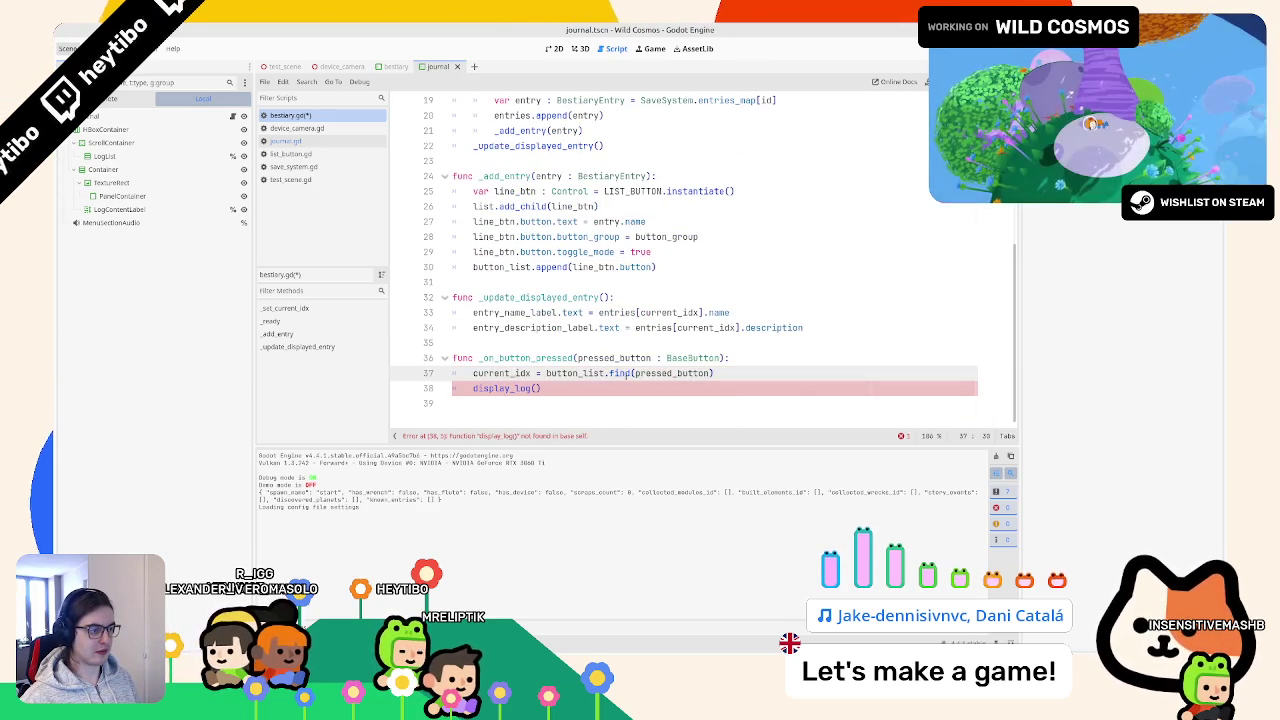
- Review the button_list and current_idx lines in _on_button_pressed and the _update_displayed_entry function
{"action": "double_click", "coordinate": [662, 373]}
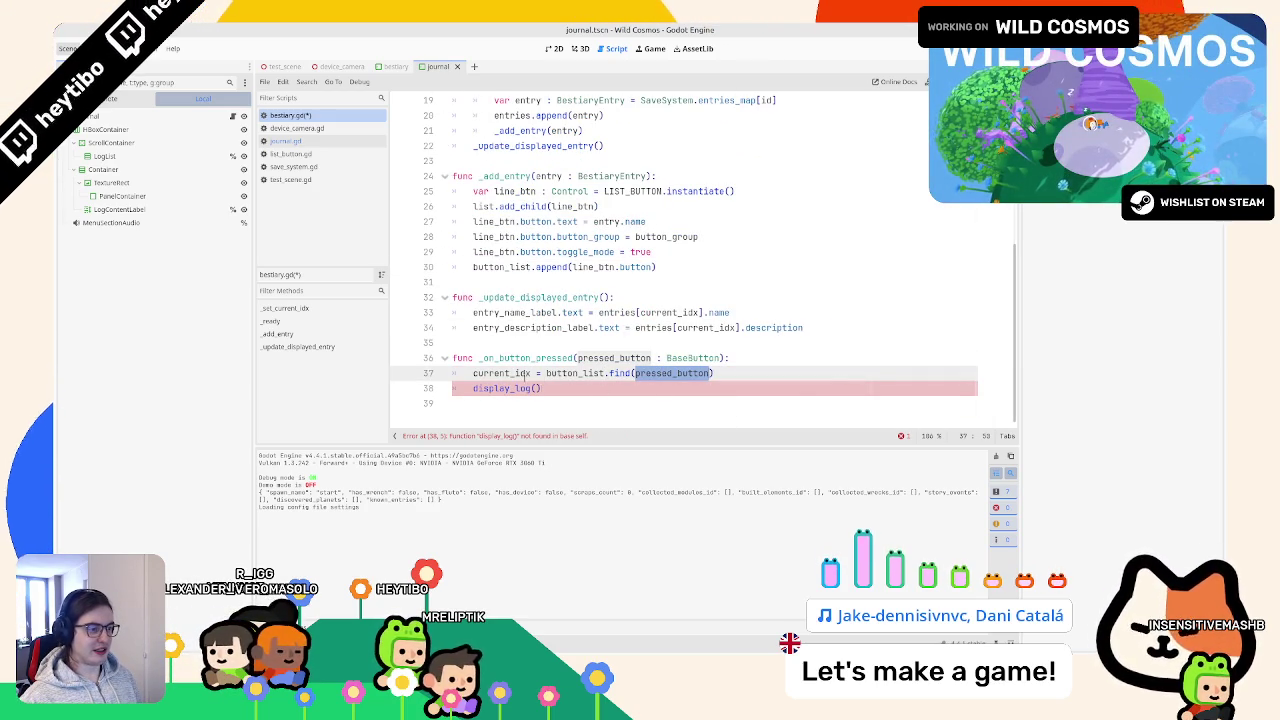
{"action": "left_click", "coordinate": [543, 358]}
{"action": "double_click", "coordinate": [520, 388]}
{"action": "double_click", "coordinate": [574, 373]}
{"action": "left_click", "coordinate": [498, 388]}
{"action": "double_click", "coordinate": [545, 297]}
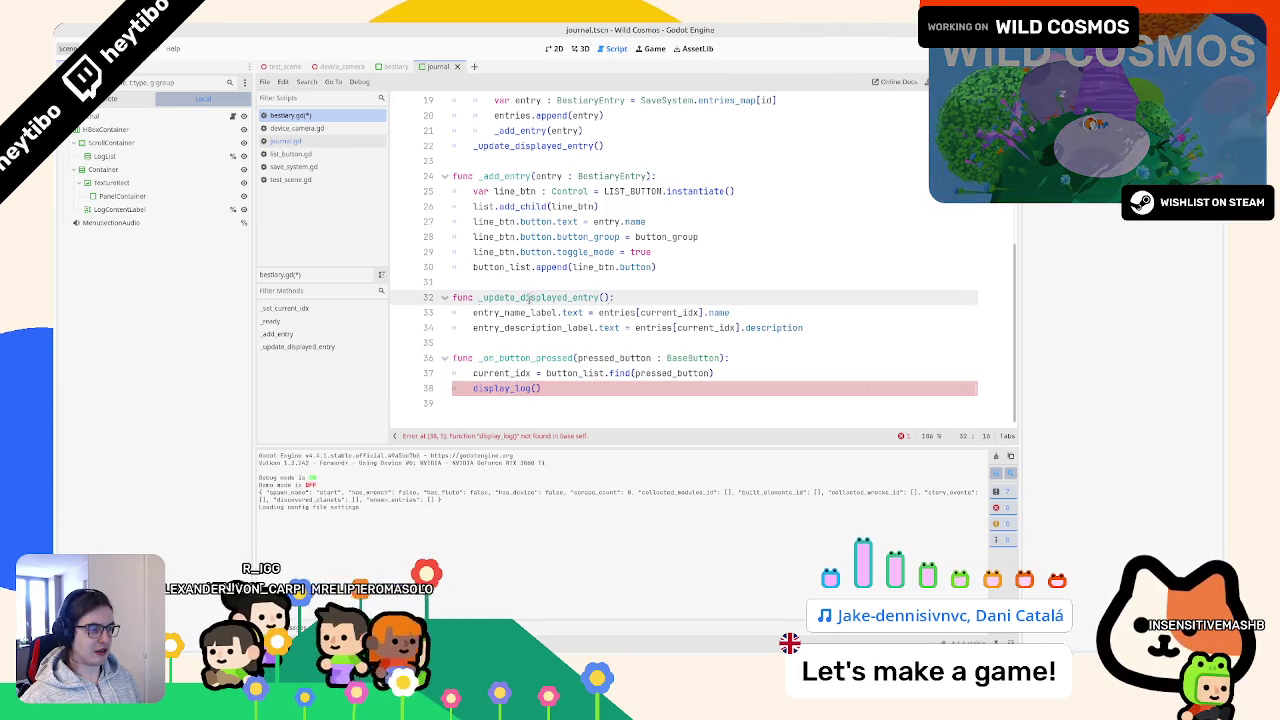
{"action": "left_click", "coordinate": [500, 388]}
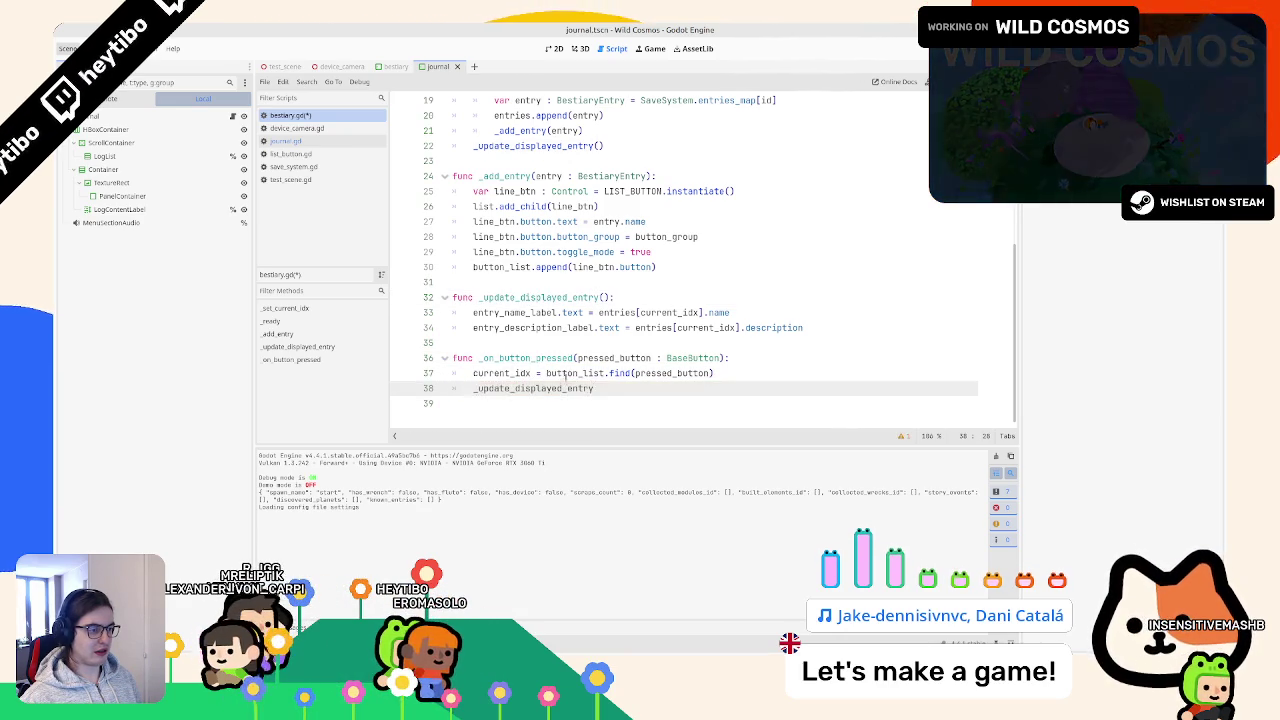
{"action": "double_click", "coordinate": [574, 373]}
{"action": "double_click", "coordinate": [492, 373]}
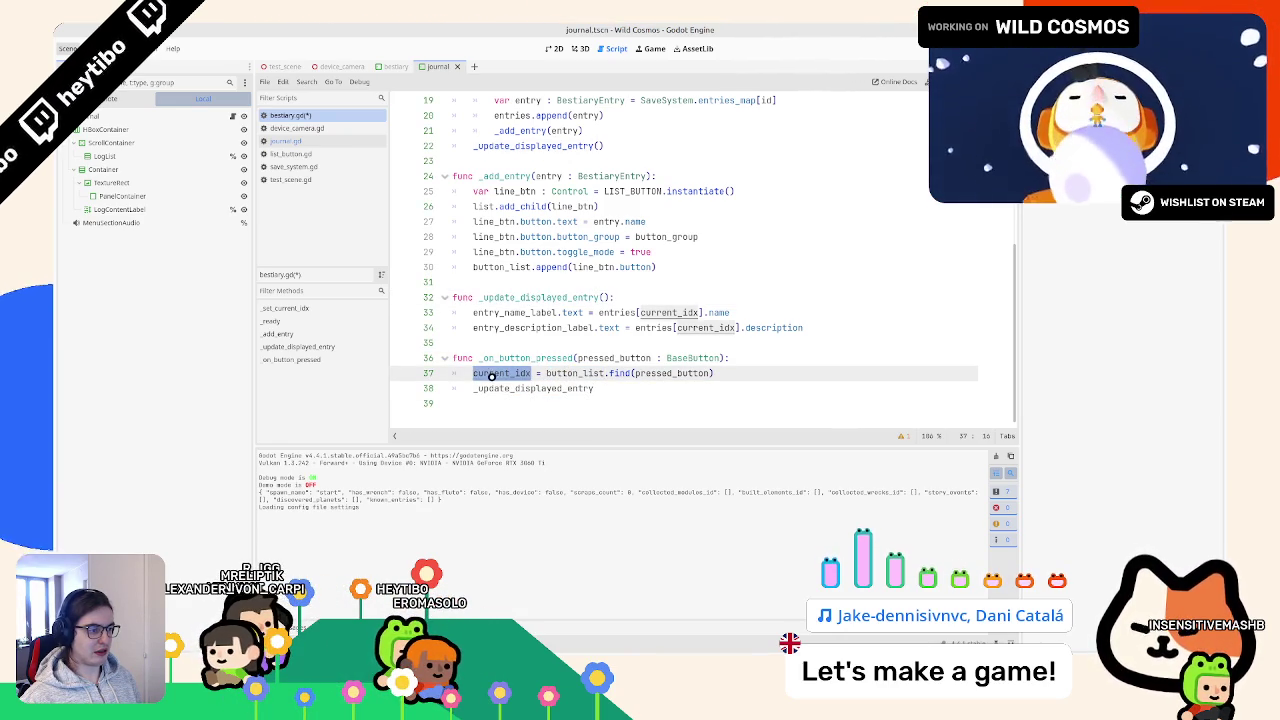
{"action": "double_click", "coordinate": [583, 373]}
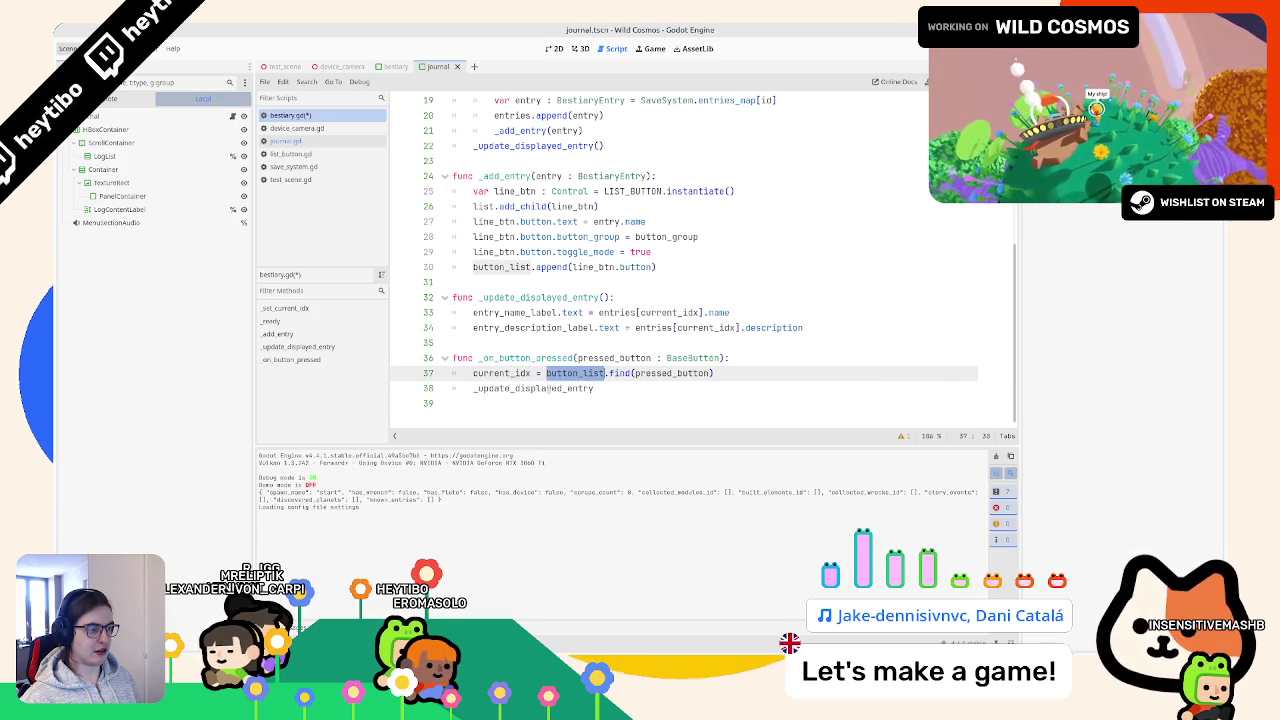
- Replace the line-38 call with _update_displayed_entry(), save the script and run the game
{"action": "double_click", "coordinate": [509, 388]}
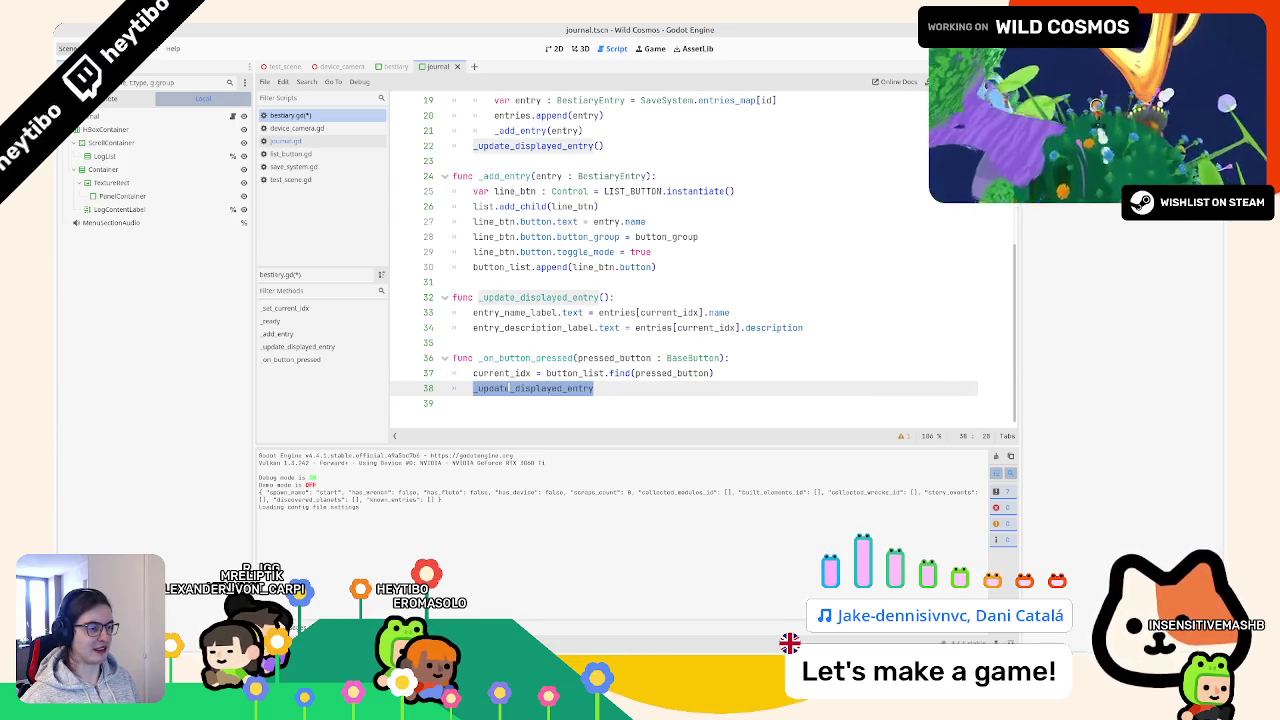
{"action": "left_click_drag", "start_coordinate": [479, 297], "coordinate": [656, 291]}
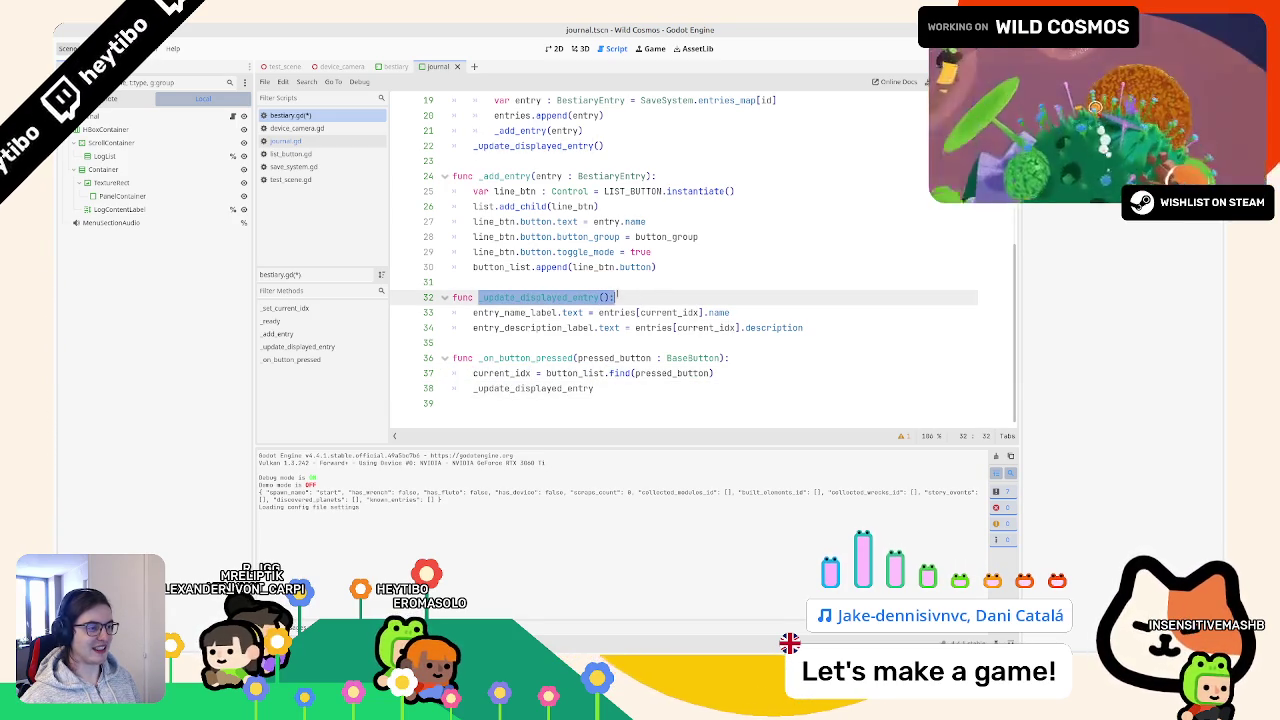
{"action": "key", "text": "ctrl+c"}
{"action": "double_click", "coordinate": [530, 388]}
{"action": "key", "text": "ctrl+v"}
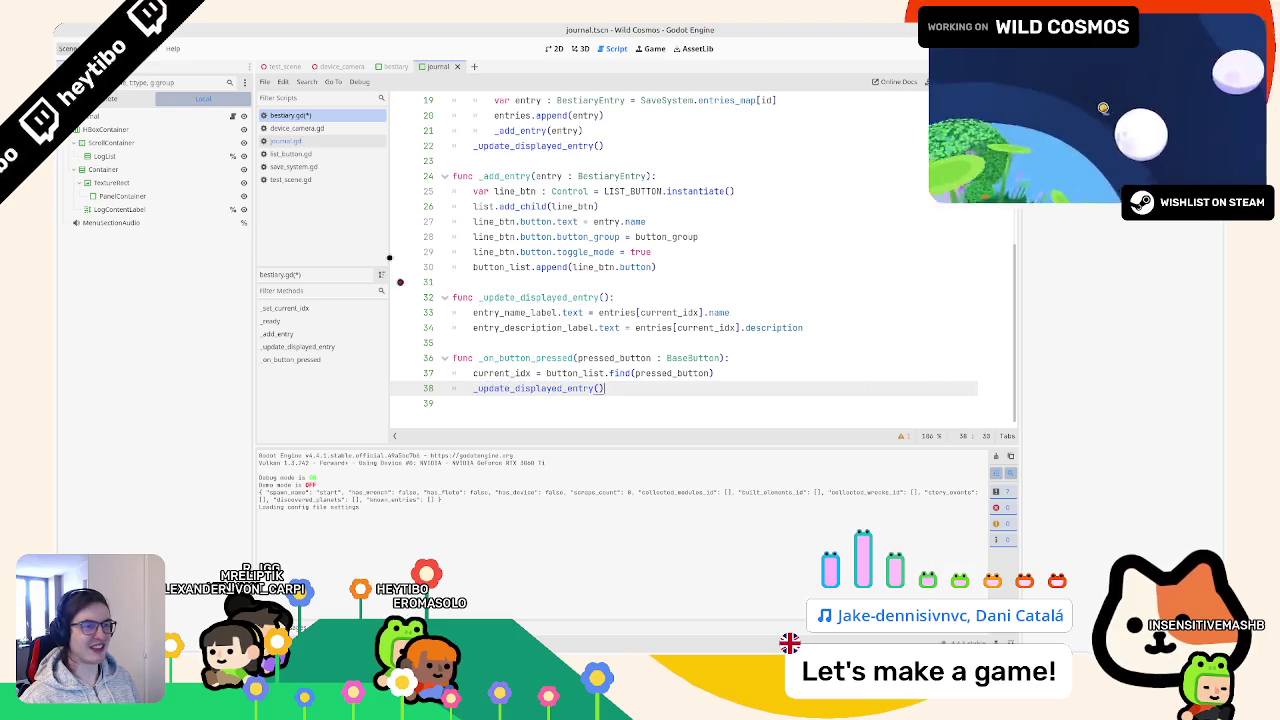
{"action": "double_click", "coordinate": [500, 373]}
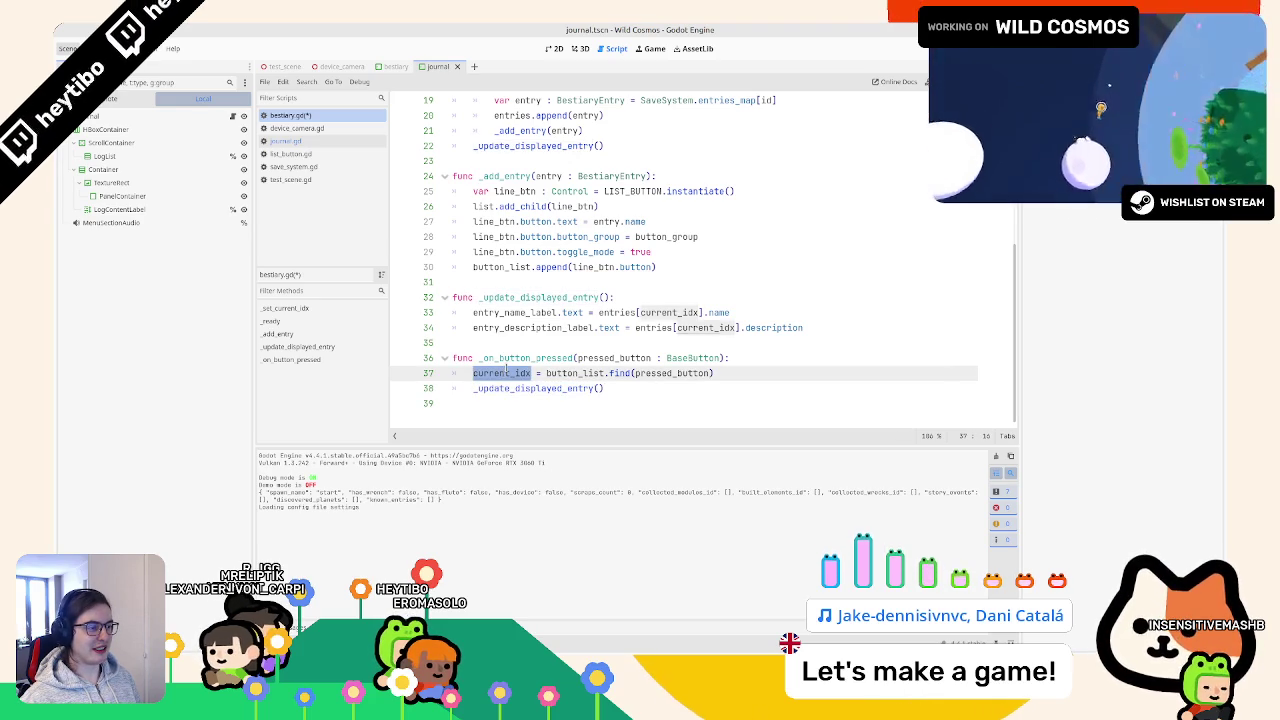
{"action": "key", "text": "ctrl+s"}
{"action": "key", "text": "F5"}
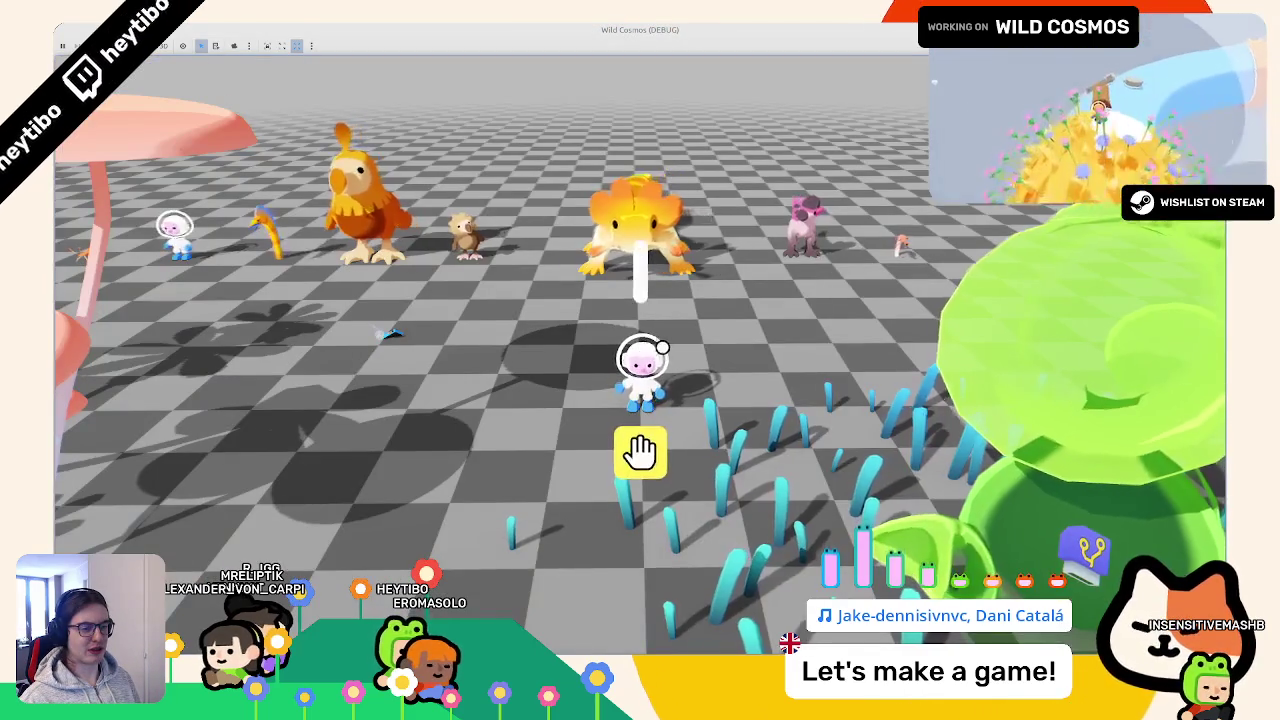
- Check the in-game Bestiary page listing four creatures, then return to the script editor
{"action": "key", "text": "Tab"}
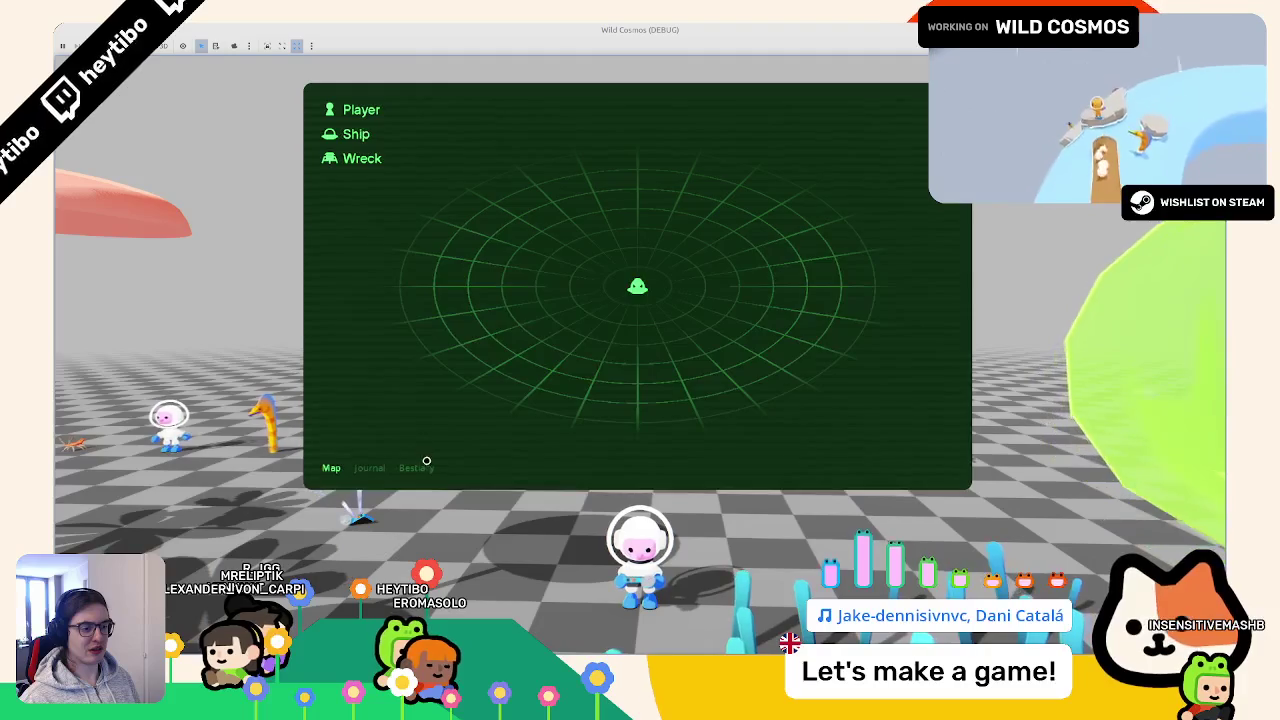
{"action": "left_click", "coordinate": [416, 467]}
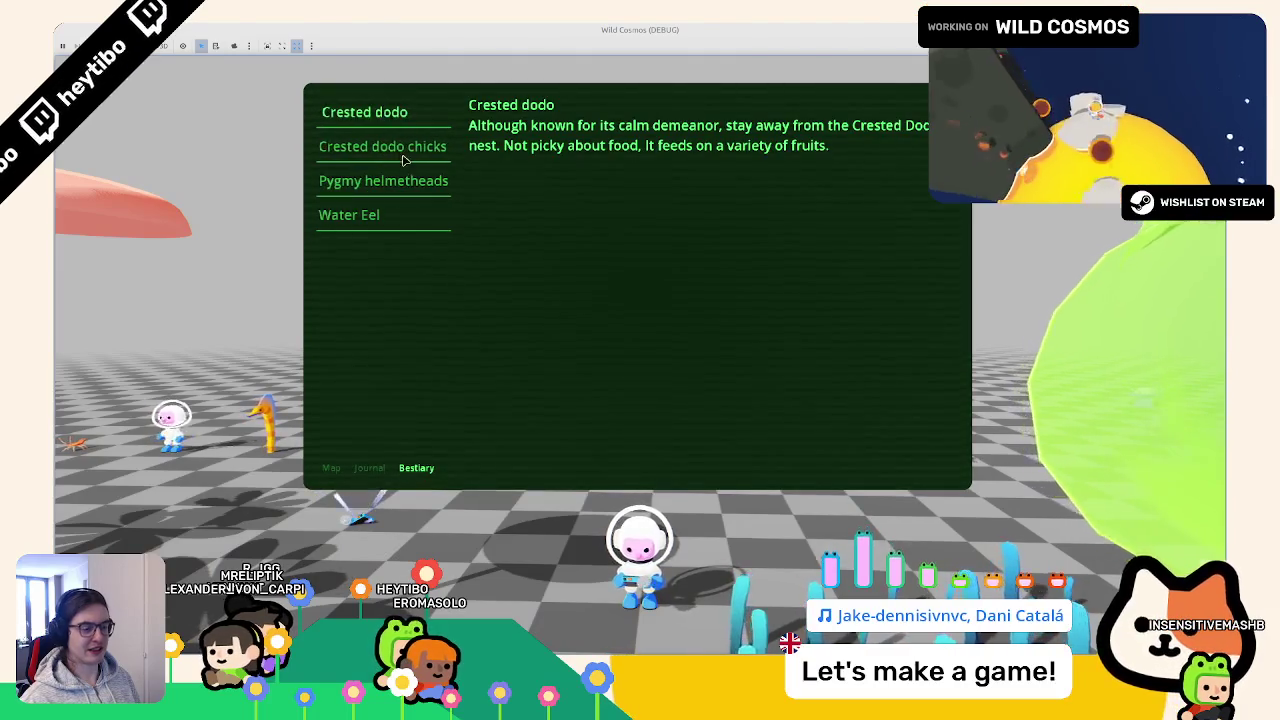
{"action": "key", "text": "F8"}
{"action": "key", "text": "alt+Tab"}
{"action": "key", "text": "alt+Tab"}
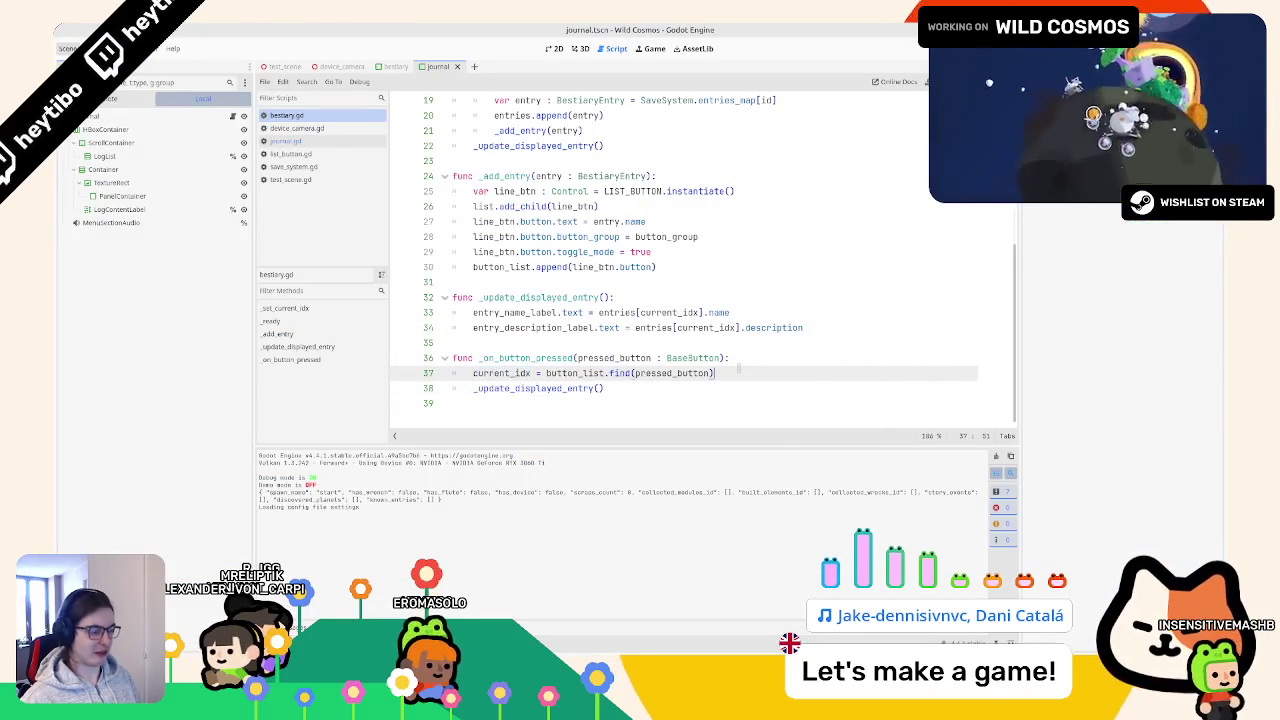
- Add a debug print below line 37 of _on_button_pressed and run the game again
{"action": "key", "text": "Return"}
{"action": "type", "text": "p(current_idx"}
{"action": "key", "text": "F5"}
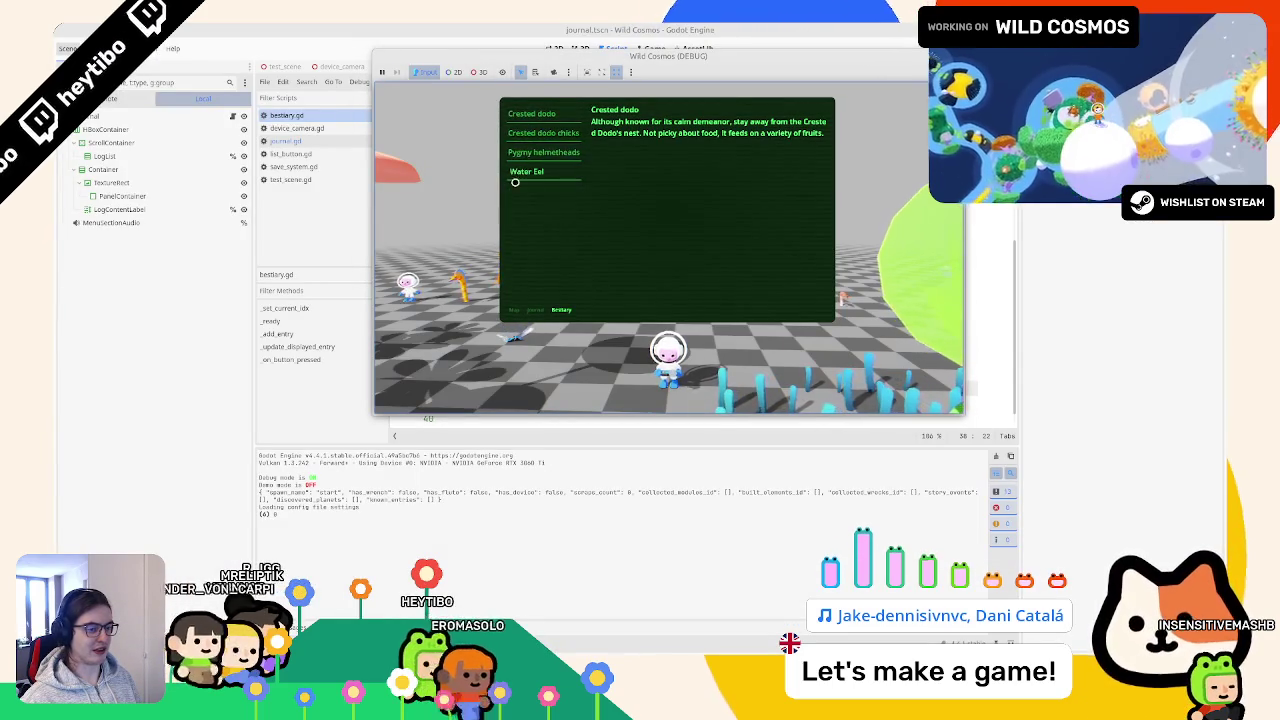
{"action": "left_click", "coordinate": [667, 357]}
{"action": "double_click", "coordinate": [672, 372]}
{"action": "left_click", "coordinate": [566, 388]}
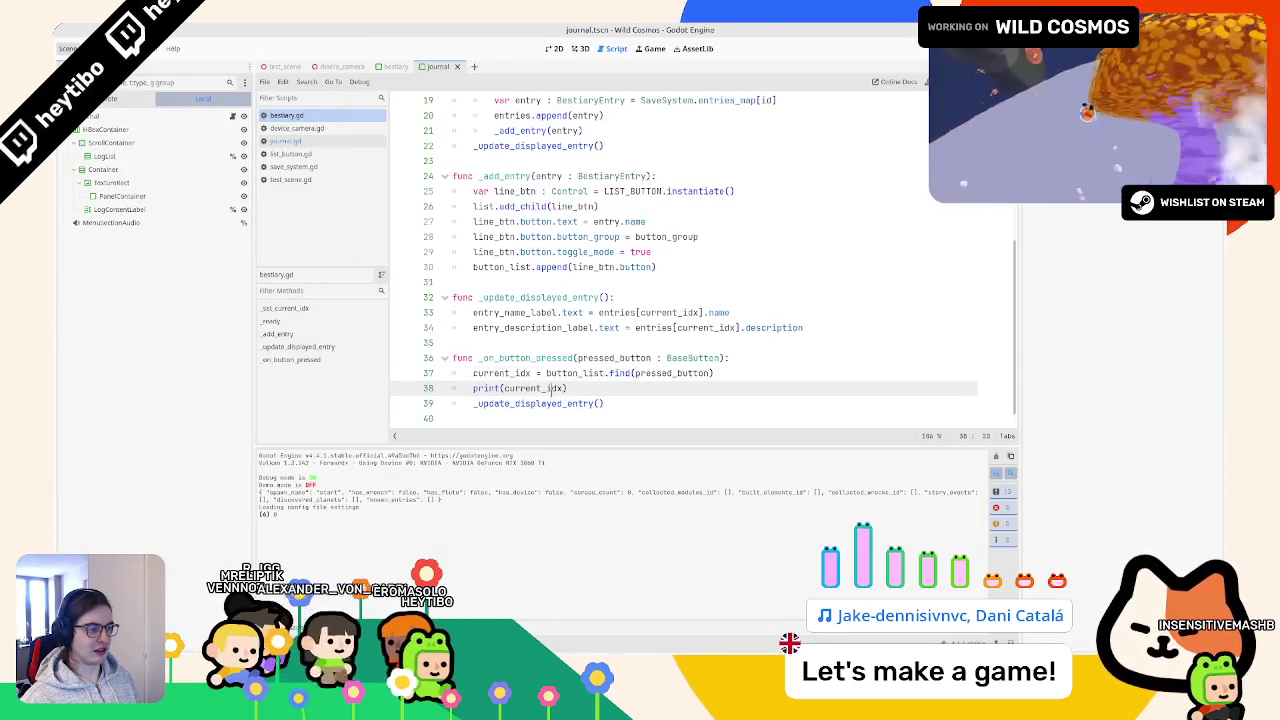
{"action": "key", "text": "alt+Tab"}
- Press the Crested dodo chicks entry twice and check the debug output in the editor
{"action": "left_click", "coordinate": [535, 131]}
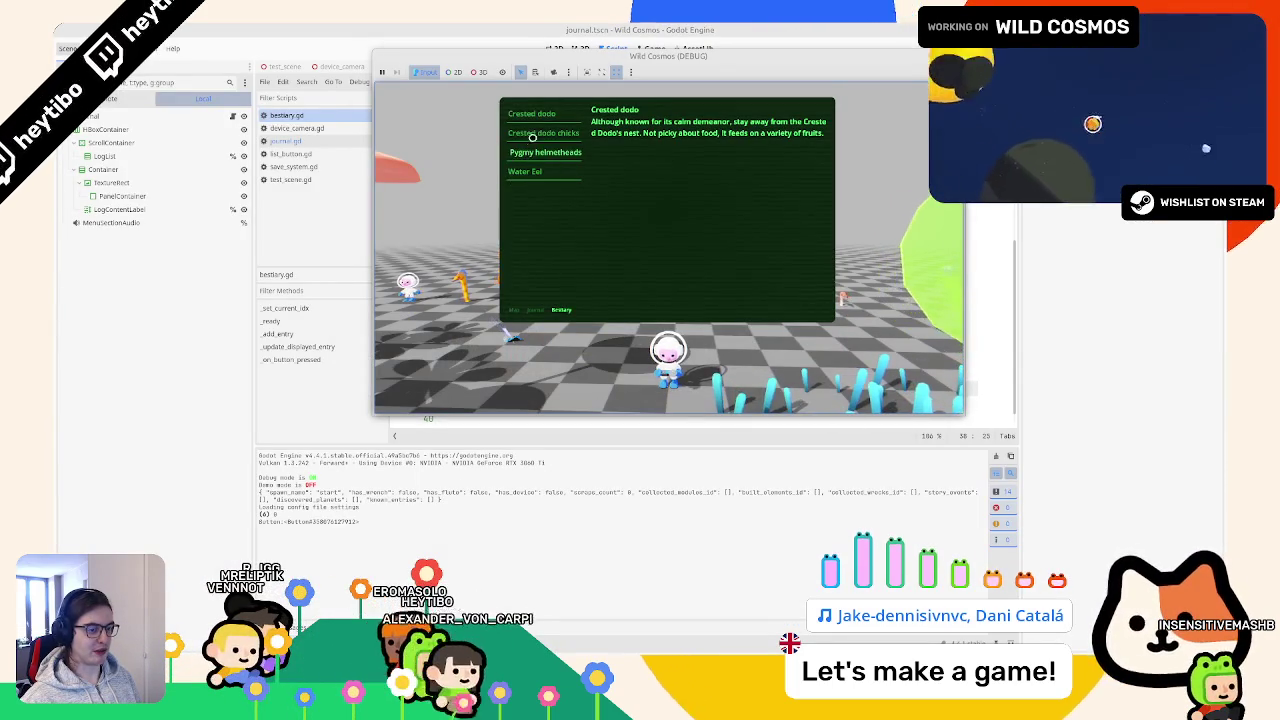
{"action": "left_click", "coordinate": [550, 132]}
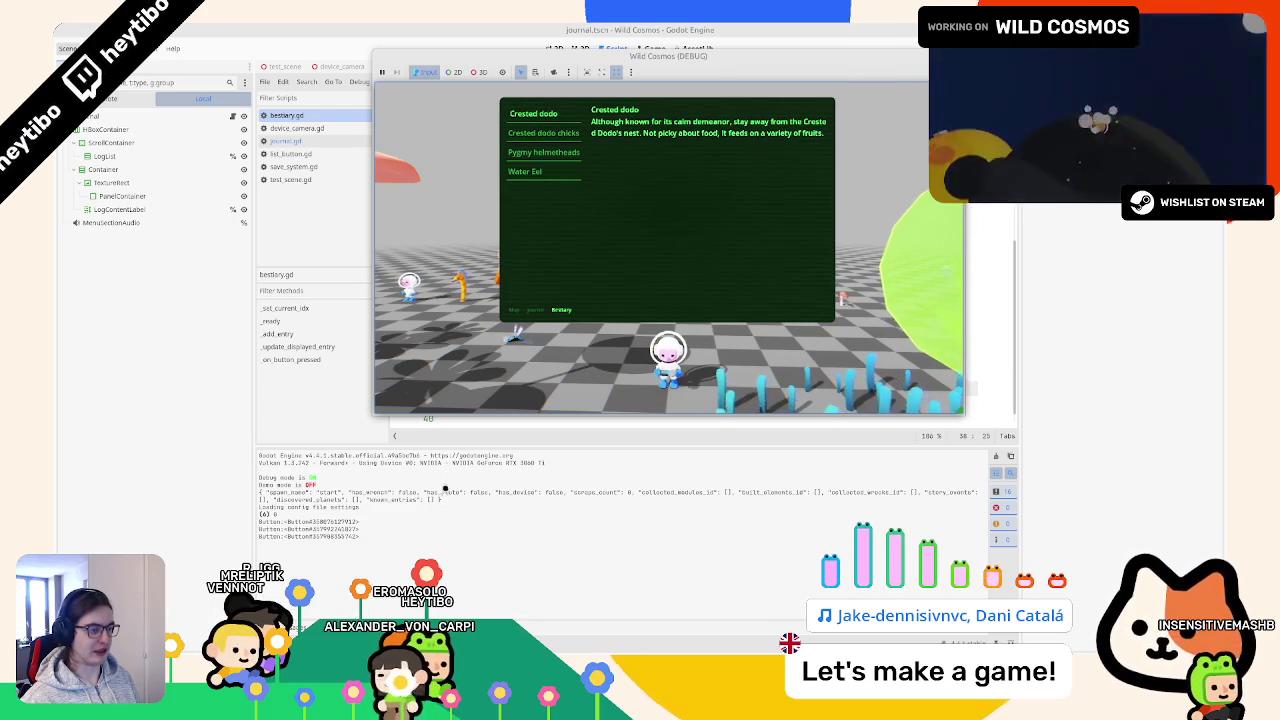
{"action": "key", "text": "alt+Tab"}
{"action": "left_click", "coordinate": [656, 373]}
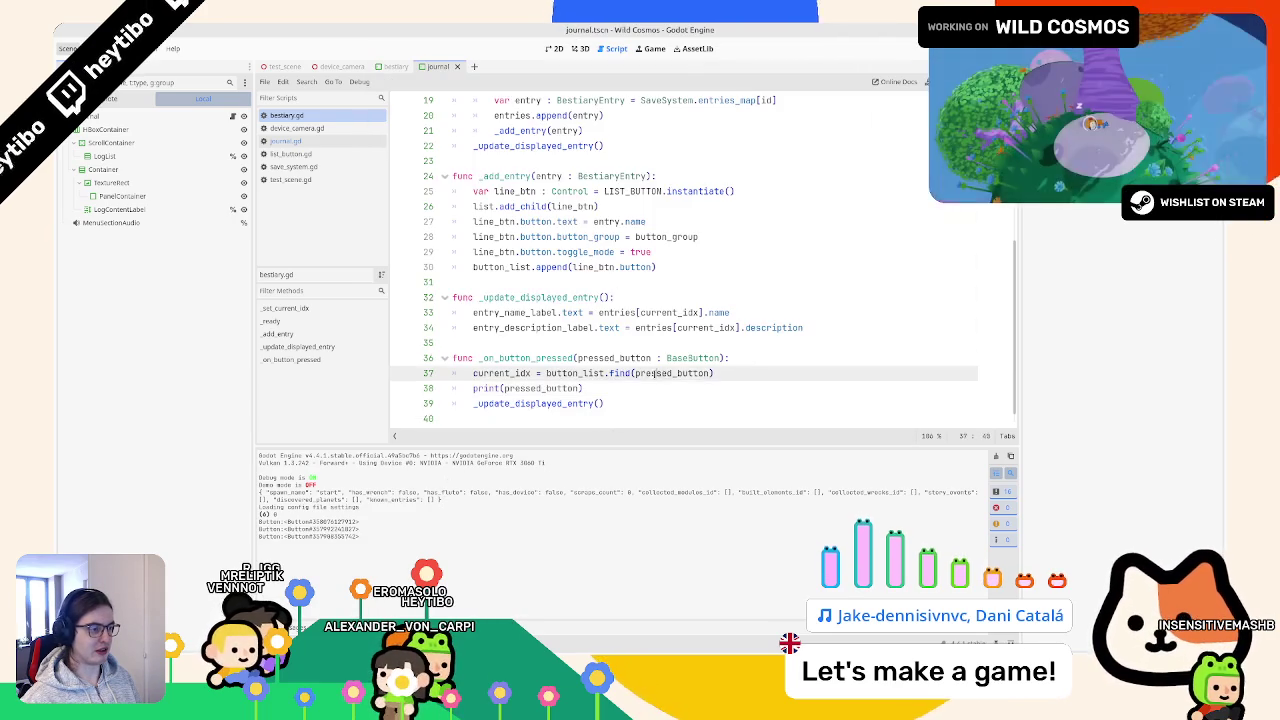
{"action": "left_click", "coordinate": [550, 389]}
{"action": "key", "text": "alt+Tab"}
- Test the Pygmy helmetheads entry, then select button_list.find(pressed_button) on line 37
{"action": "left_click", "coordinate": [534, 152]}
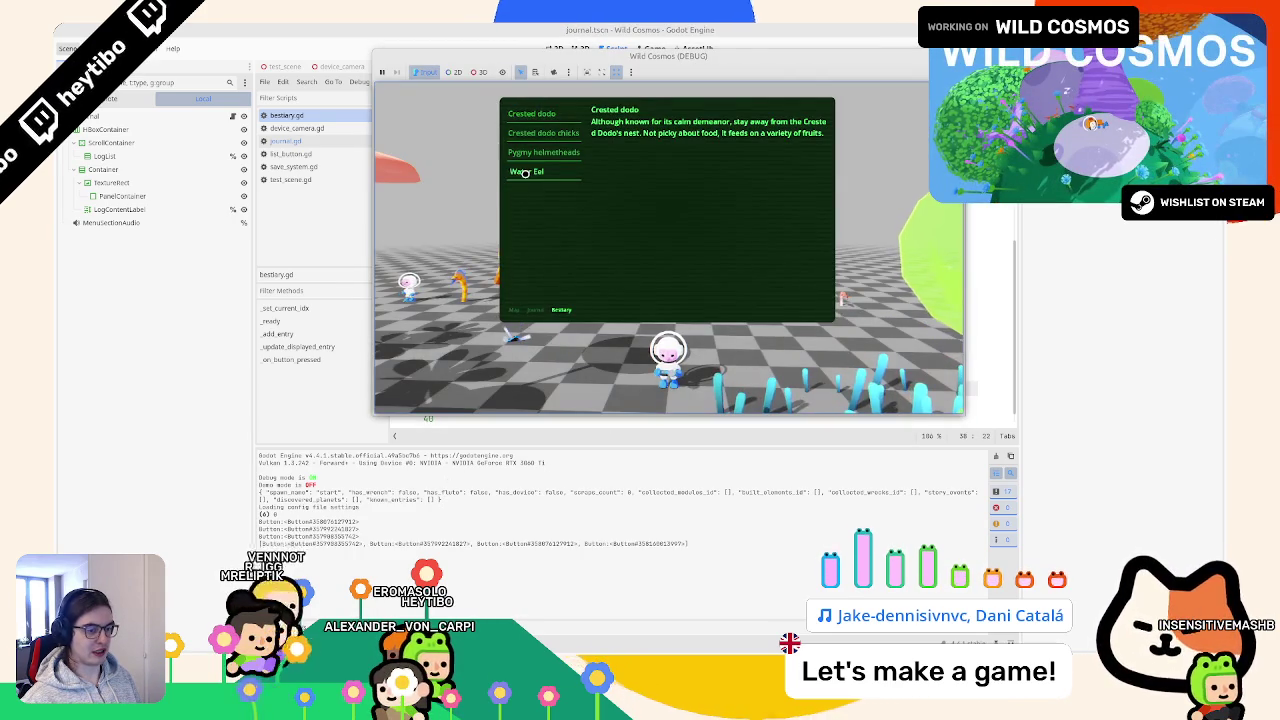
{"action": "key", "text": "alt+Tab"}
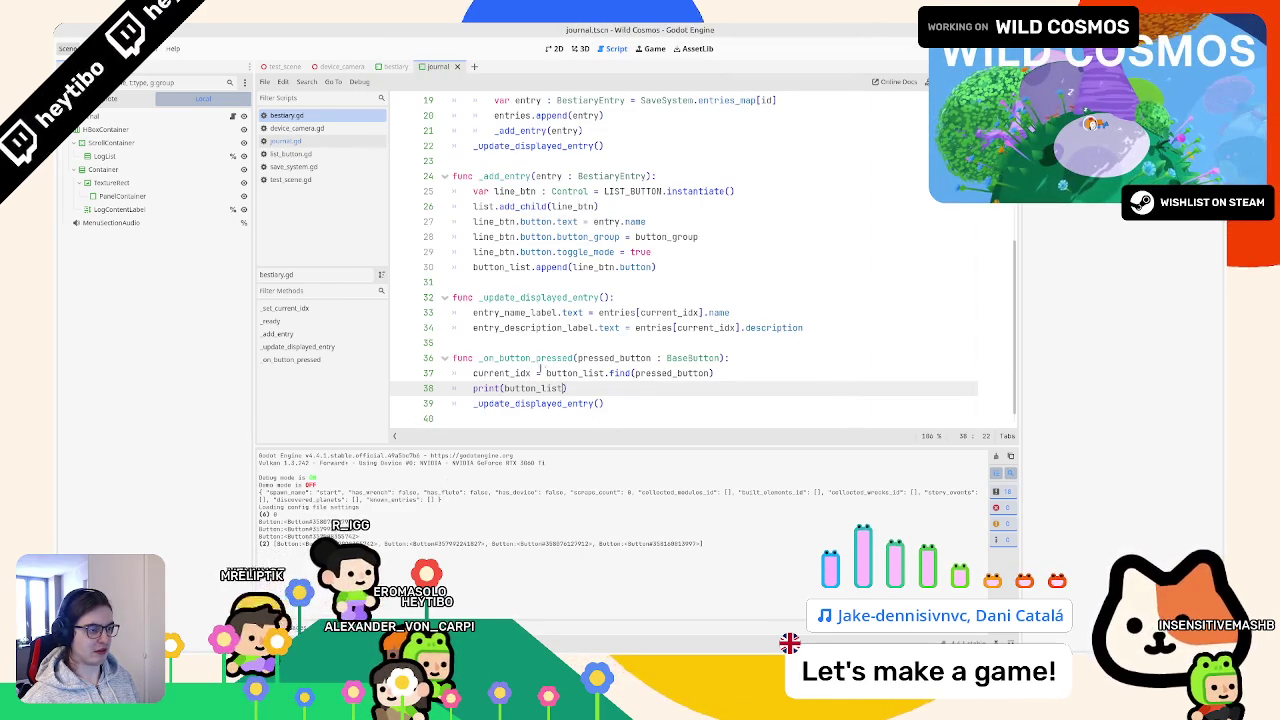
{"action": "left_click", "coordinate": [528, 372]}
{"action": "left_click_drag", "start_coordinate": [590, 373], "coordinate": [723, 380]}
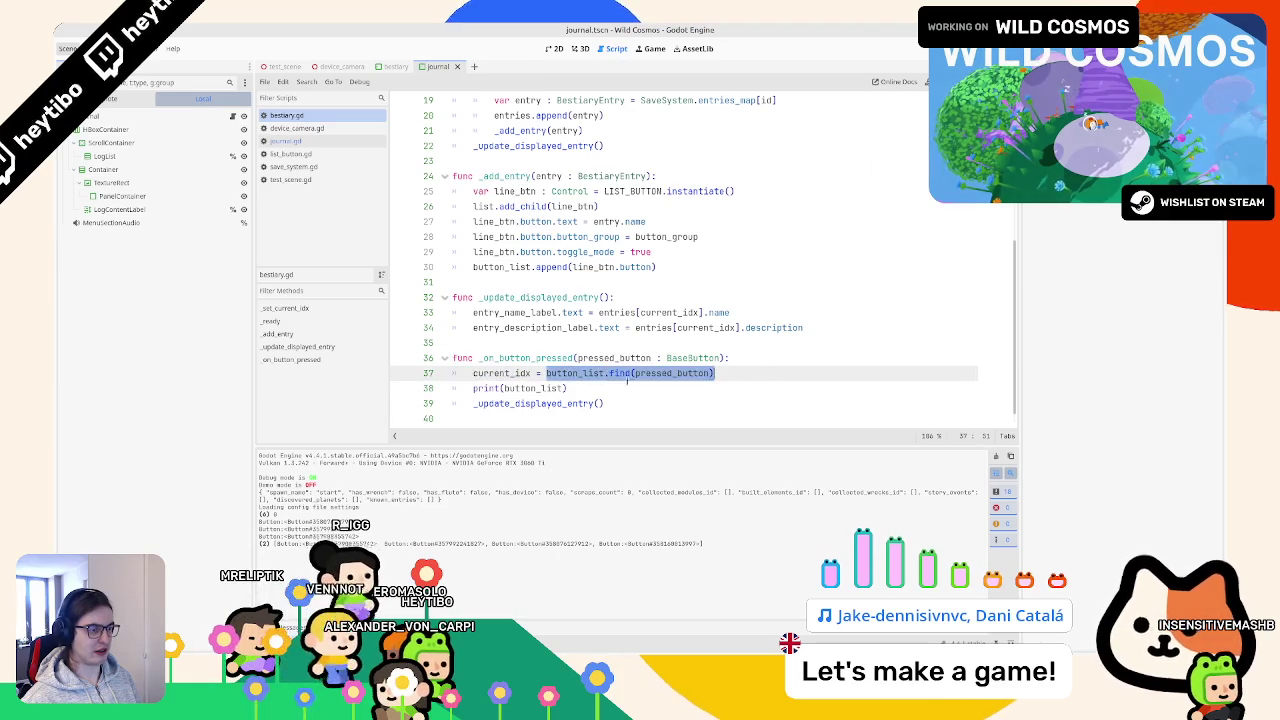
{"action": "scroll", "coordinate": [505, 367], "scroll_direction": "up", "scroll_amount": 6}
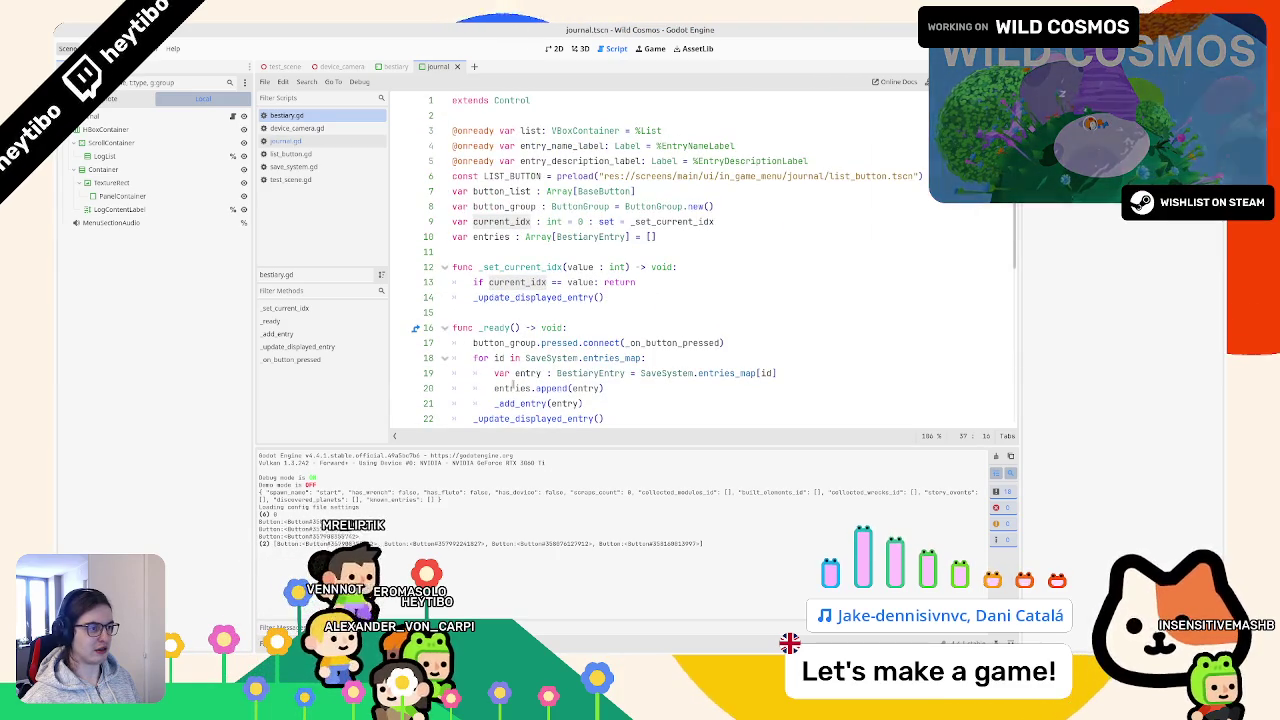
- Add 'current_idx = value' below the early return in the _set_current_idx setter
{"action": "left_click", "coordinate": [659, 282]}
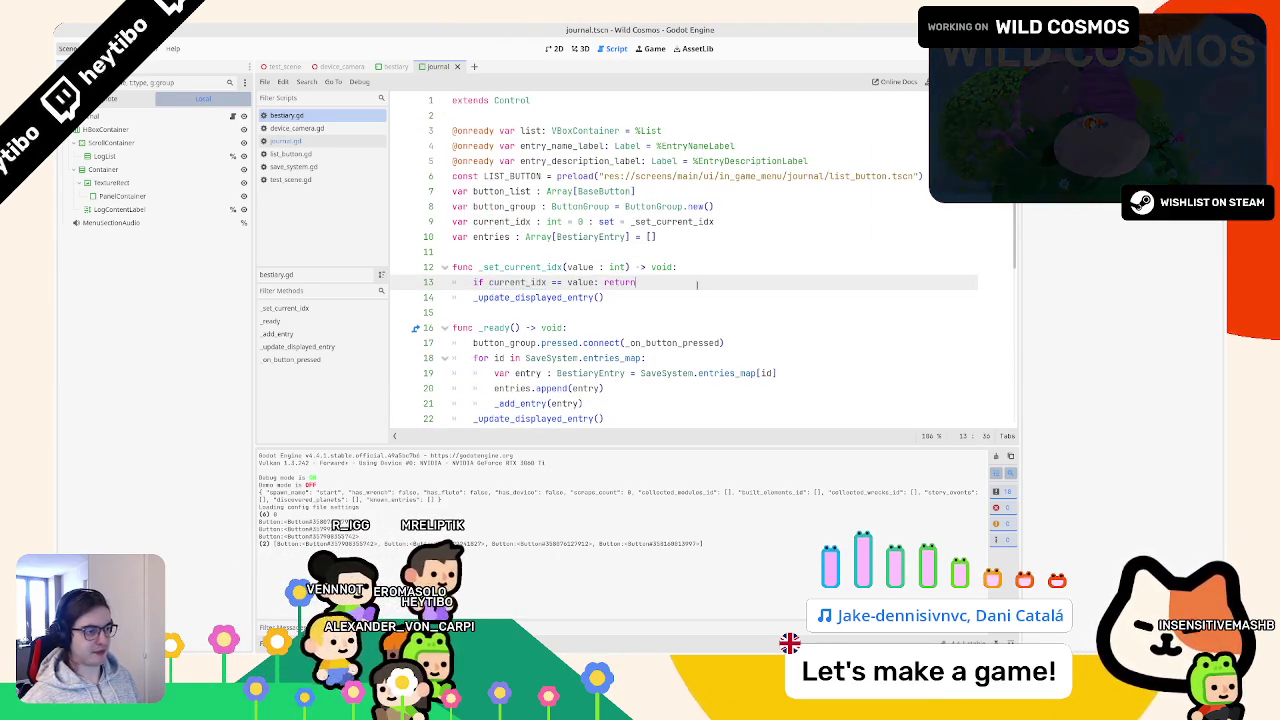
{"action": "key", "text": "Return"}
{"action": "type", "text": "vla"}
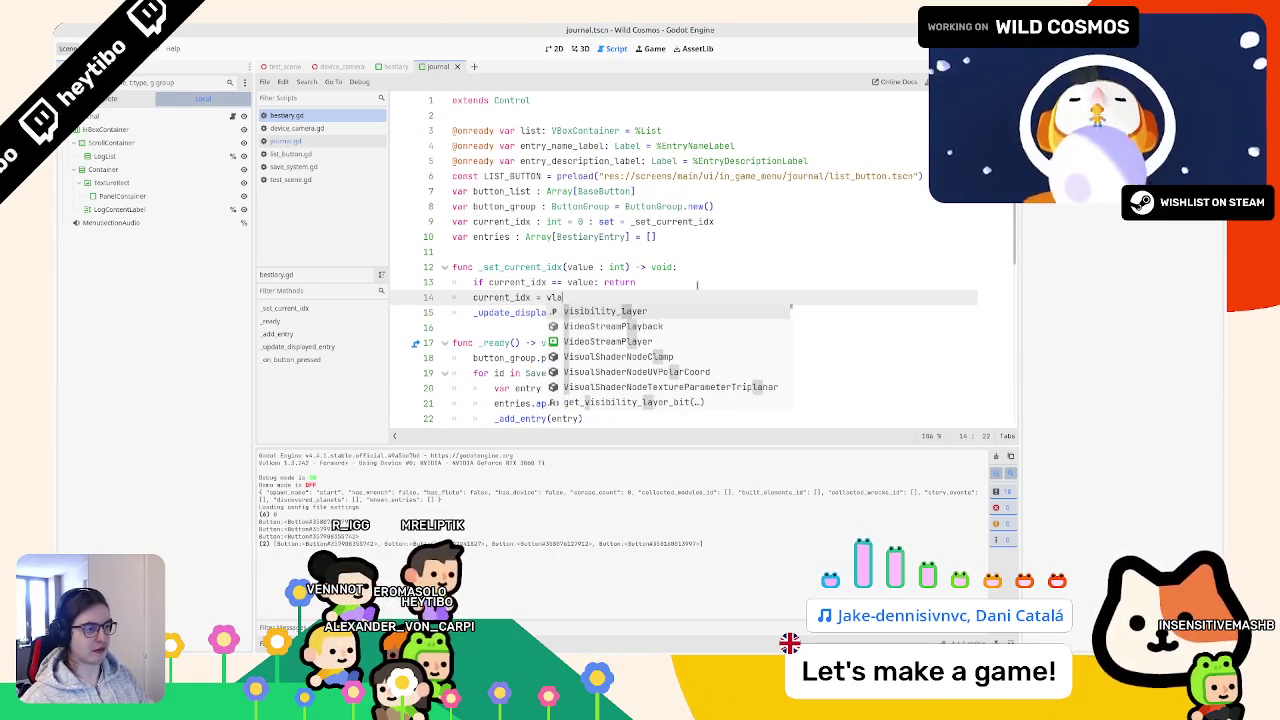
{"action": "key", "text": "BackSpace"}
{"action": "key", "text": "BackSpace"}
{"action": "key", "text": "BackSpace"}
{"action": "type", "text": "alue"}
- Run the game and click through the Pygmy helmetheads, Crested dodo chicks and Water Eel entries
{"action": "key", "text": "F5"}
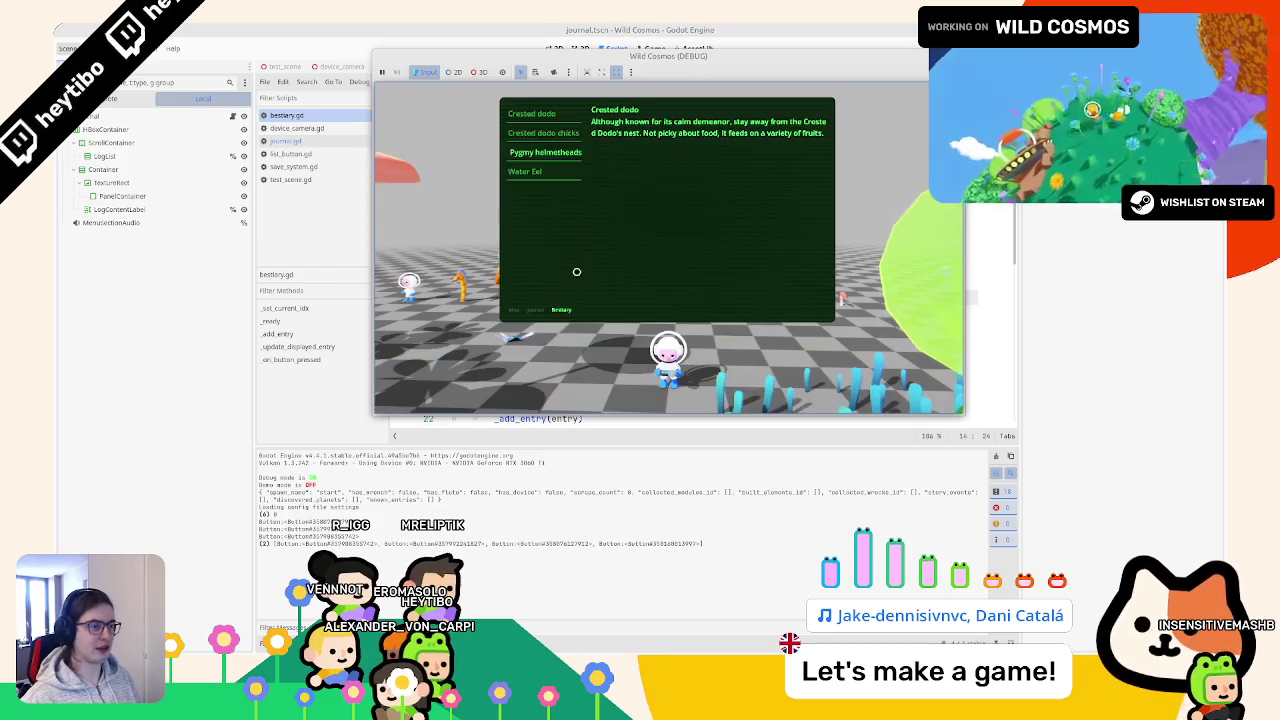
{"action": "left_click", "coordinate": [531, 114]}
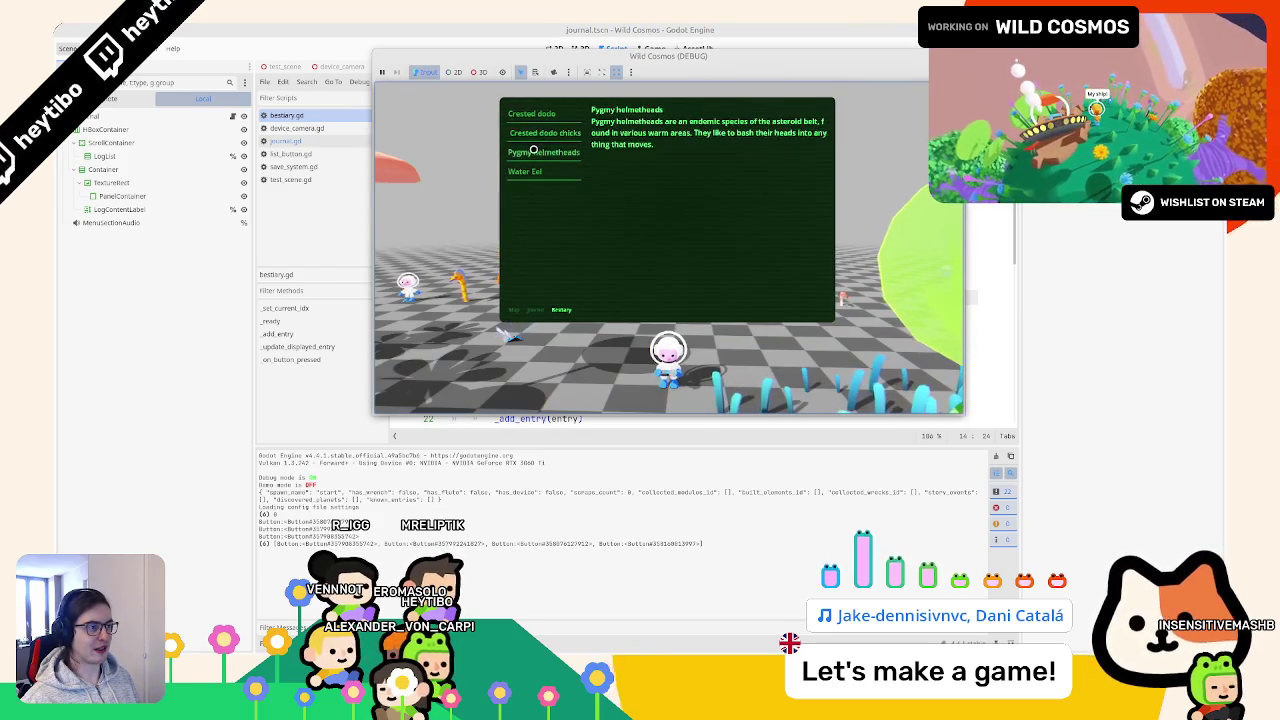
{"action": "left_click", "coordinate": [537, 131]}
{"action": "left_click", "coordinate": [537, 131]}
{"action": "left_click", "coordinate": [535, 171]}
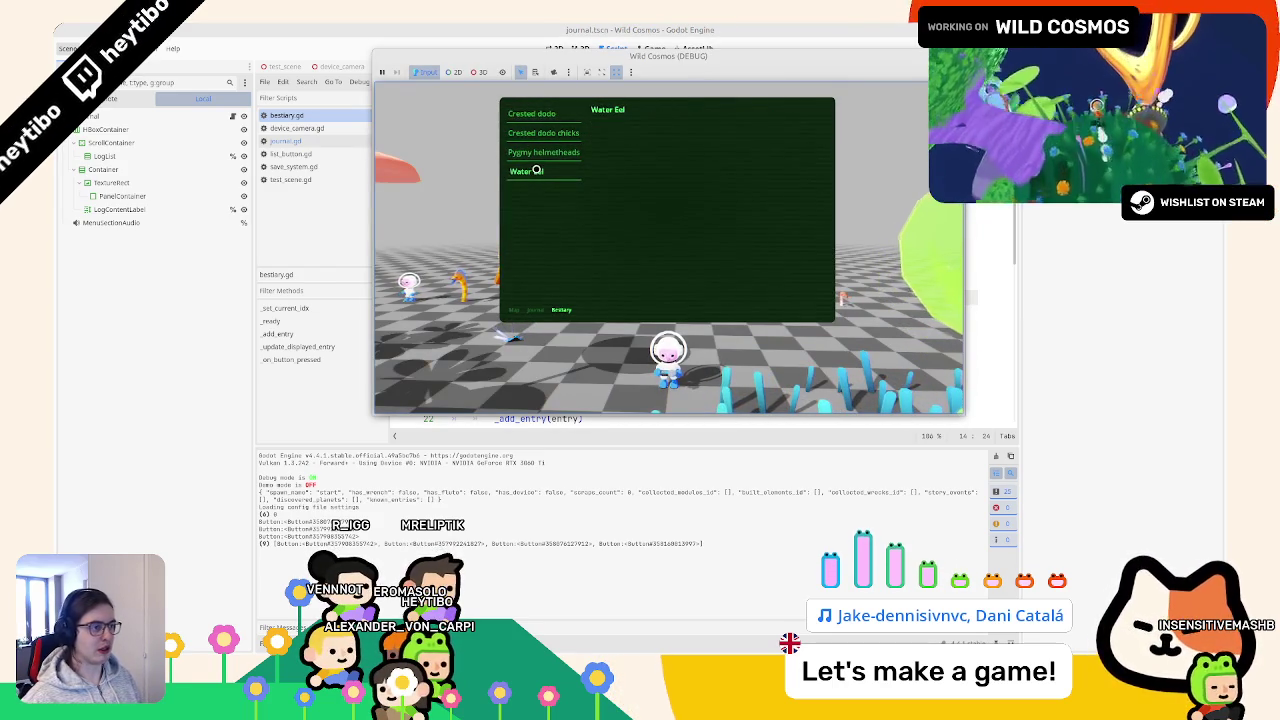
{"action": "left_click", "coordinate": [537, 132]}
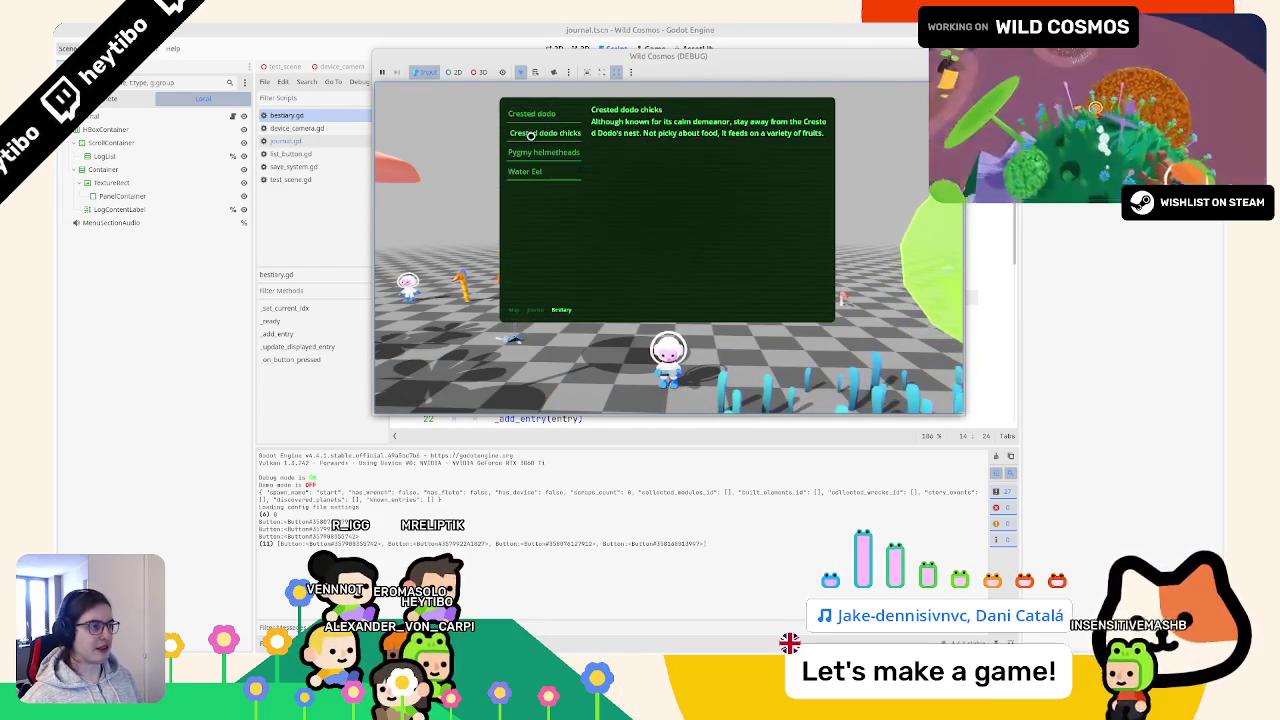
{"action": "left_click", "coordinate": [537, 152]}
{"action": "key", "text": "F8"}
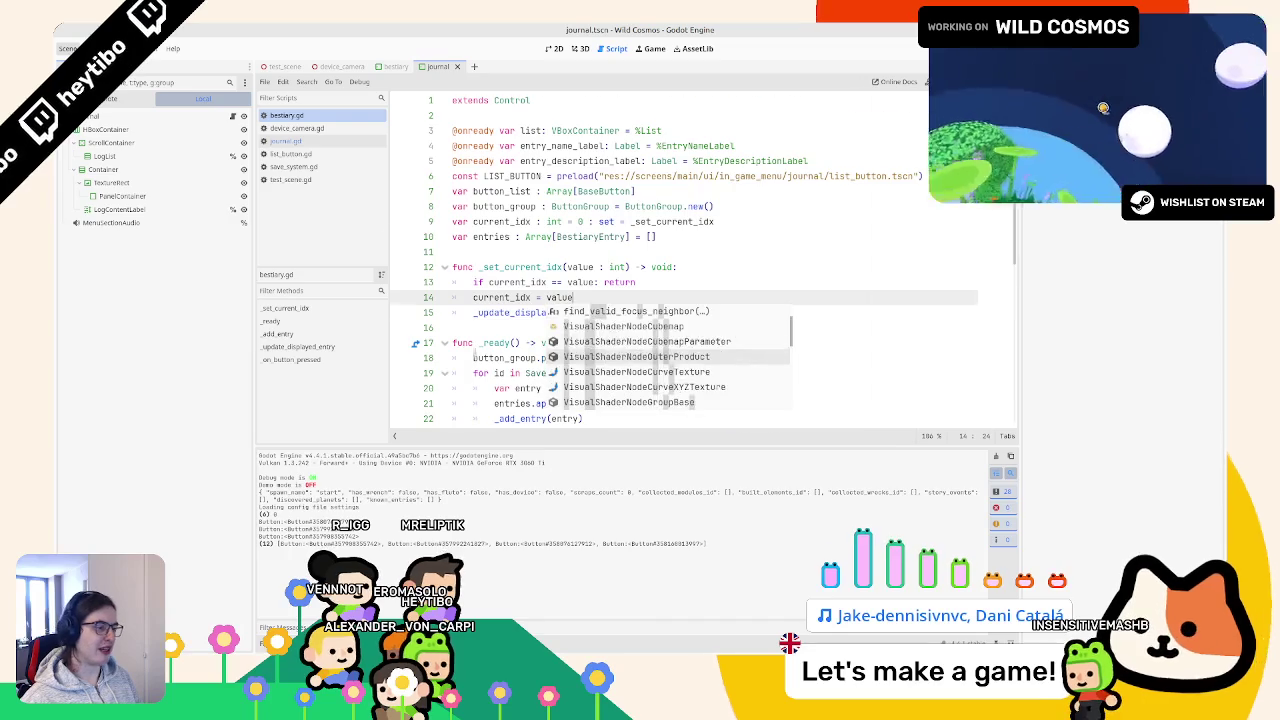
- Delete the leftover print(button_list) debug line from _on_button_pressed
{"action": "key", "text": "Escape"}
{"action": "left_click", "coordinate": [628, 367]}
{"action": "key", "text": "ctrl+shift+k"}
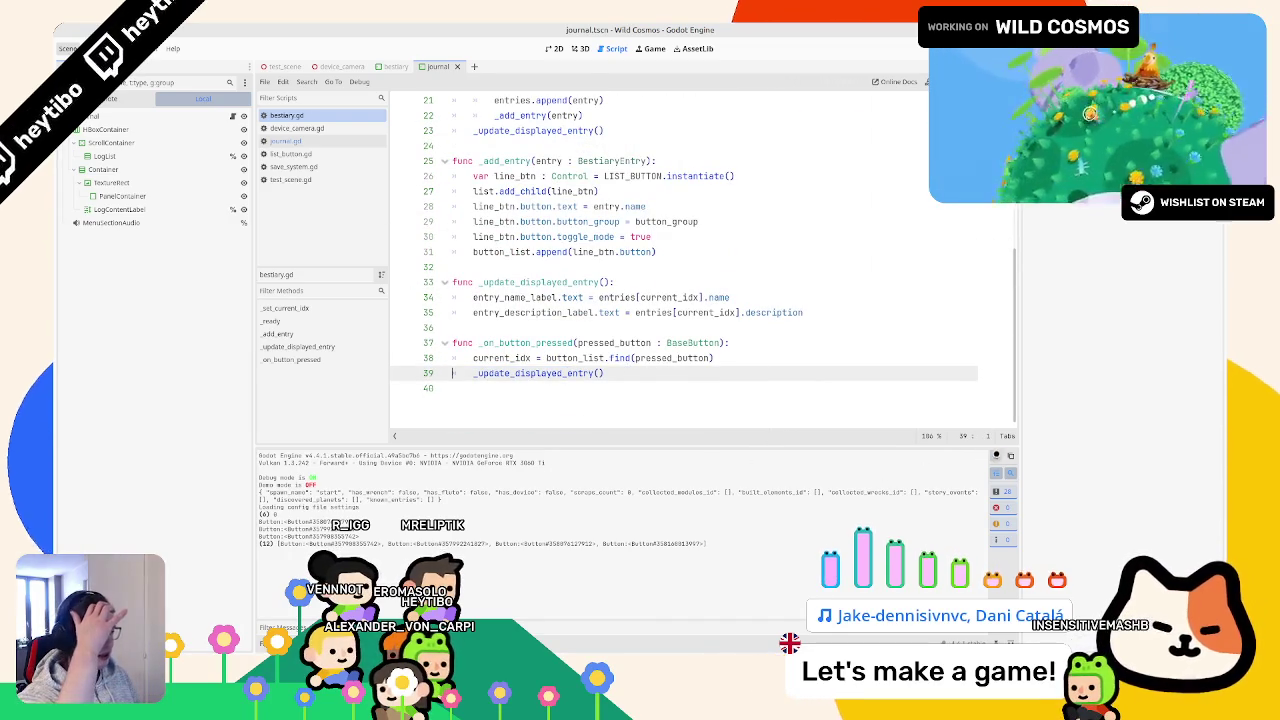
- Copy the _unhandled_input function from journal.gd and paste it at the end of bestiary.gd
{"action": "key", "text": "F6"}
{"action": "left_click", "coordinate": [290, 140]}
{"action": "scroll", "coordinate": [614, 236], "scroll_direction": "down", "scroll_amount": 6}
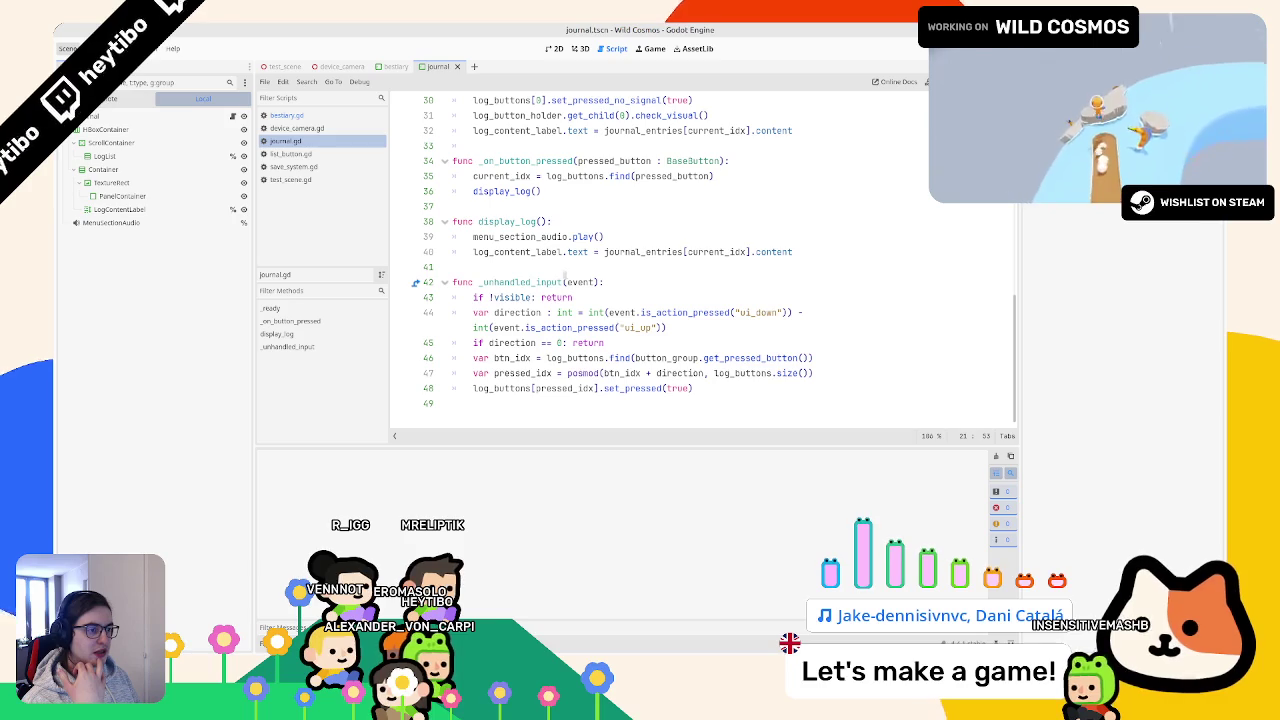
{"action": "triple_click", "coordinate": [546, 268]}
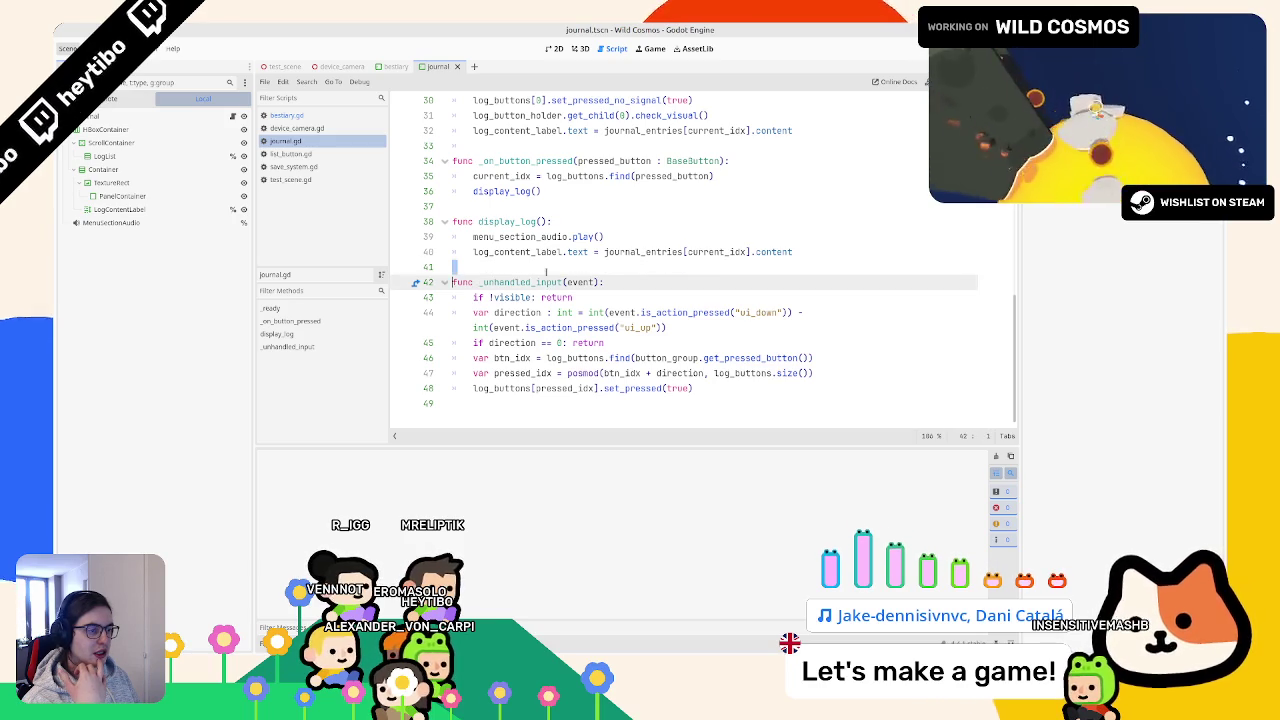
{"action": "left_click_drag", "start_coordinate": [546, 282], "coordinate": [524, 520]}
{"action": "key", "text": "ctrl+c"}
{"action": "left_click", "coordinate": [286, 115]}
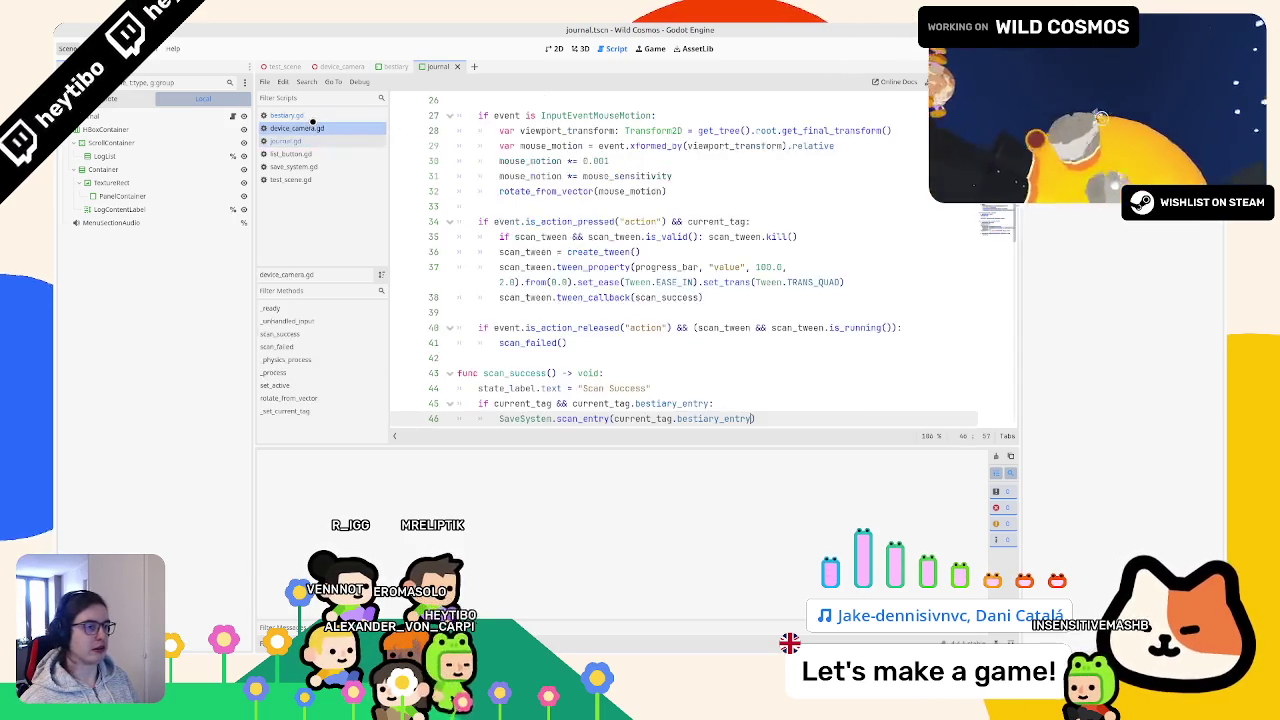
{"action": "scroll", "coordinate": [614, 300], "scroll_direction": "down", "scroll_amount": 3}
{"action": "left_click", "coordinate": [538, 425]}
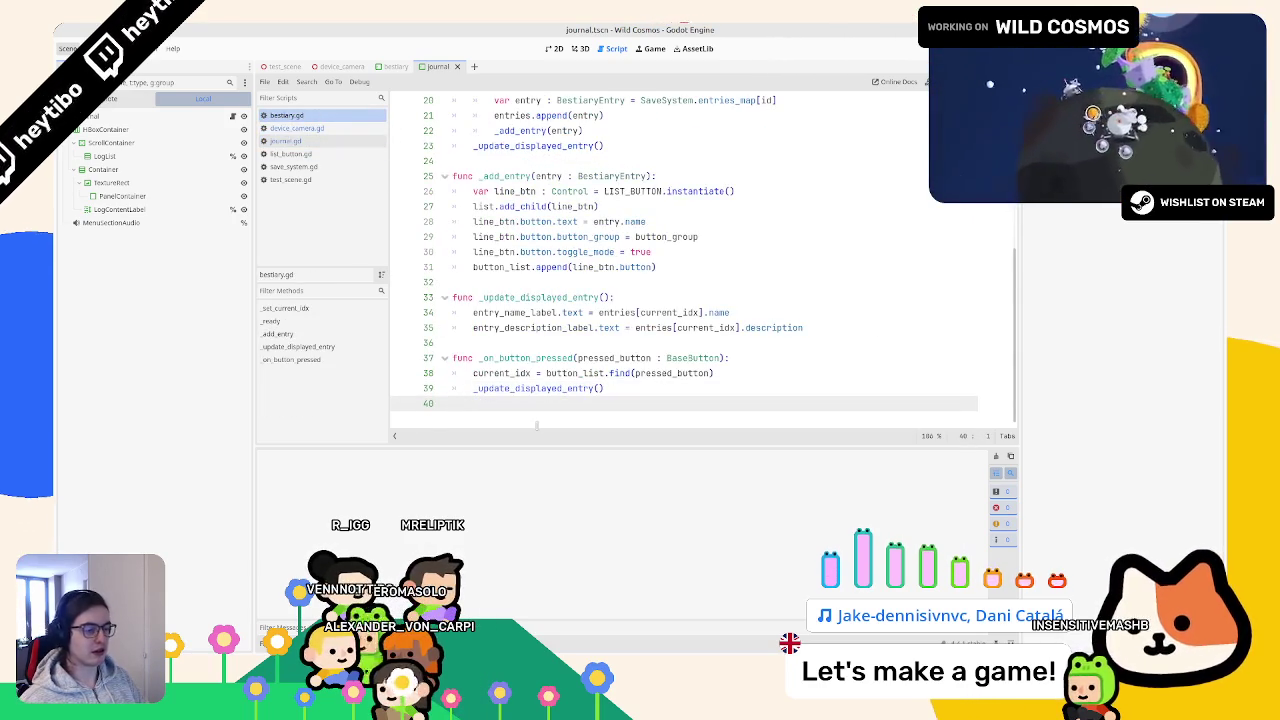
{"action": "key", "text": "ctrl+v"}
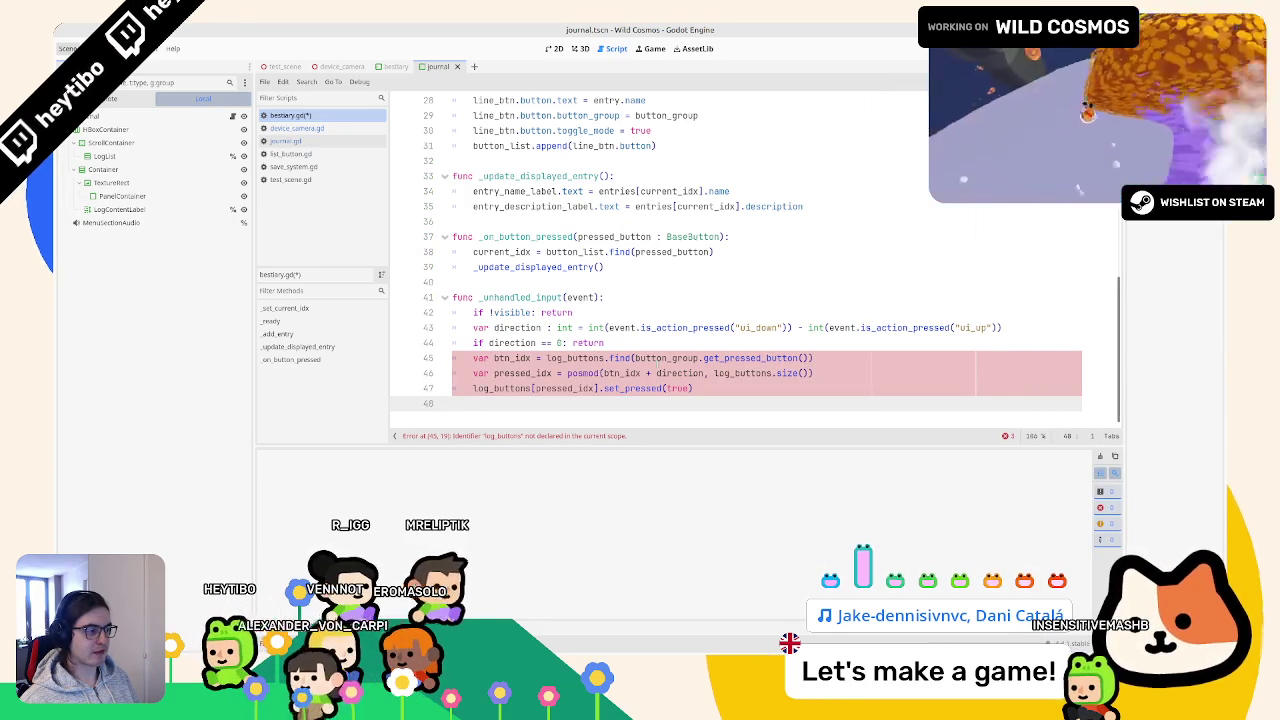
- Review the variables in _unhandled_input, briefly swapping pressed_idx for current_idx and undoing it
{"action": "double_click", "coordinate": [512, 357]}
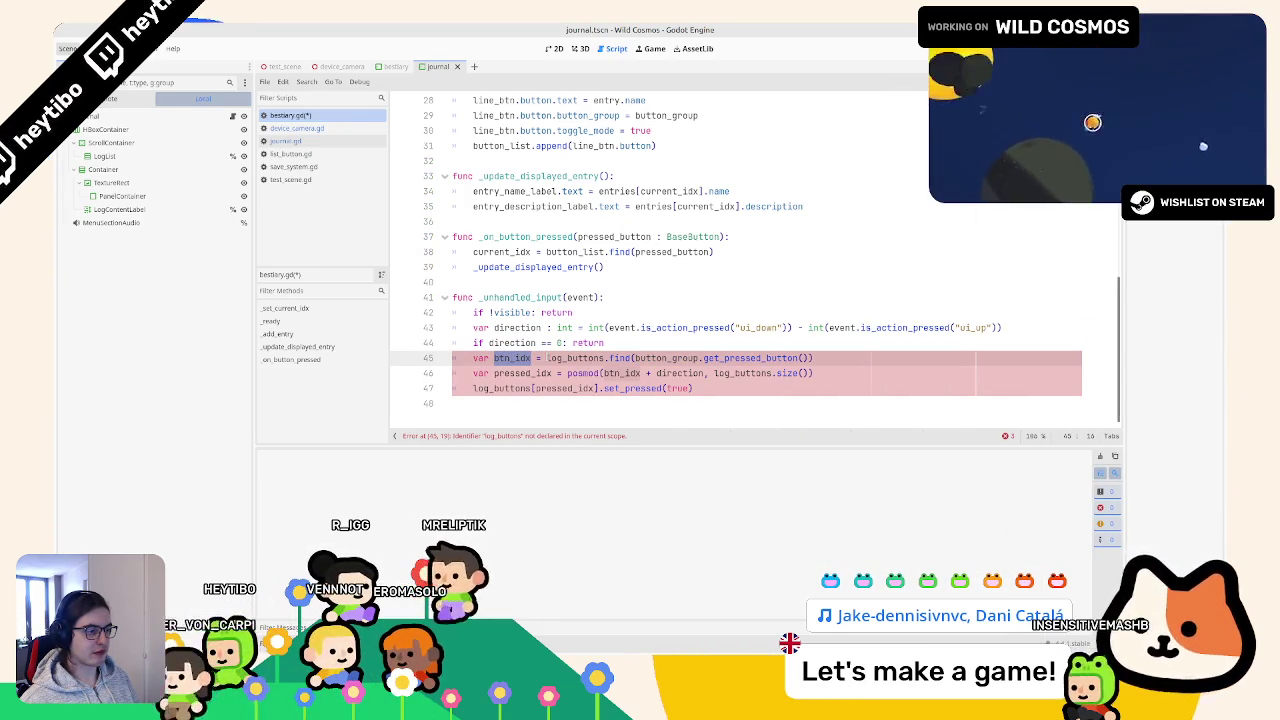
{"action": "double_click", "coordinate": [522, 343]}
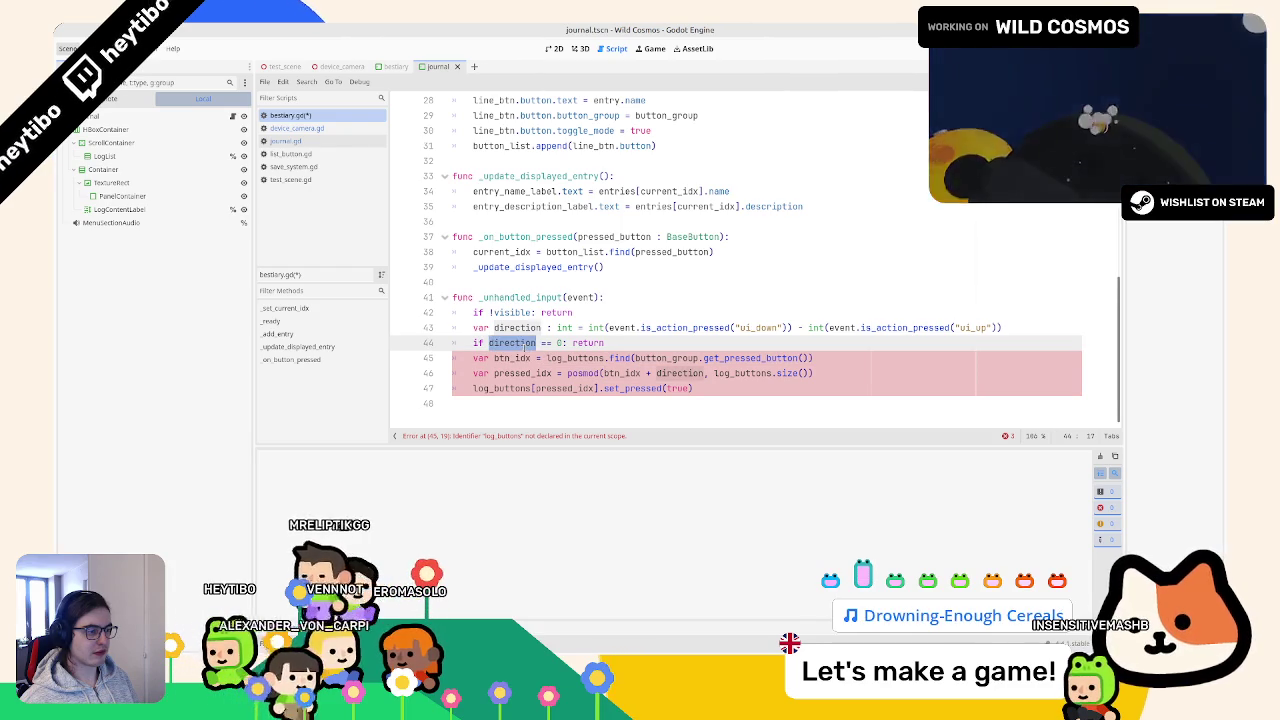
{"action": "left_click", "coordinate": [516, 372]}
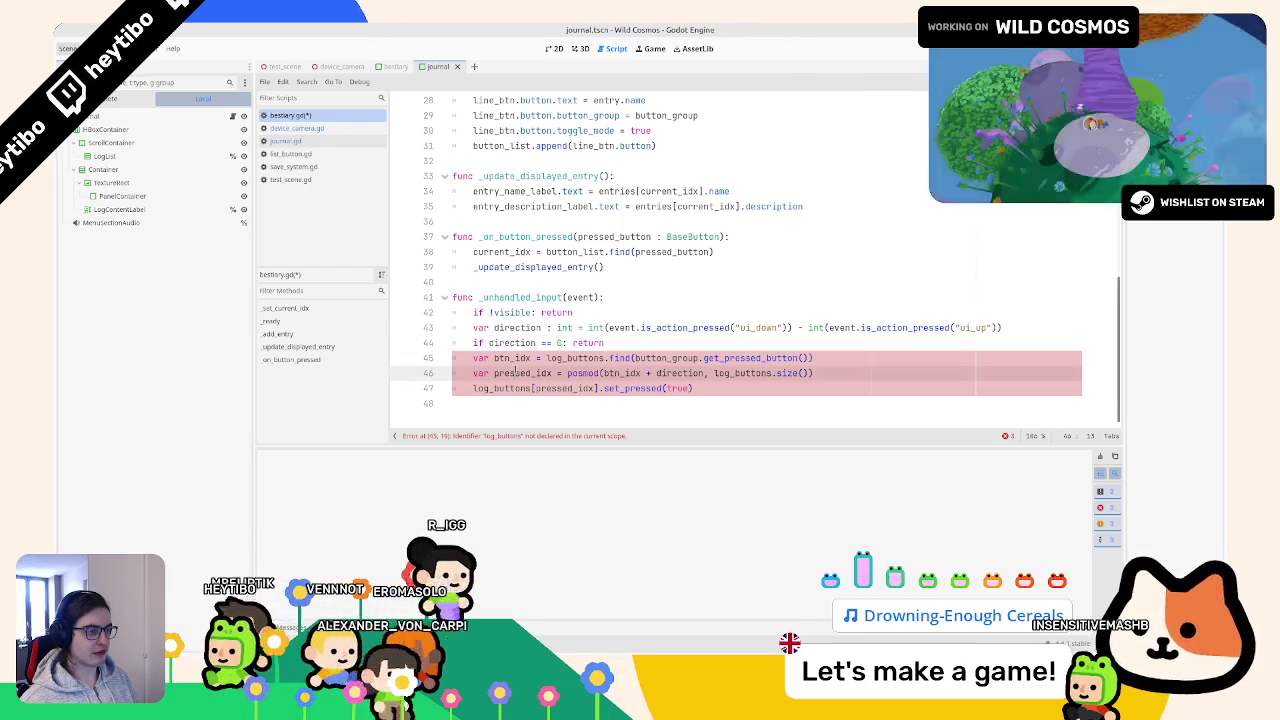
{"action": "double_click", "coordinate": [502, 251]}
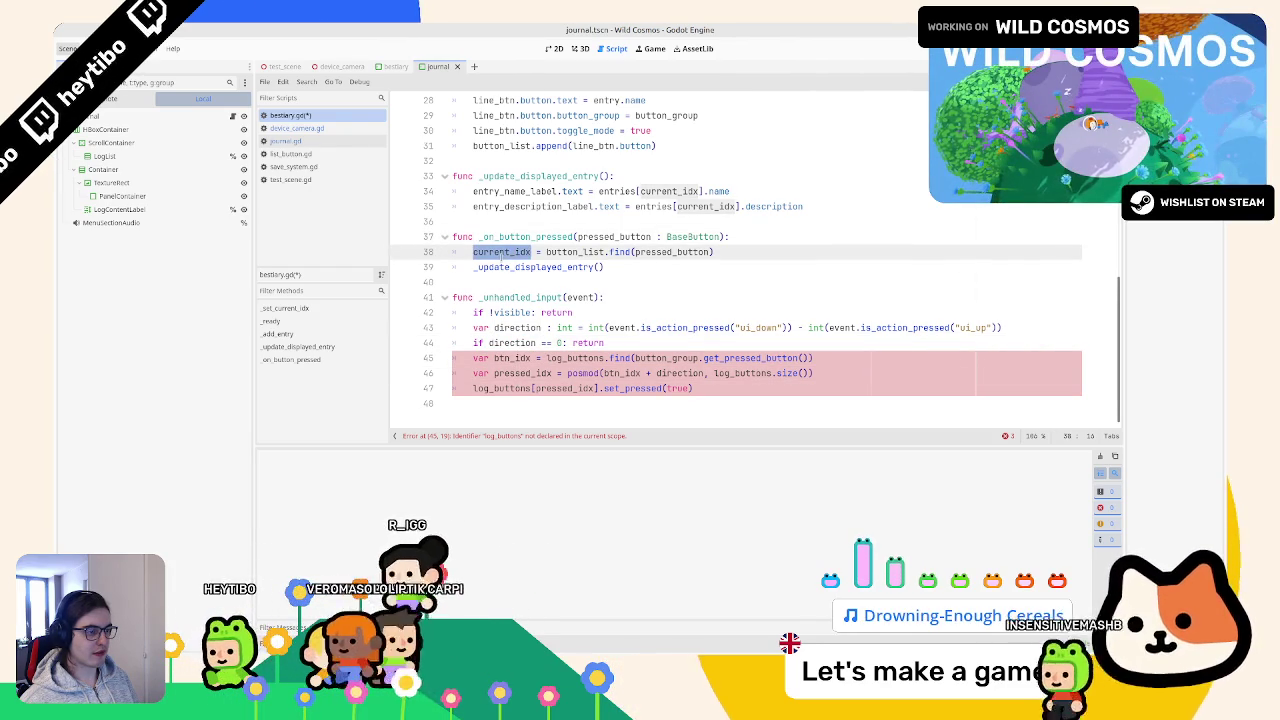
{"action": "left_click", "coordinate": [605, 343]}
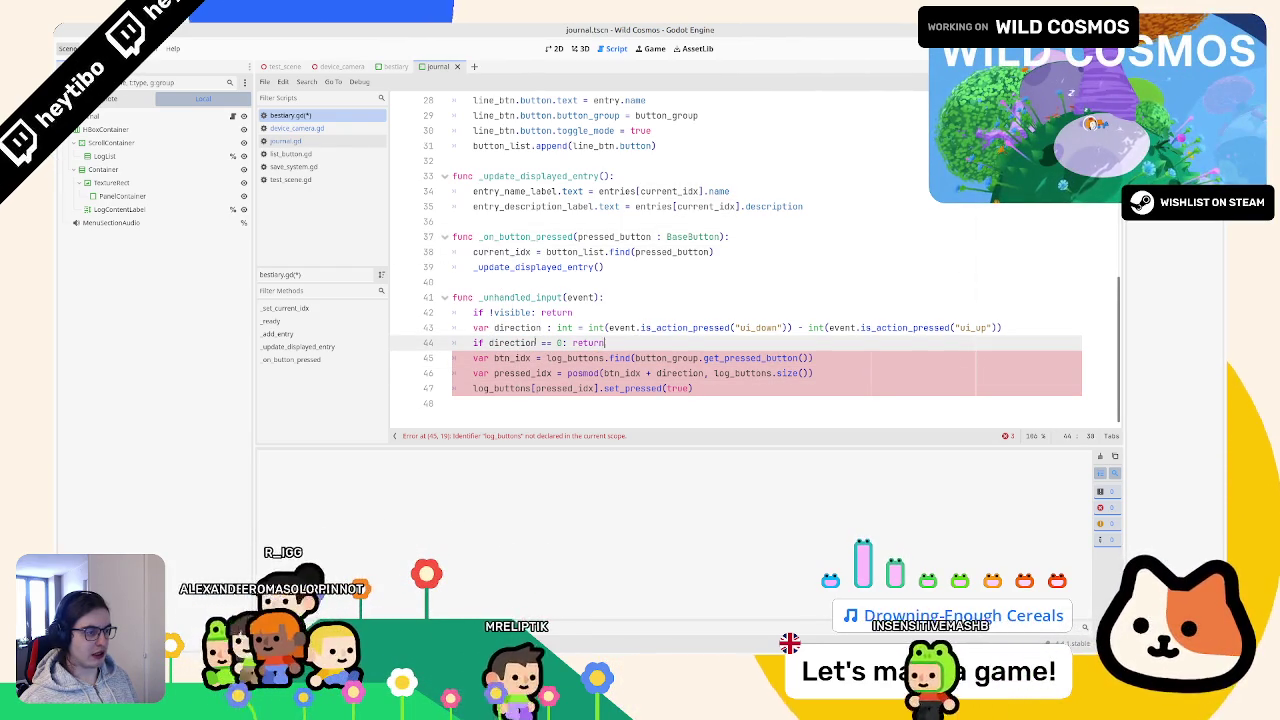
{"action": "mouse_move", "coordinate": [548, 343]}
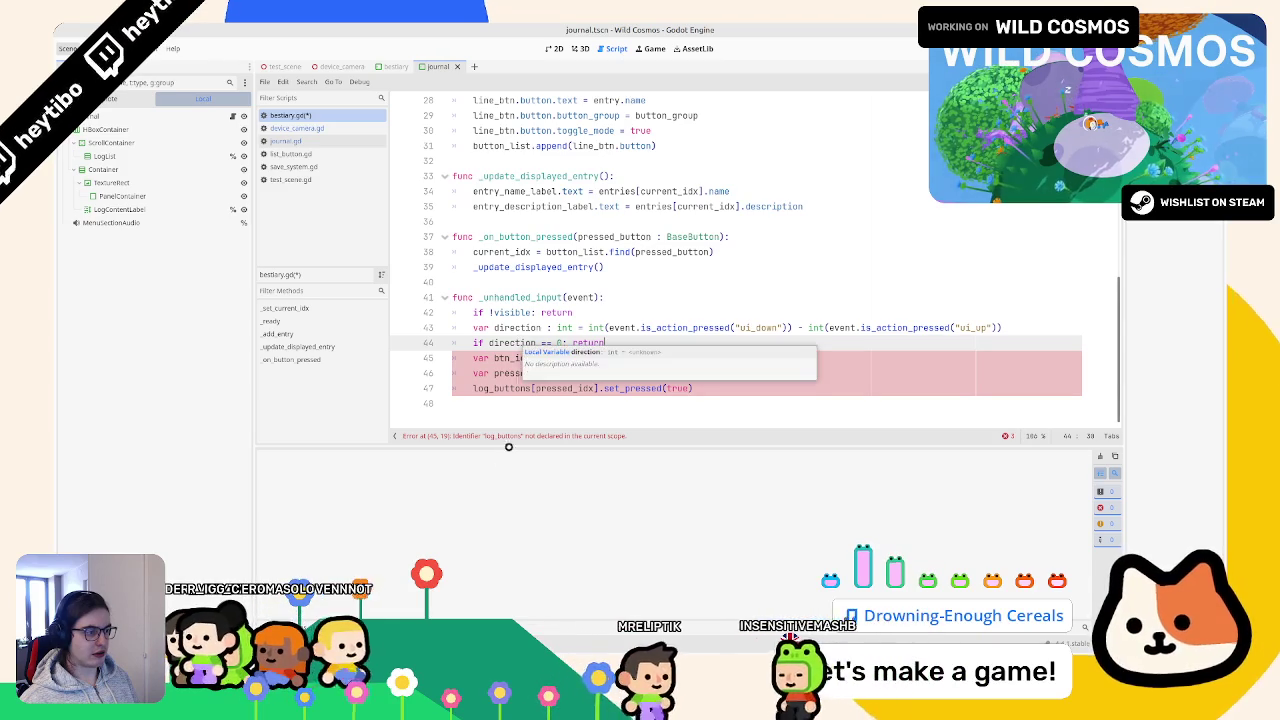
{"action": "double_click", "coordinate": [517, 374]}
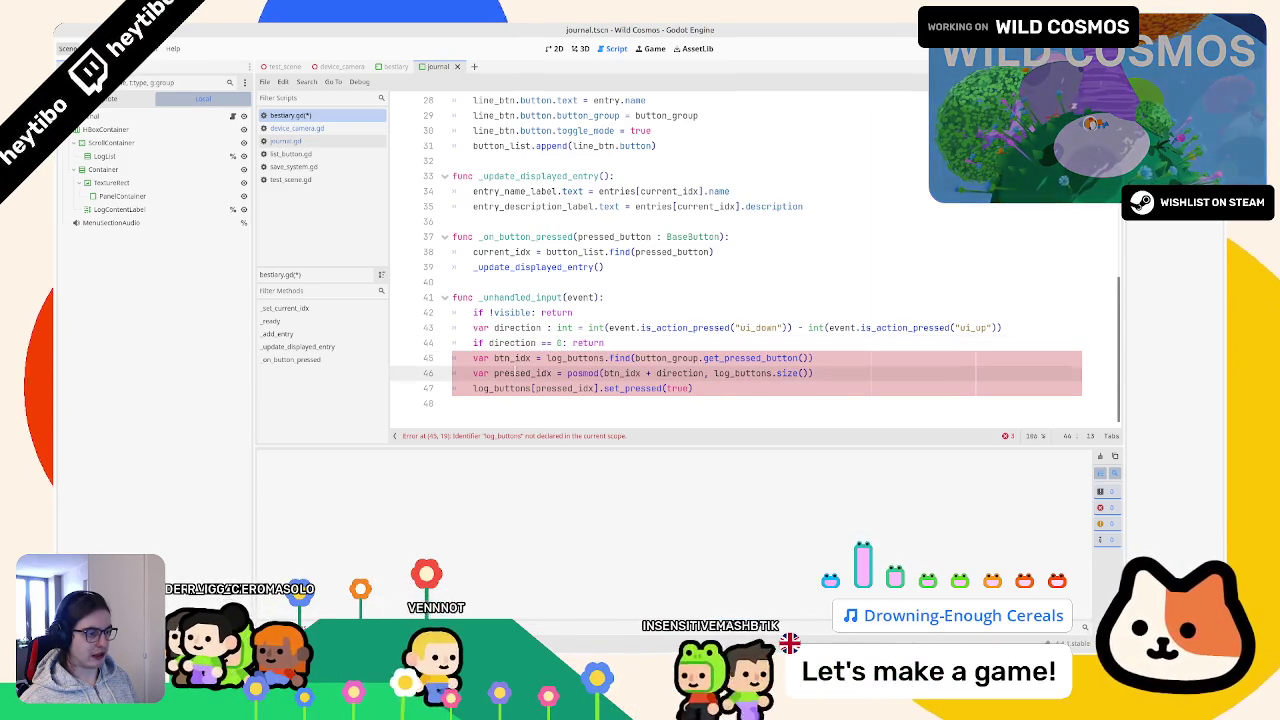
{"action": "key", "text": "shift+ctrl+Left"}
{"action": "type", "text": "current_idx"}
{"action": "double_click", "coordinate": [503, 388]}
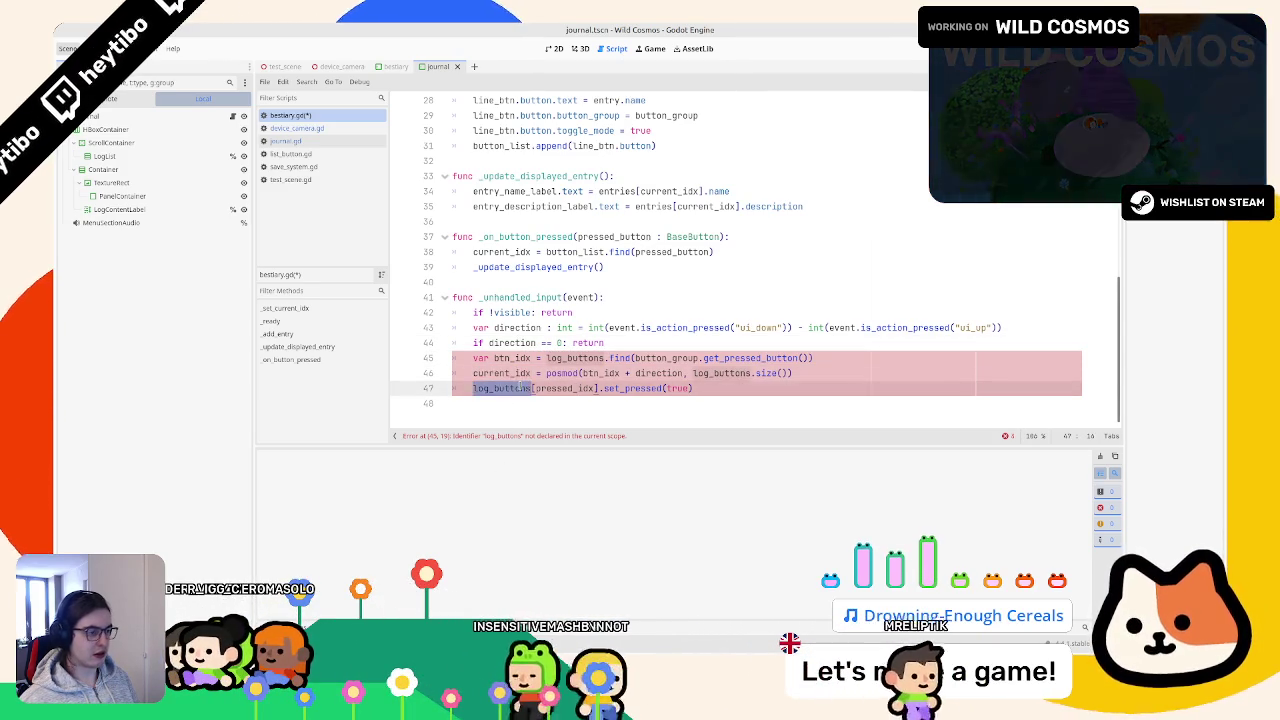
{"action": "left_click", "coordinate": [680, 404], "text": "shift"}
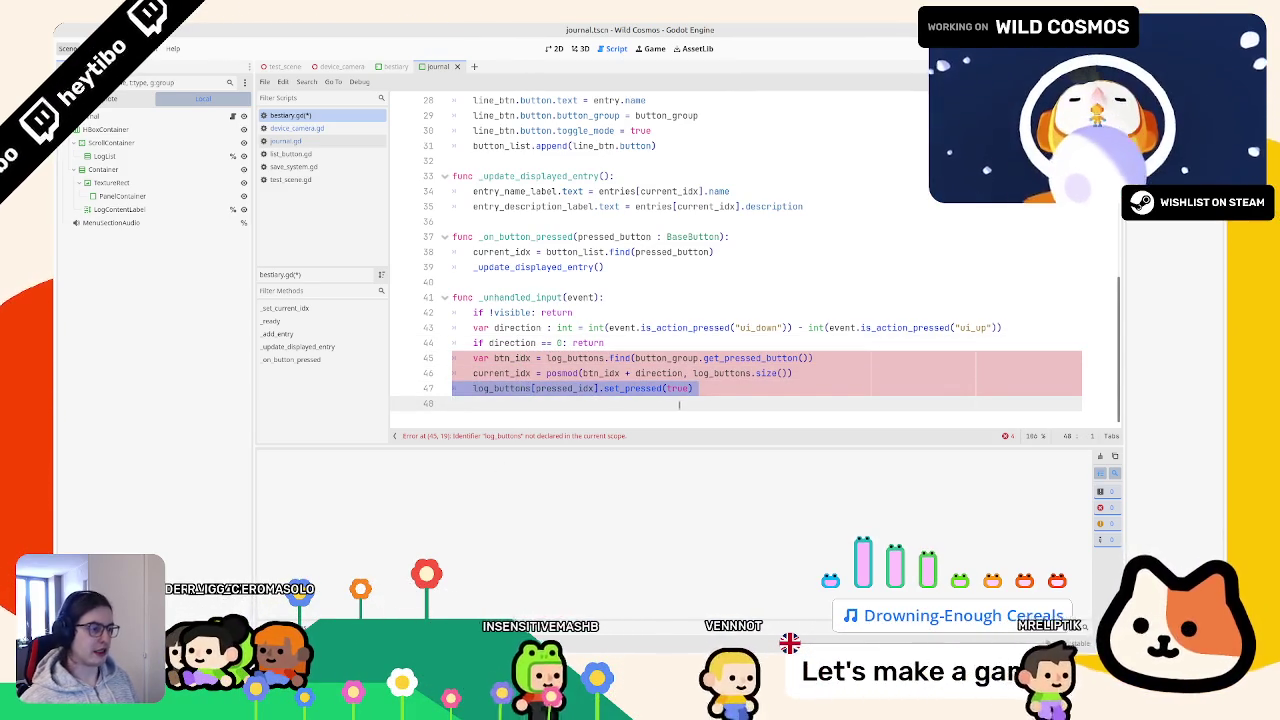
{"action": "key", "text": "ctrl+z"}
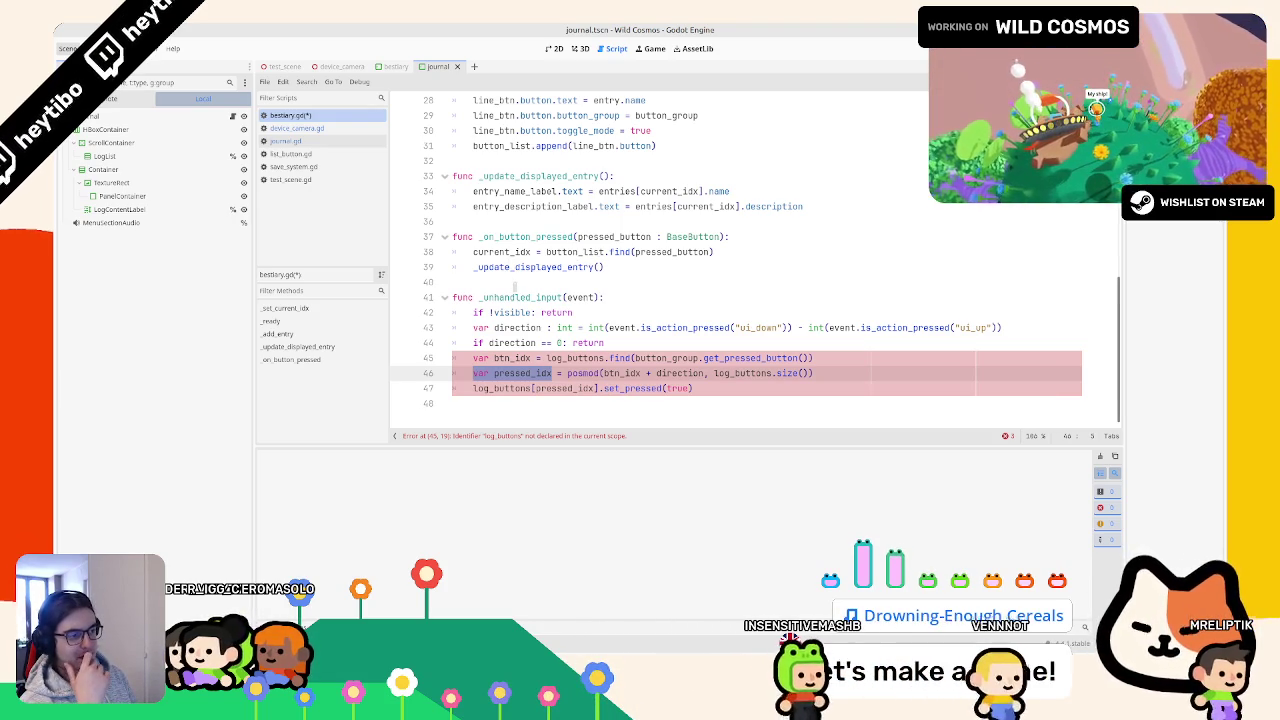
- Replace log_buttons with button_list in the _unhandled_input lines
{"action": "left_click", "coordinate": [486, 388]}
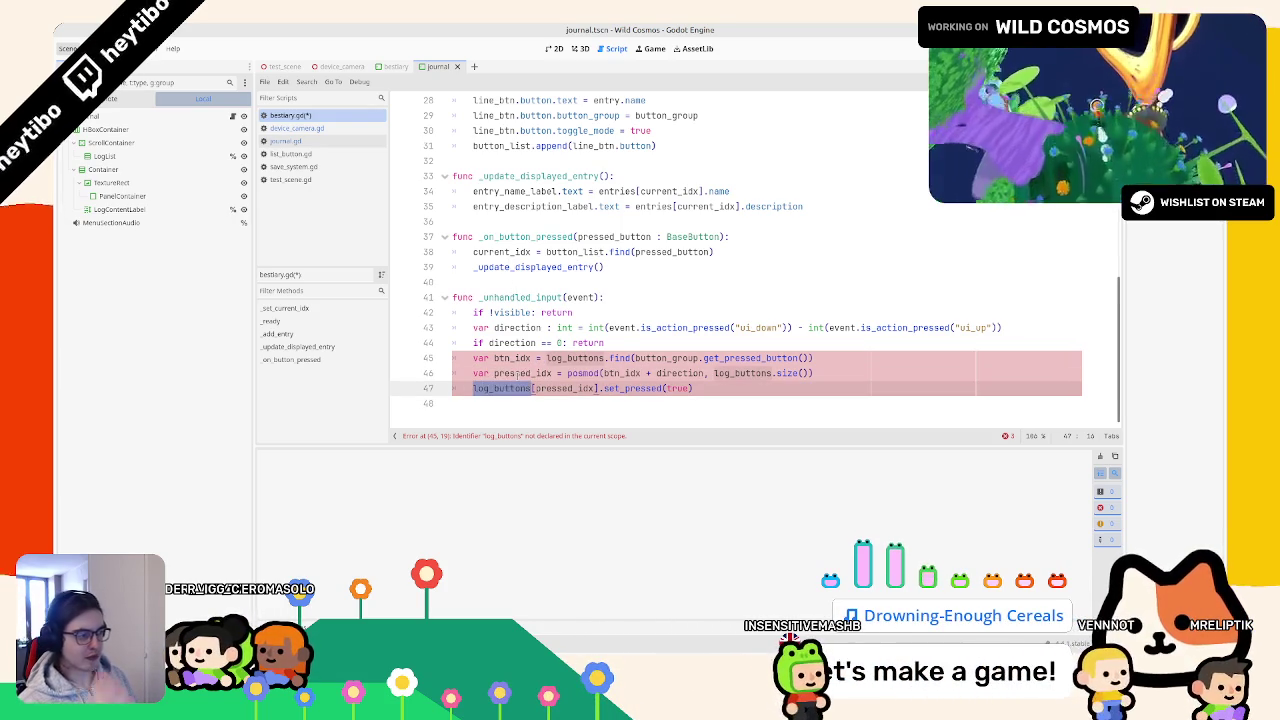
{"action": "type", "text": "button_list"}
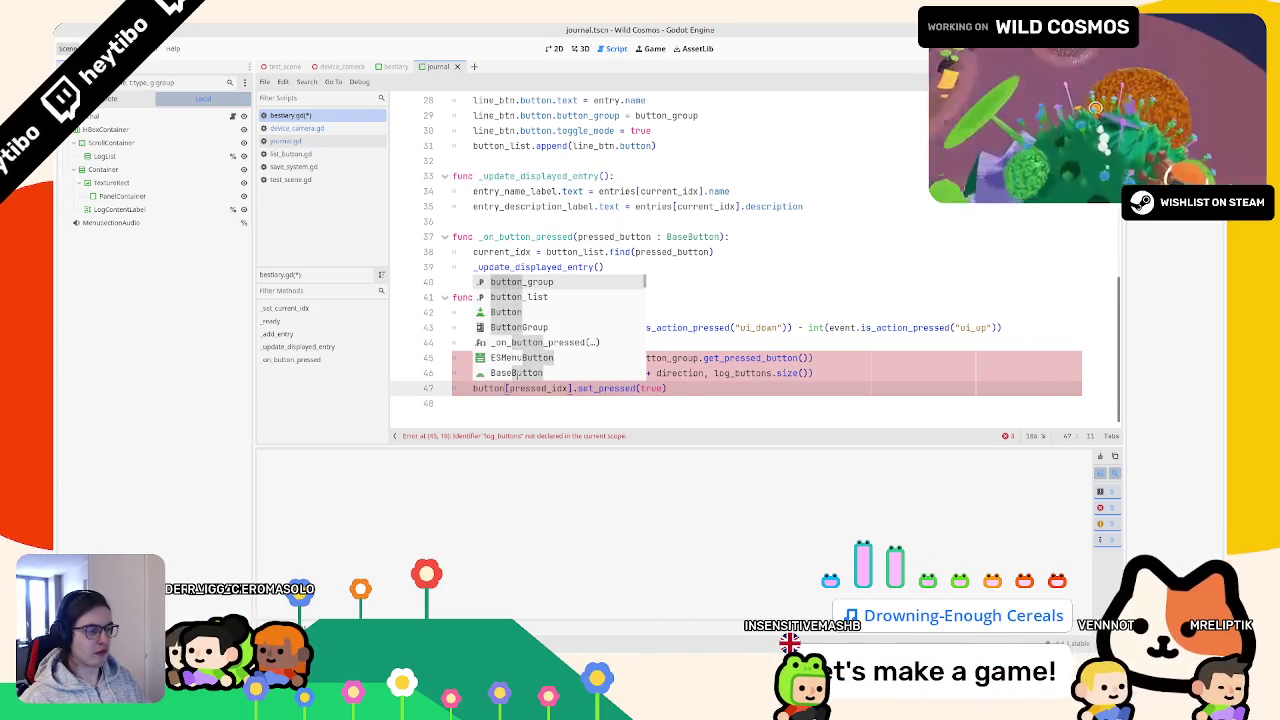
{"action": "key", "text": "ctrl+shift+Left"}
{"action": "key", "text": "ctrl+c"}
{"action": "double_click", "coordinate": [742, 373]}
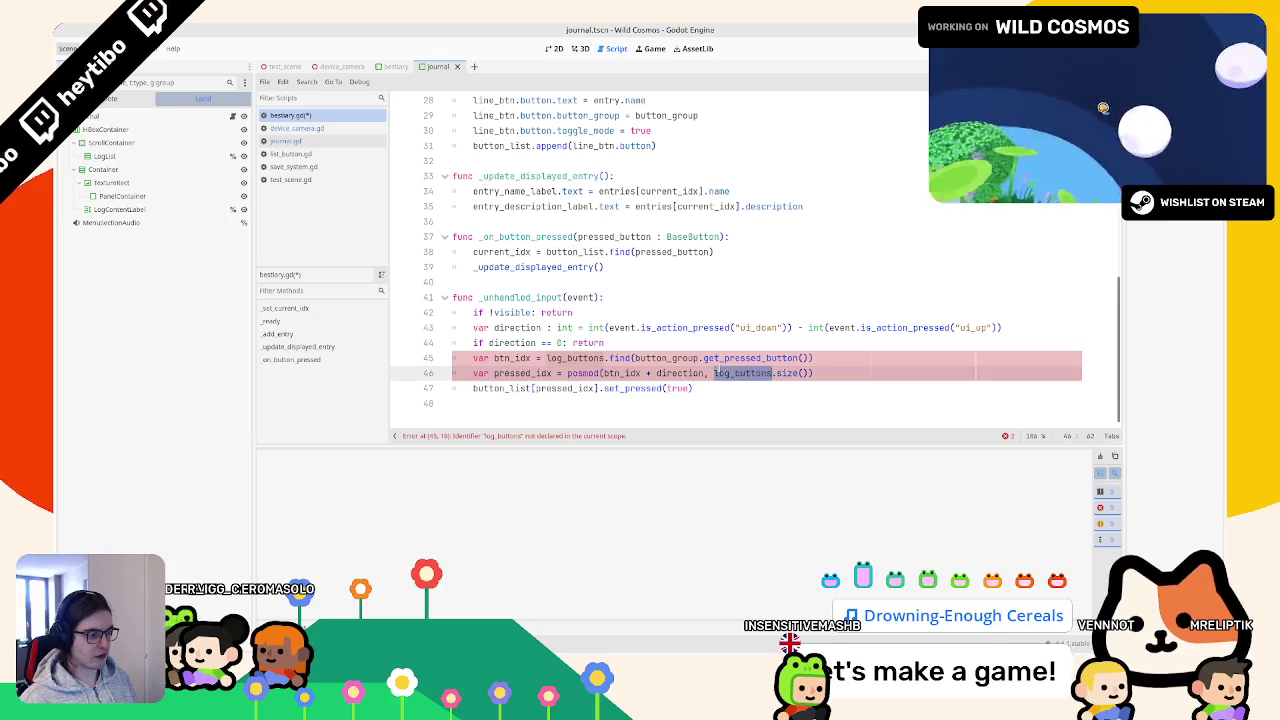
{"action": "double_click", "coordinate": [575, 358]}
{"action": "key", "text": "ctrl+v"}
- Delete the btn_idx line, use current_idx in the posmod call, and run the game
{"action": "left_click_drag", "start_coordinate": [634, 358], "coordinate": [830, 358]}
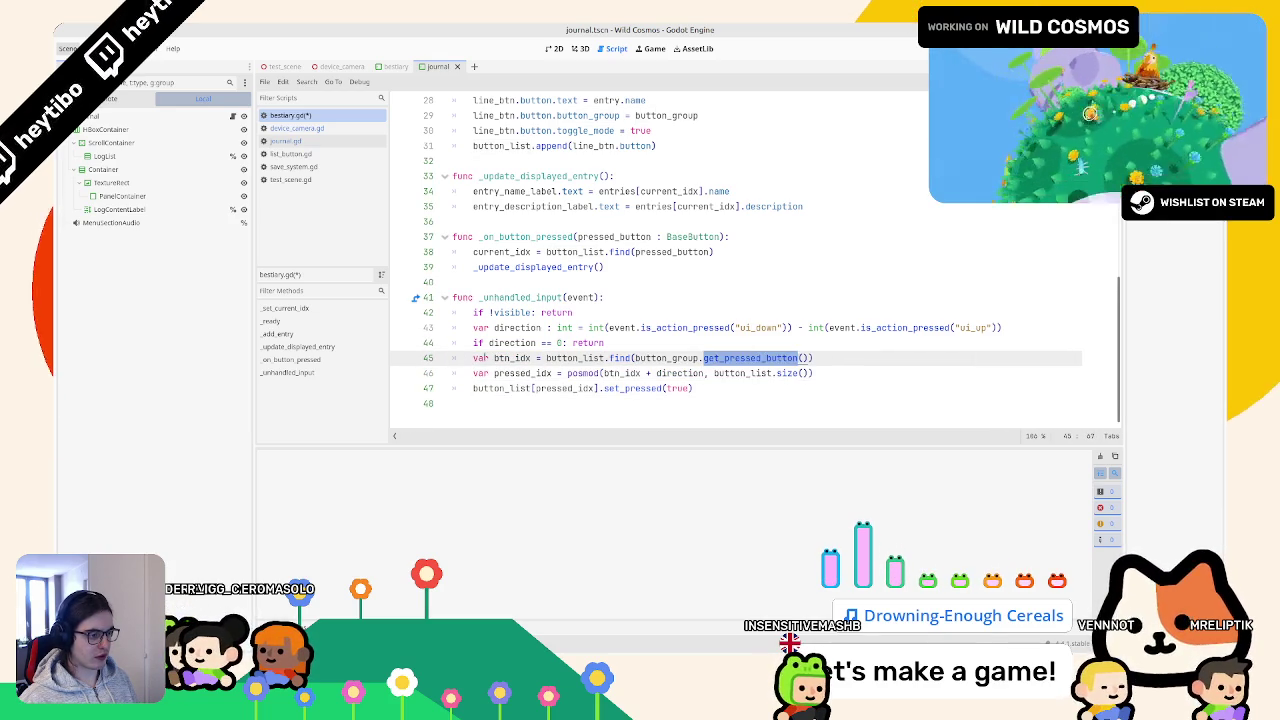
{"action": "double_click", "coordinate": [512, 358]}
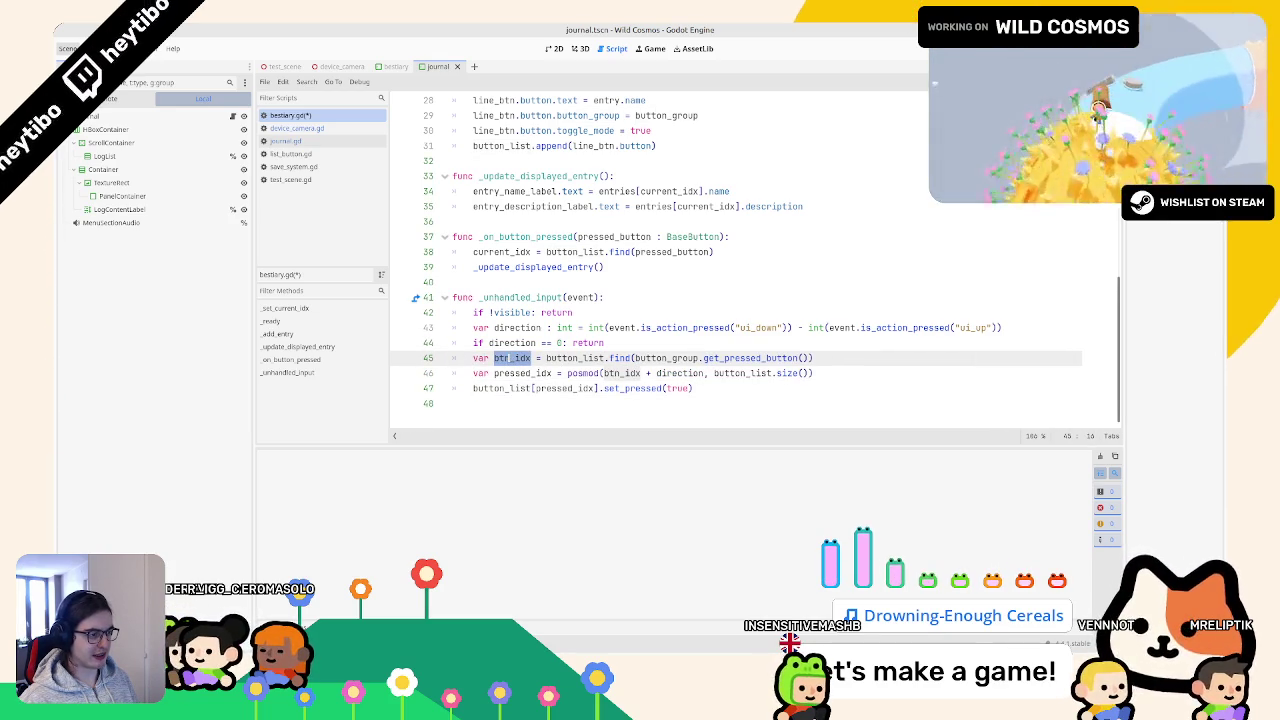
{"action": "double_click", "coordinate": [512, 343]}
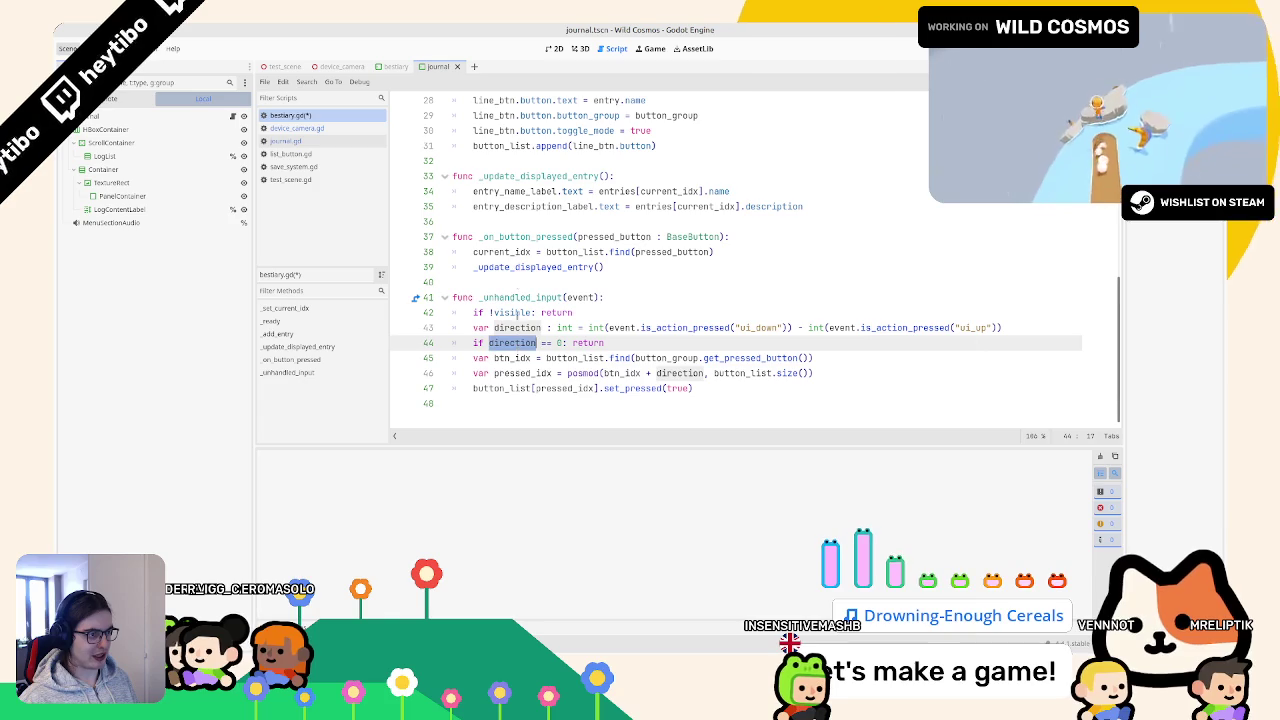
{"action": "double_click", "coordinate": [502, 252]}
{"action": "triple_click", "coordinate": [515, 358]}
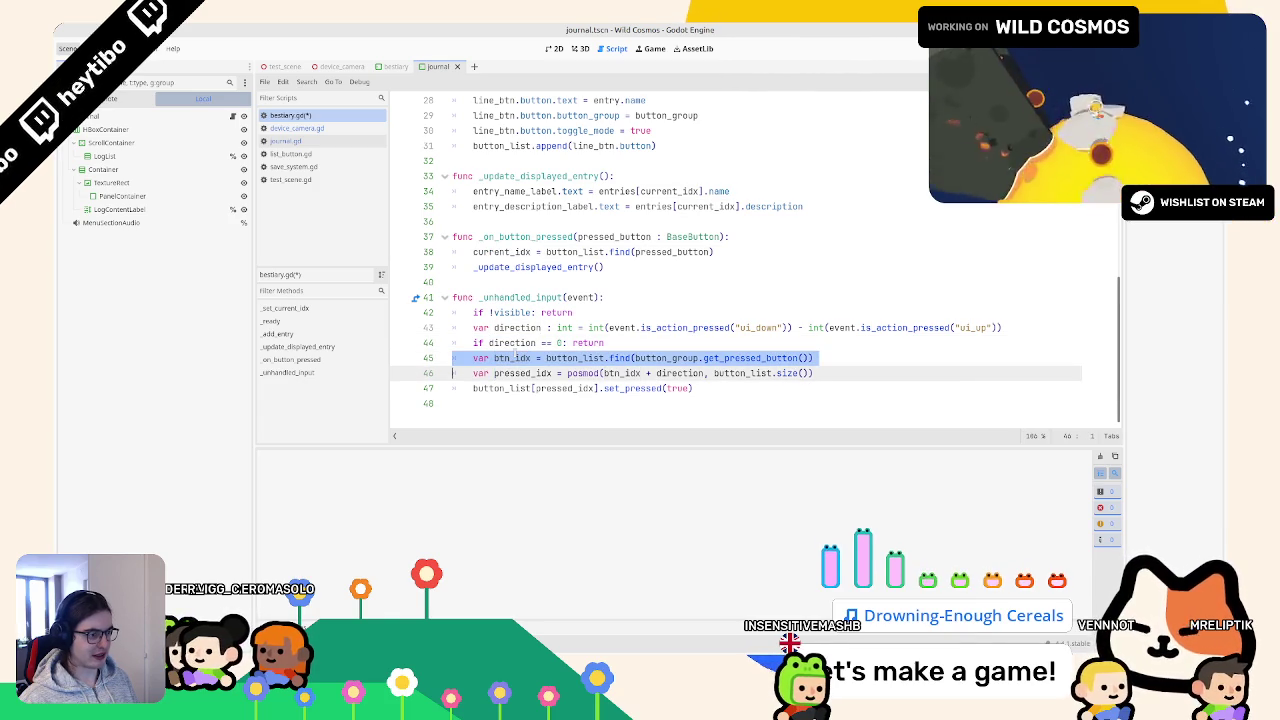
{"action": "key", "text": "BackSpace"}
{"action": "double_click", "coordinate": [620, 360]}
{"action": "type", "text": "current_idx"}
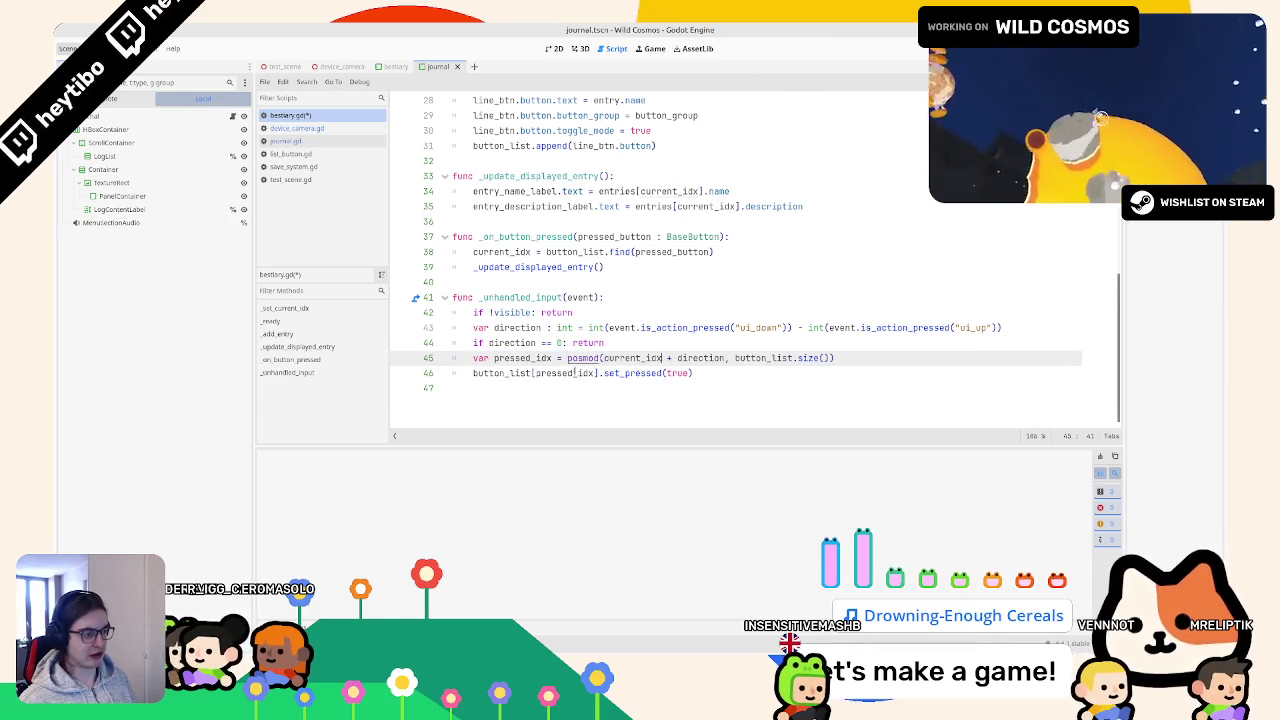
{"action": "key", "text": "F5"}
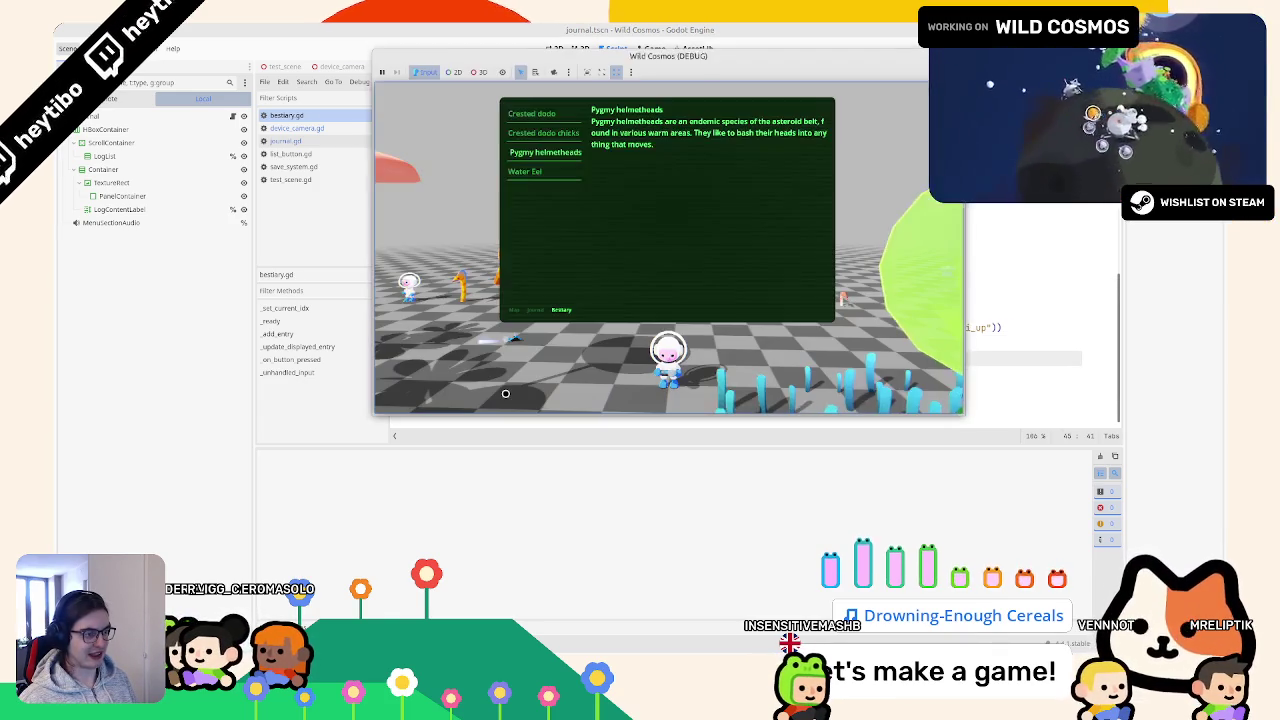
- Restart the game, open the Bestiary page and step through creatures with the Up and Down arrows
{"action": "key", "text": "F5"}
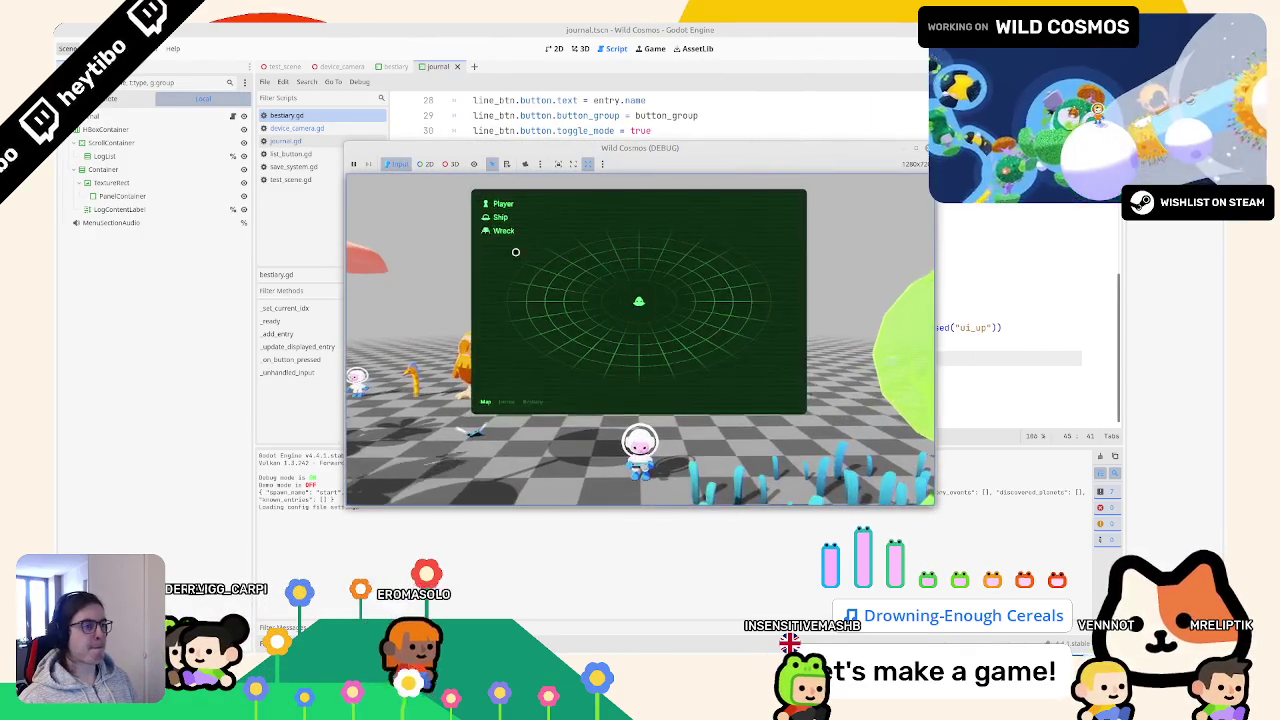
{"action": "left_click", "coordinate": [533, 401]}
{"action": "key", "text": "Down"}
{"action": "key", "text": "Down"}
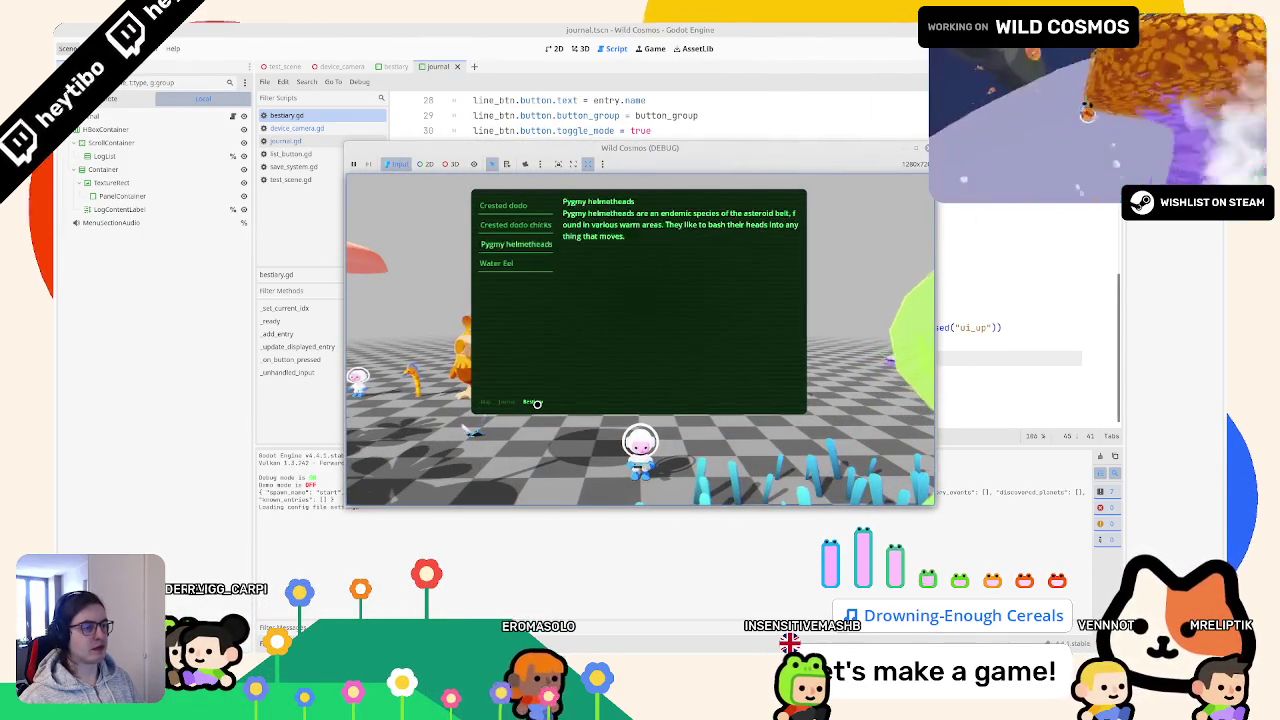
{"action": "key", "text": "Down"}
{"action": "key", "text": "Up"}
{"action": "key", "text": "Up"}
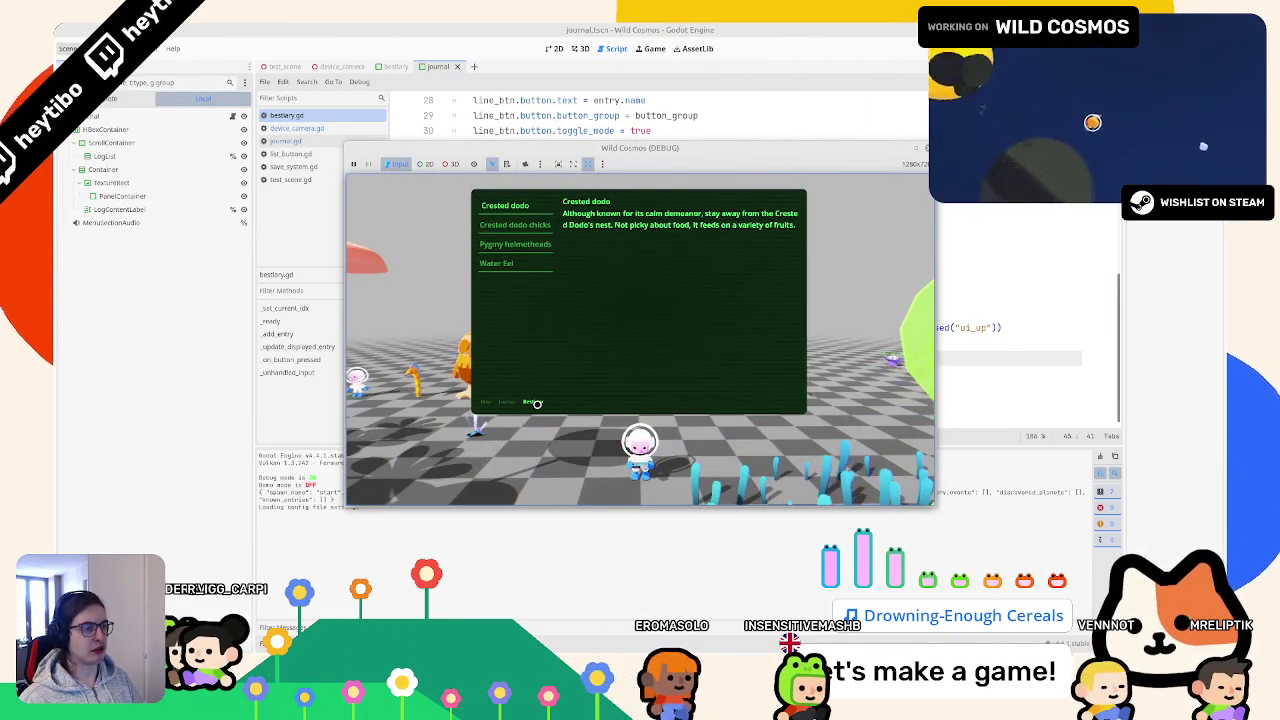
{"action": "key", "text": "Down"}
{"action": "key", "text": "Up"}
{"action": "key", "text": "Down"}
{"action": "key", "text": "Down"}
{"action": "key", "text": "Down"}
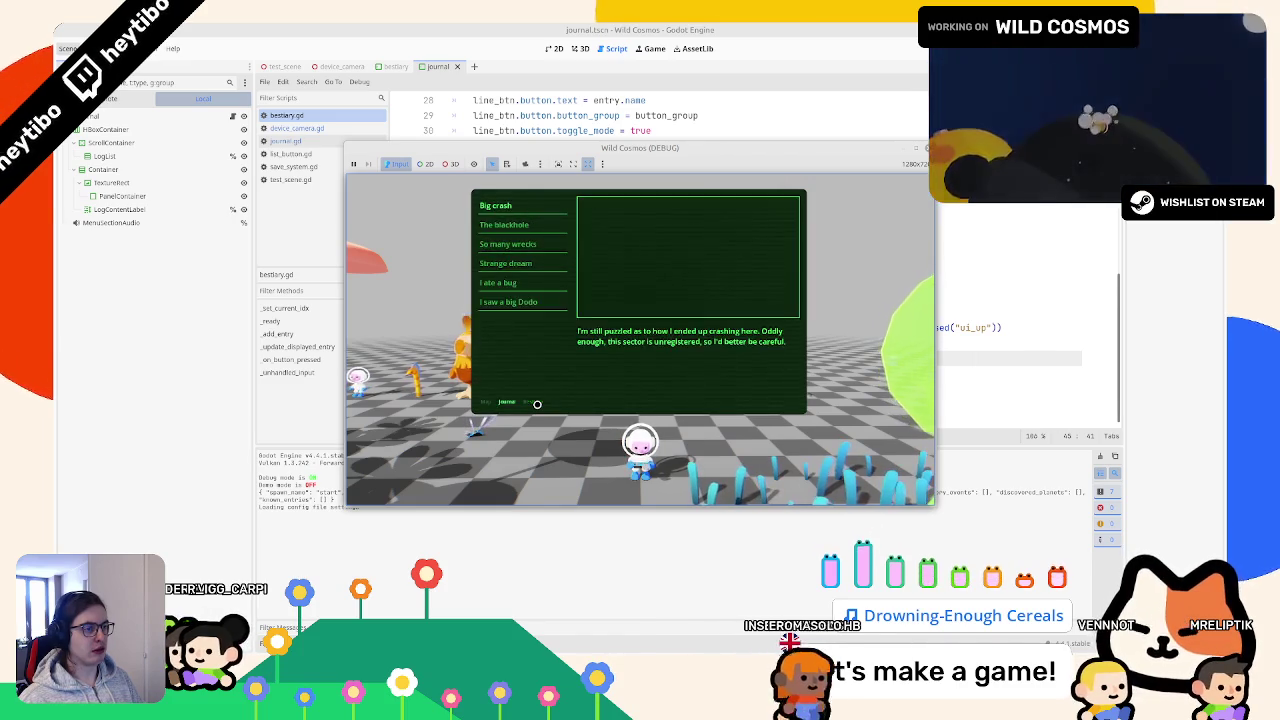
{"action": "key", "text": "Up"}
- Switch between the Journal and Bestiary pages with Q and E while moving through entries
{"action": "key", "text": "q"}
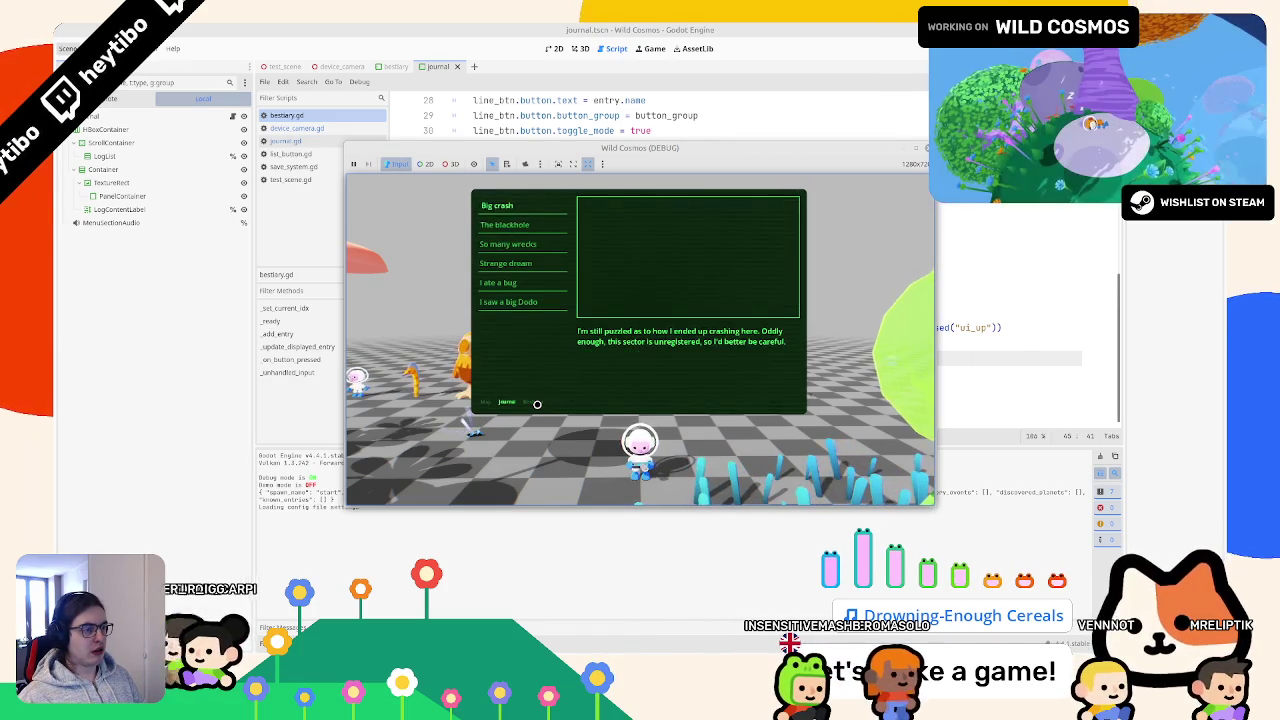
{"action": "key", "text": "Up"}
{"action": "key", "text": "Up"}
{"action": "key", "text": "e"}
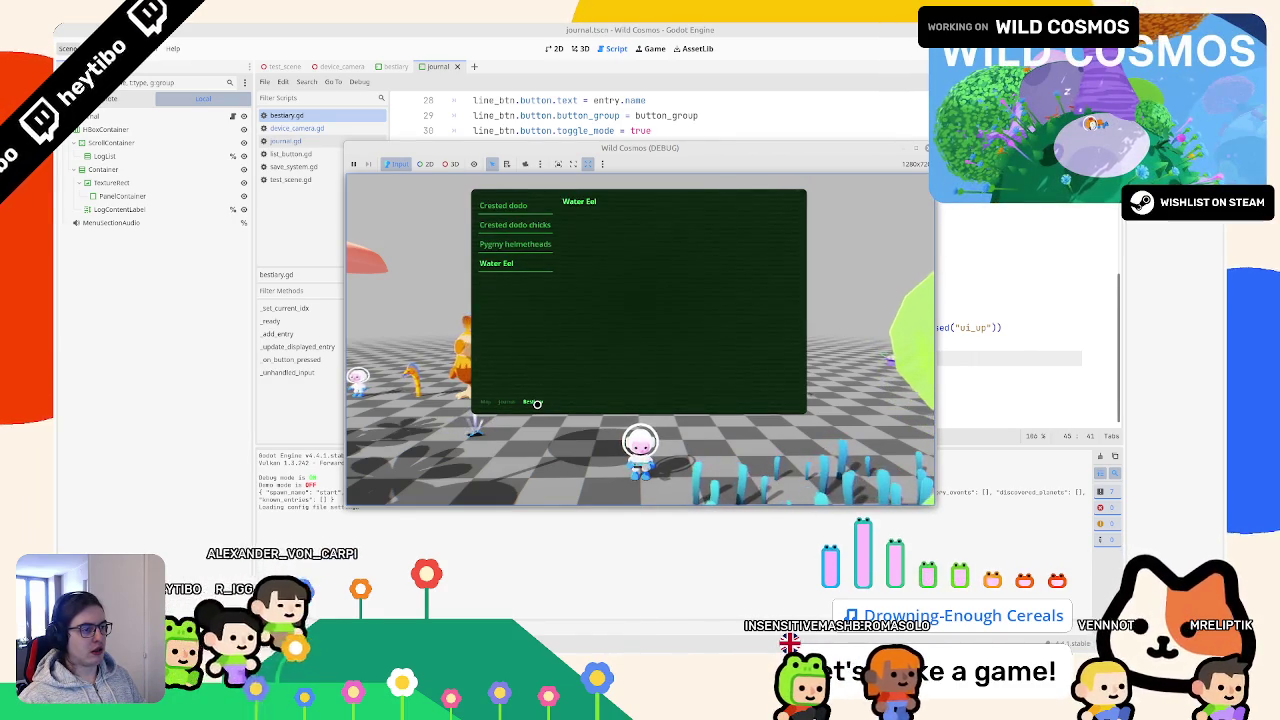
{"action": "key", "text": "Up"}
{"action": "key", "text": "Up"}
{"action": "key", "text": "q"}
{"action": "key", "text": "e"}
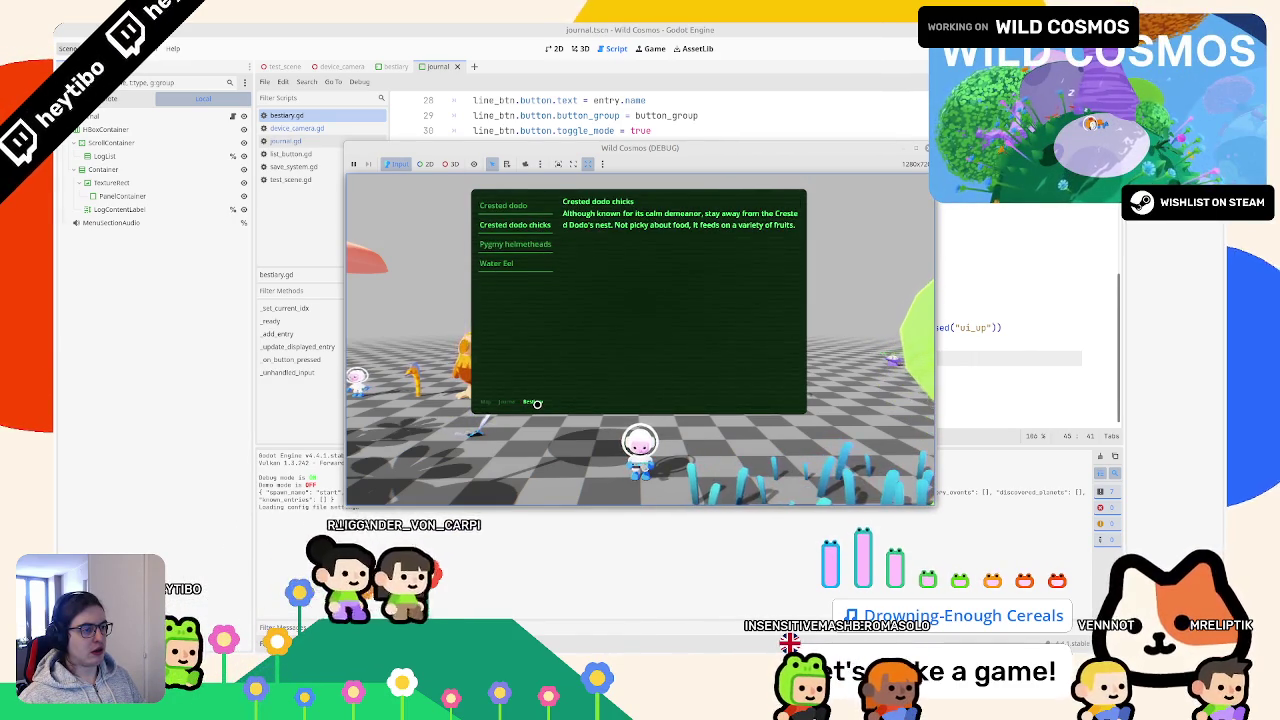
{"action": "key", "text": "q"}
{"action": "key", "text": "Down"}
{"action": "key", "text": "e"}
{"action": "key", "text": "q"}
{"action": "key", "text": "e"}
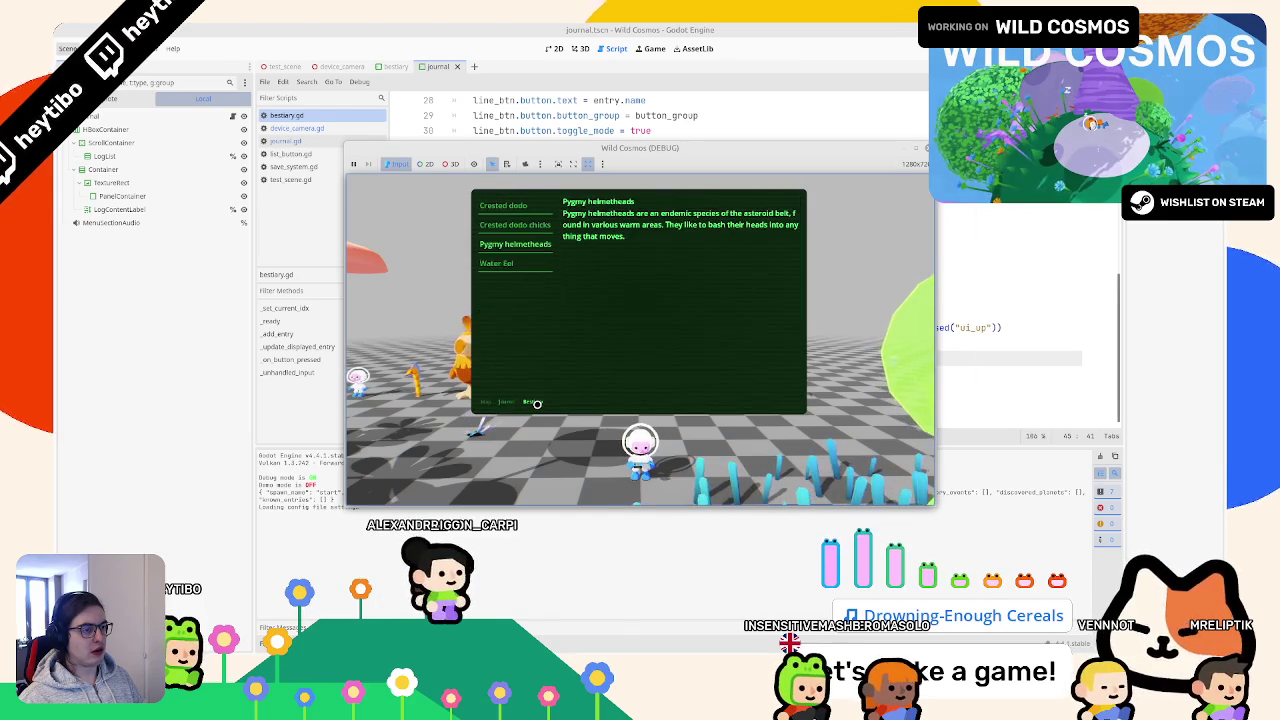
{"action": "key", "text": "q"}
{"action": "key", "text": "e"}
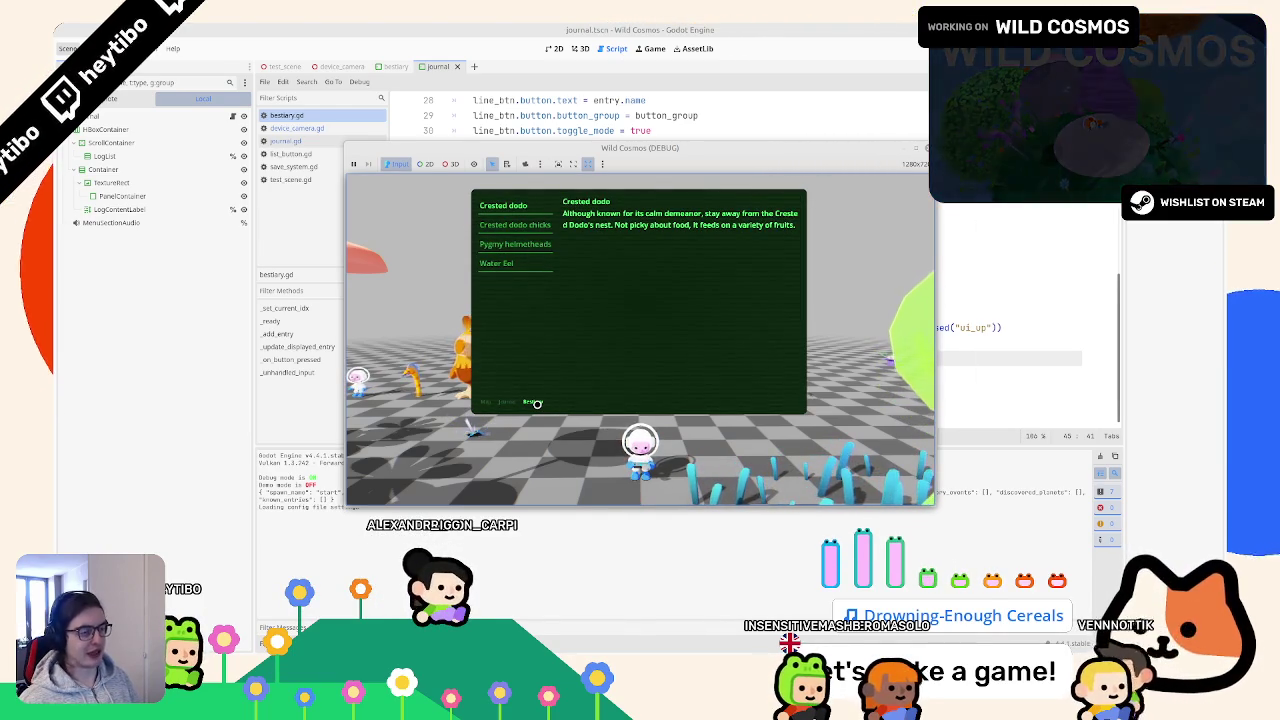
- Cycle the creatures, maximize the game window, click Water Eel and Crested dodo, then close the game
{"action": "key", "text": "Up"}
{"action": "key", "text": "Up"}
{"action": "key", "text": "Down"}
{"action": "key", "text": "Up"}
{"action": "key", "text": "Down"}
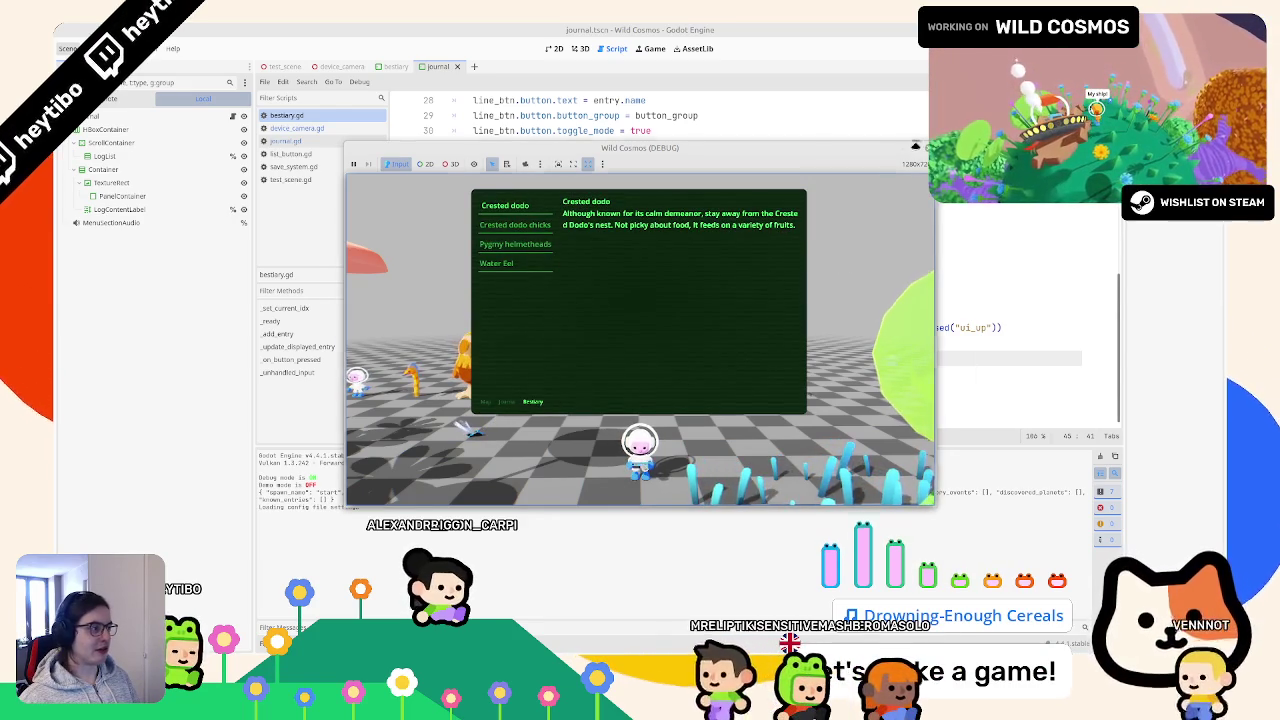
{"action": "key", "text": "super+Up"}
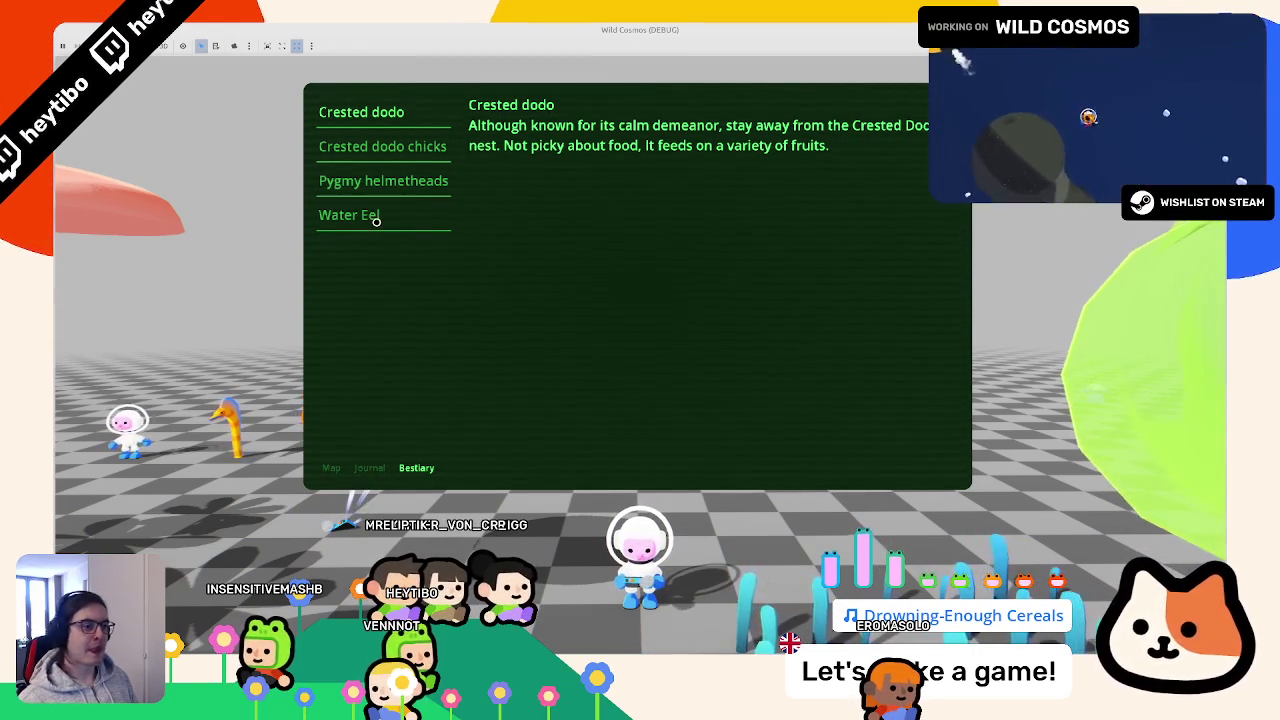
{"action": "left_click", "coordinate": [376, 221]}
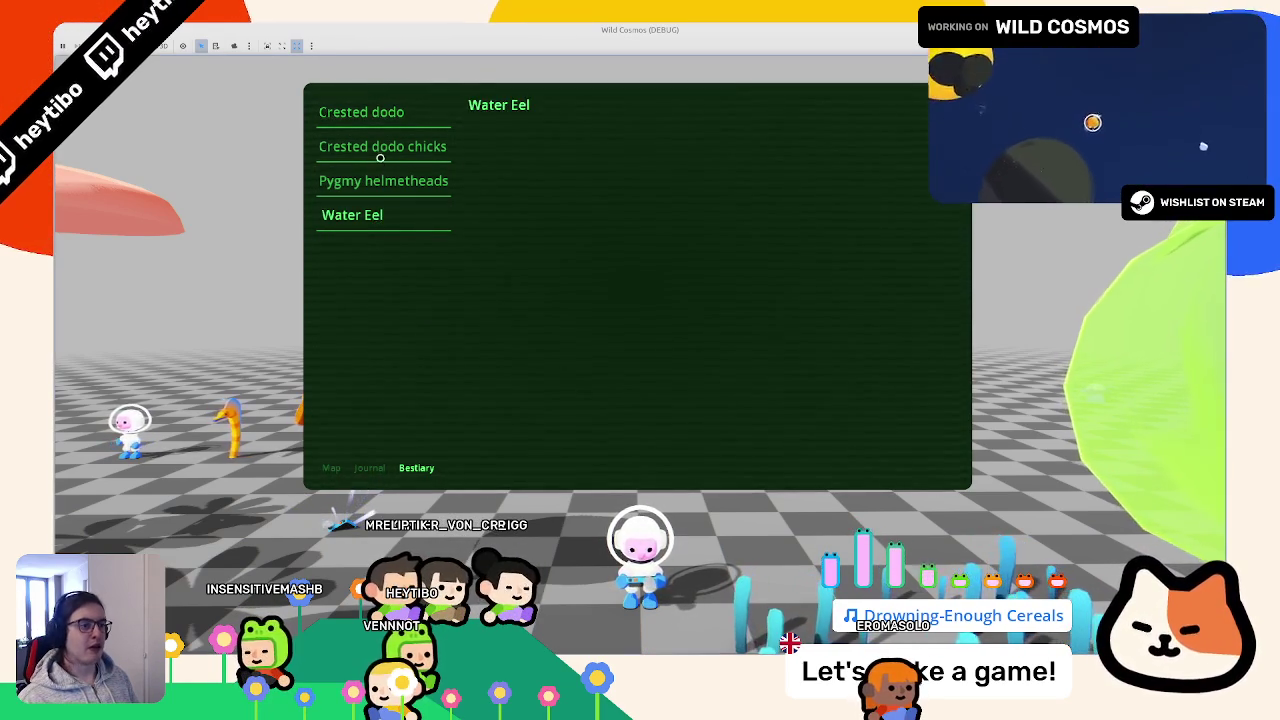
{"action": "left_click", "coordinate": [361, 112]}
{"action": "key", "text": "alt+F4"}
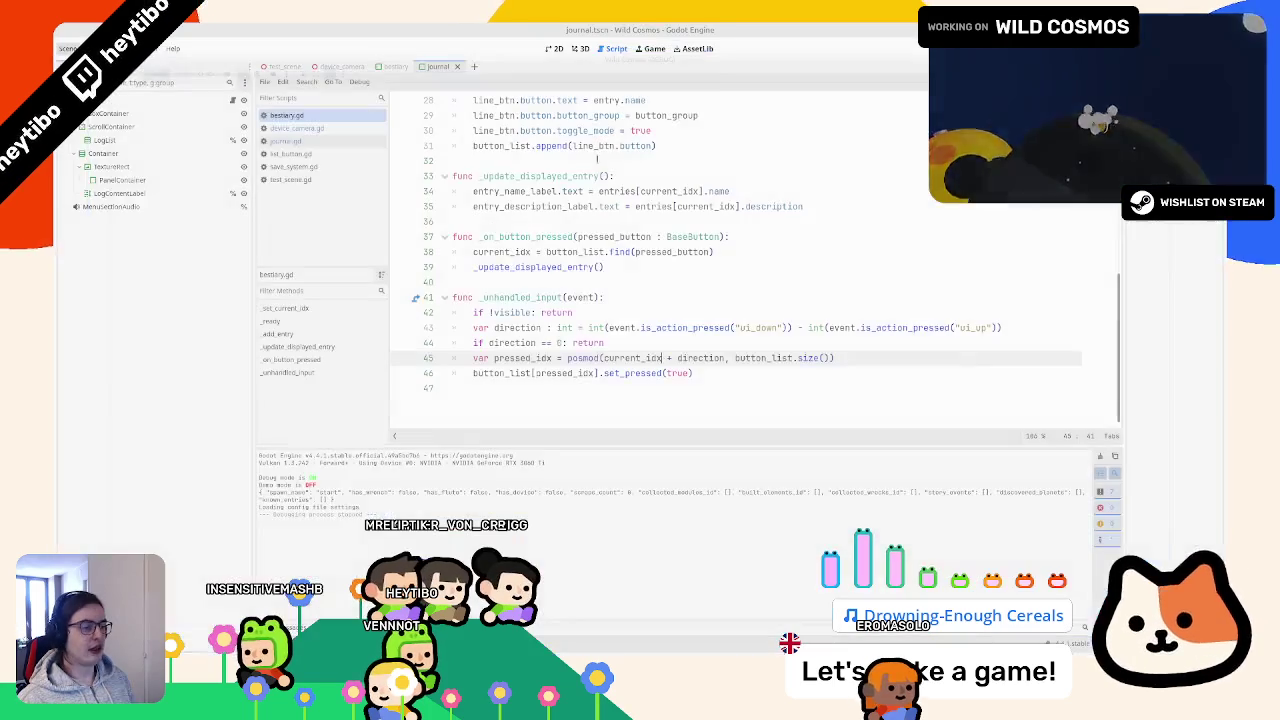
- Test-run the game, then paste the journal's MenuSectionAudio node into the bestiary scene
{"action": "key", "text": "F5"}
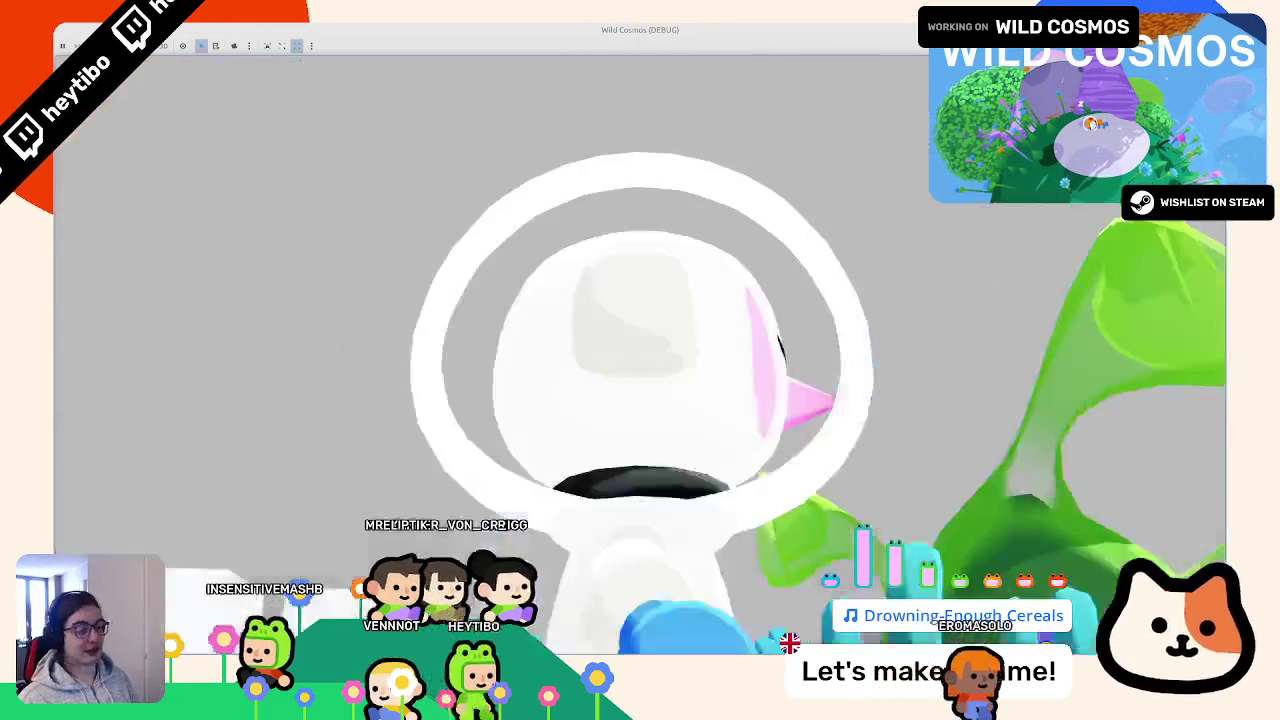
{"action": "key", "text": "alt+F4"}
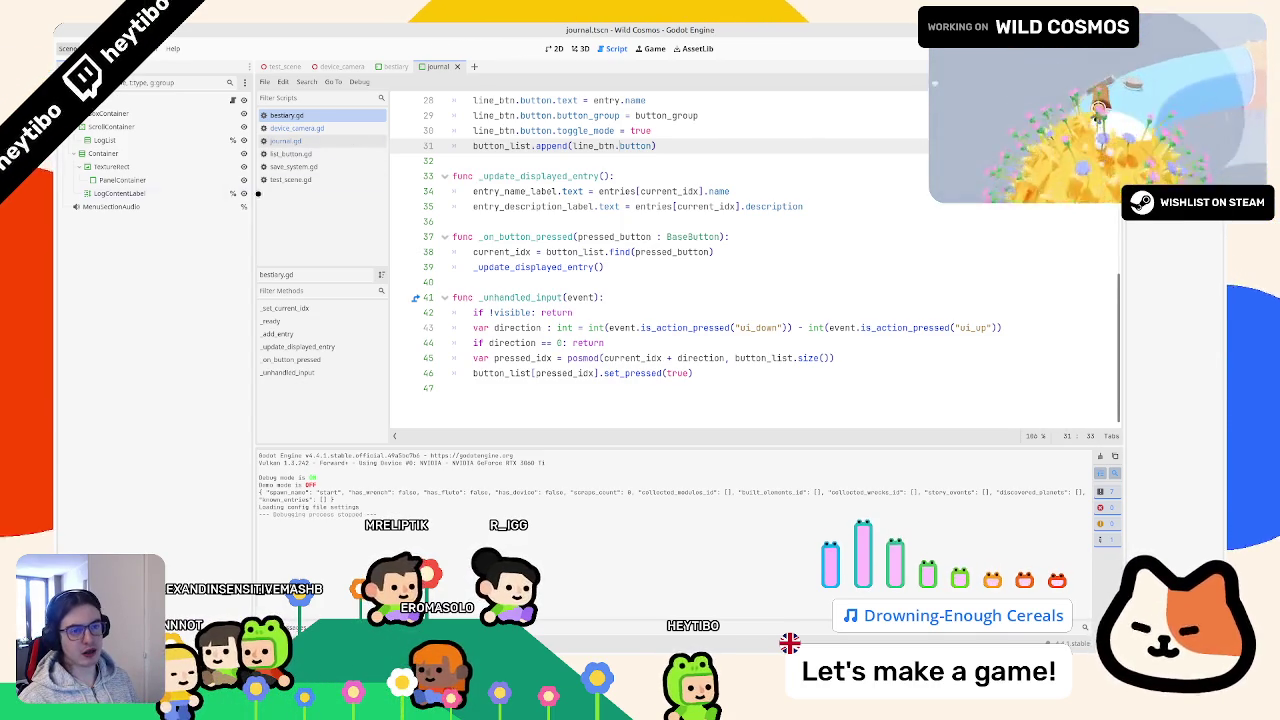
{"action": "left_click", "coordinate": [111, 206]}
{"action": "left_click", "coordinate": [395, 67]}
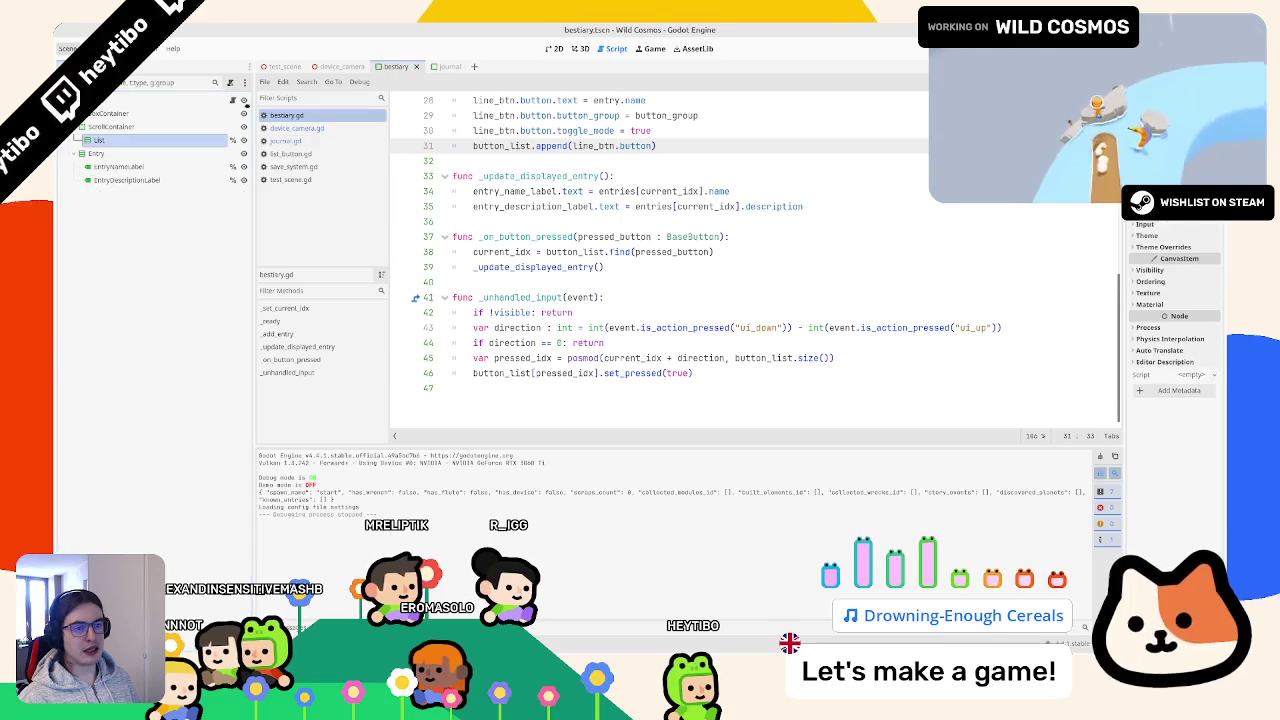
{"action": "key", "text": "ctrl+v"}
- Back in journal.gd, search for 'play(' calls
{"action": "left_click", "coordinate": [455, 66]}
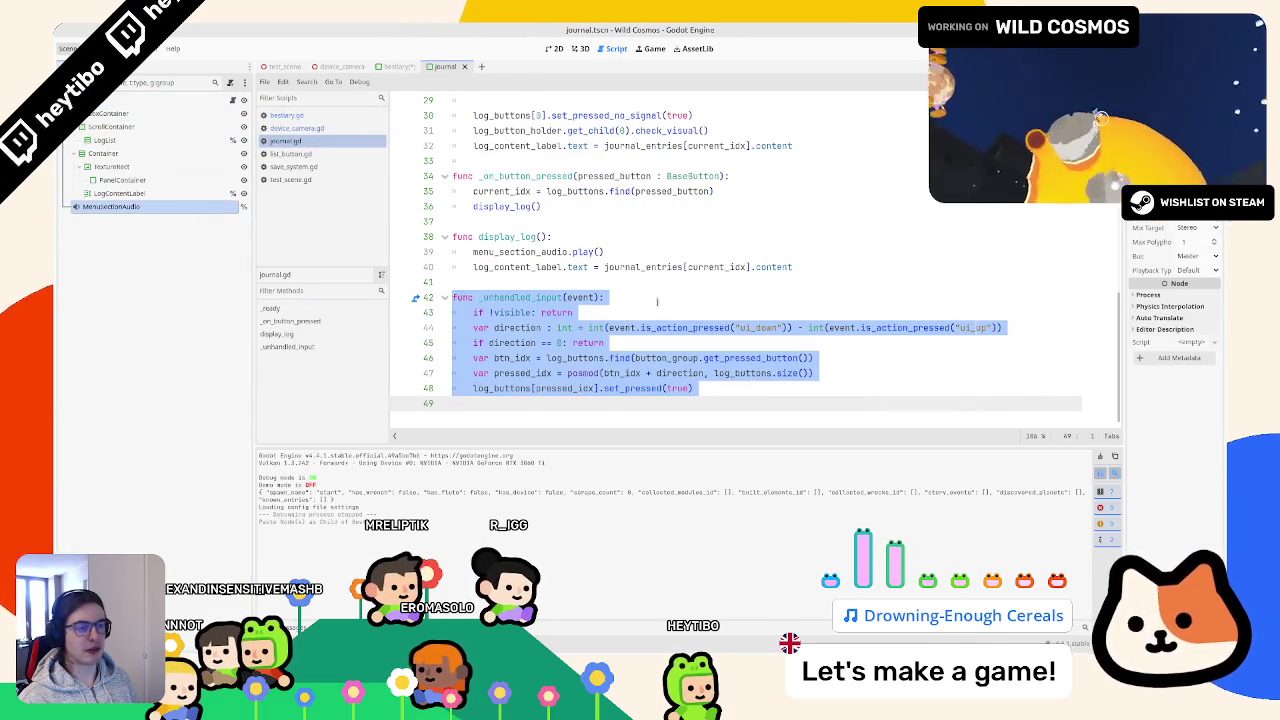
{"action": "key", "text": "ctrl+f"}
{"action": "type", "text": "play"}
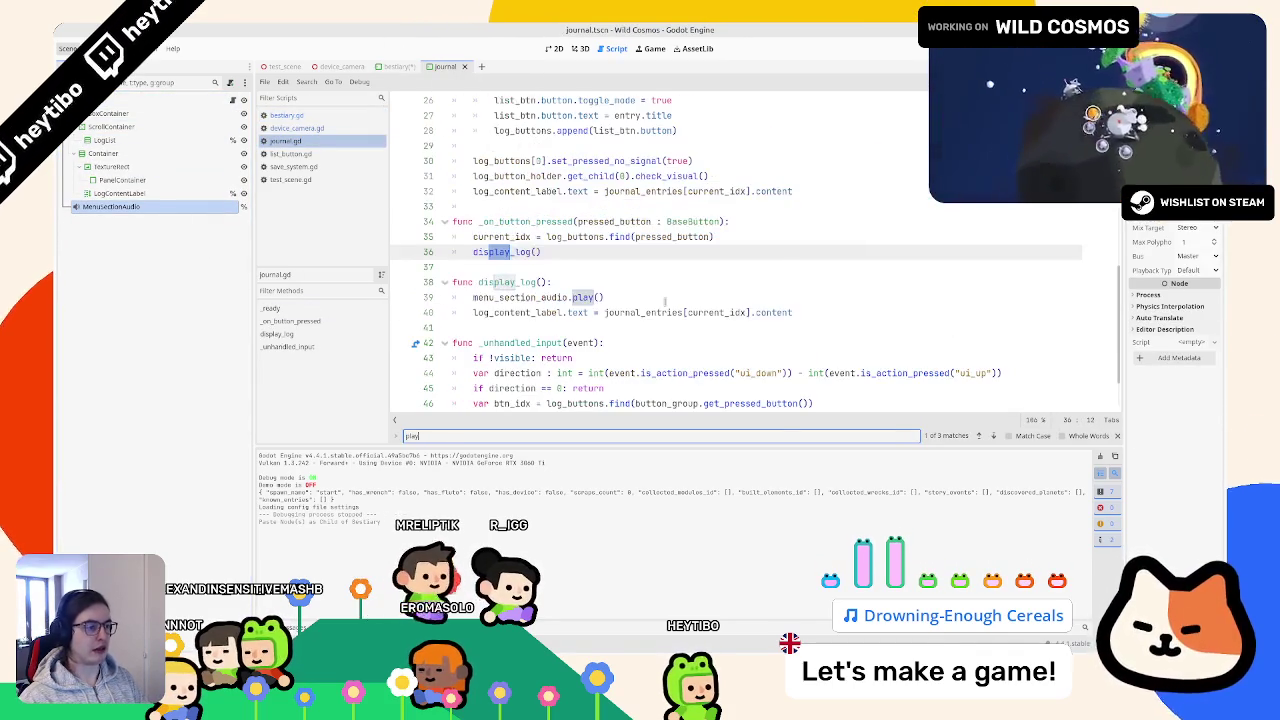
{"action": "type", "text": "("}
- Add menu_section_audio.play() to _update_displayed_entry in bestiary.gd and save
{"action": "key", "text": "Escape"}
{"action": "left_click_drag", "start_coordinate": [473, 252], "coordinate": [604, 252]}
{"action": "left_click", "coordinate": [397, 66]}
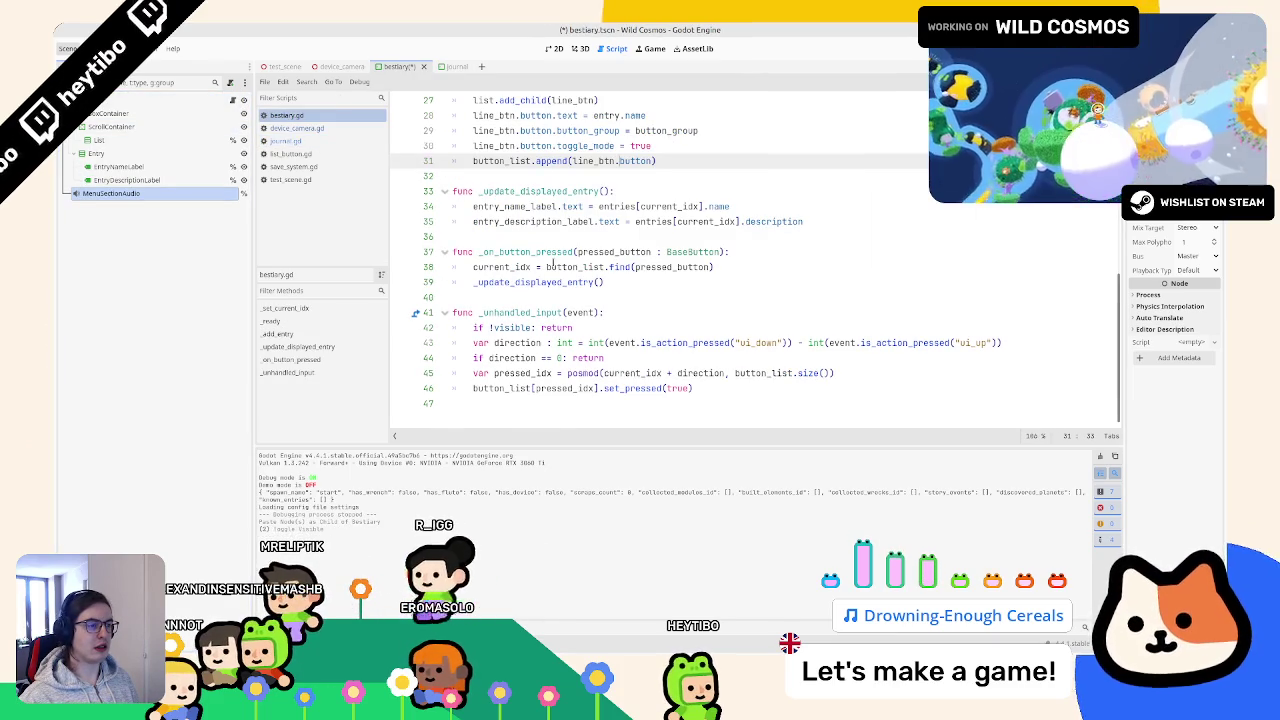
{"action": "scroll", "coordinate": [551, 262], "scroll_direction": "up", "scroll_amount": 3}
{"action": "left_click", "coordinate": [834, 355]}
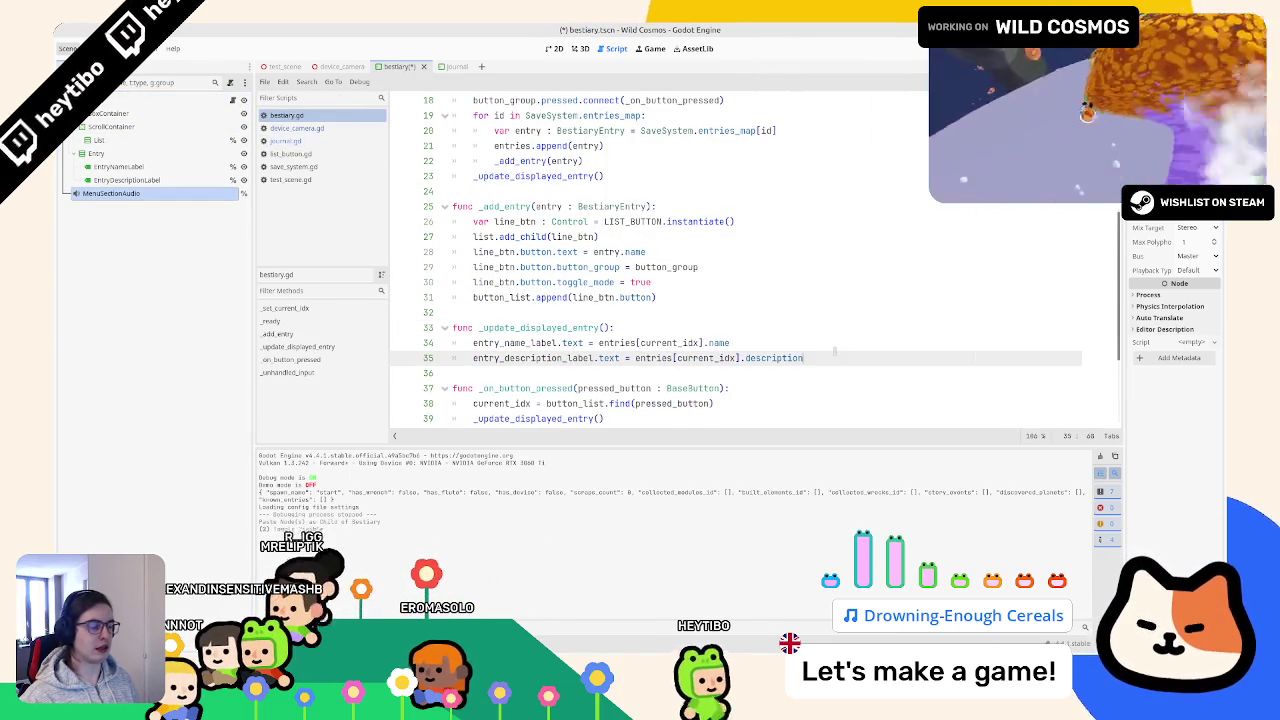
{"action": "key", "text": "Return"}
{"action": "type", "text": "menu_section_audio.play()"}
{"action": "key", "text": "ctrl+s"}
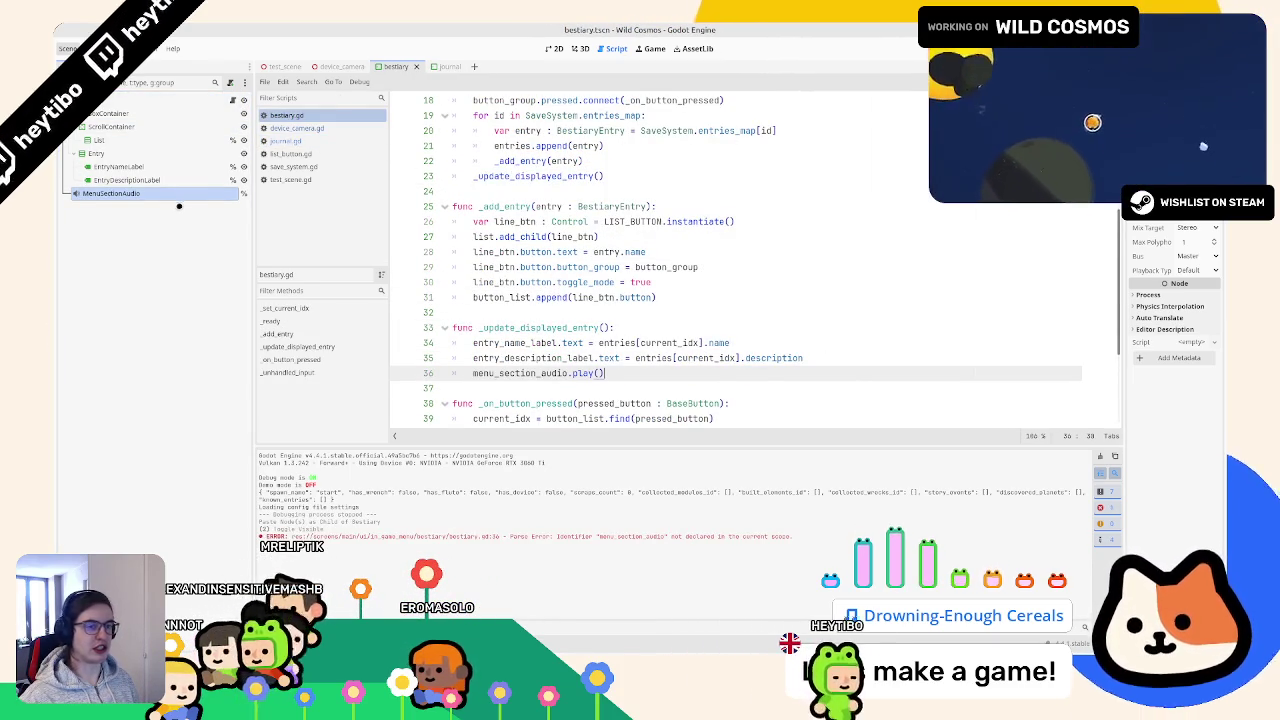
{"action": "scroll", "coordinate": [530, 205], "scroll_direction": "up", "scroll_amount": 6}
{"action": "mouse_move", "coordinate": [538, 205]}
{"action": "left_mouse_down"}
{"action": "mouse_move", "coordinate": [509, 131]}
{"action": "mouse_move", "coordinate": [518, 115]}
{"action": "left_mouse_up"}
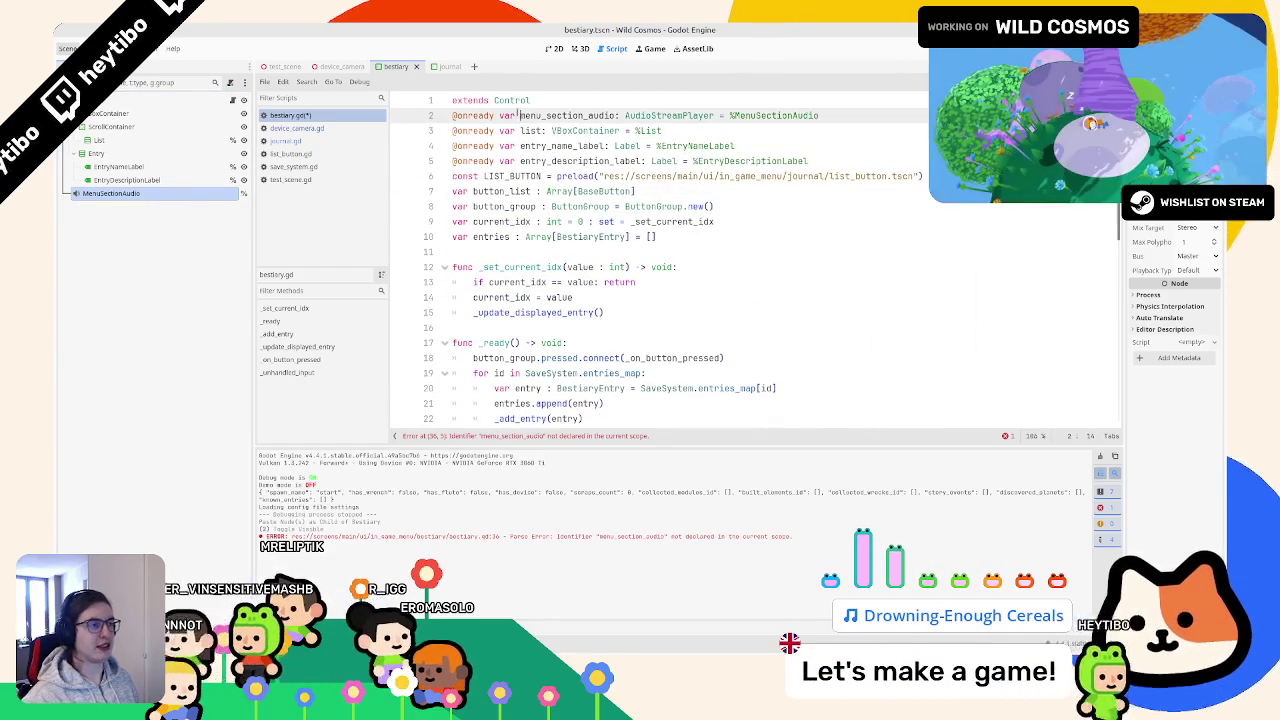
{"action": "key", "text": "alt+Down"}
{"action": "key", "text": "alt+Down"}
{"action": "key", "text": "alt+Down"}
{"action": "left_click", "coordinate": [567, 100]}
{"action": "key", "text": "Return"}
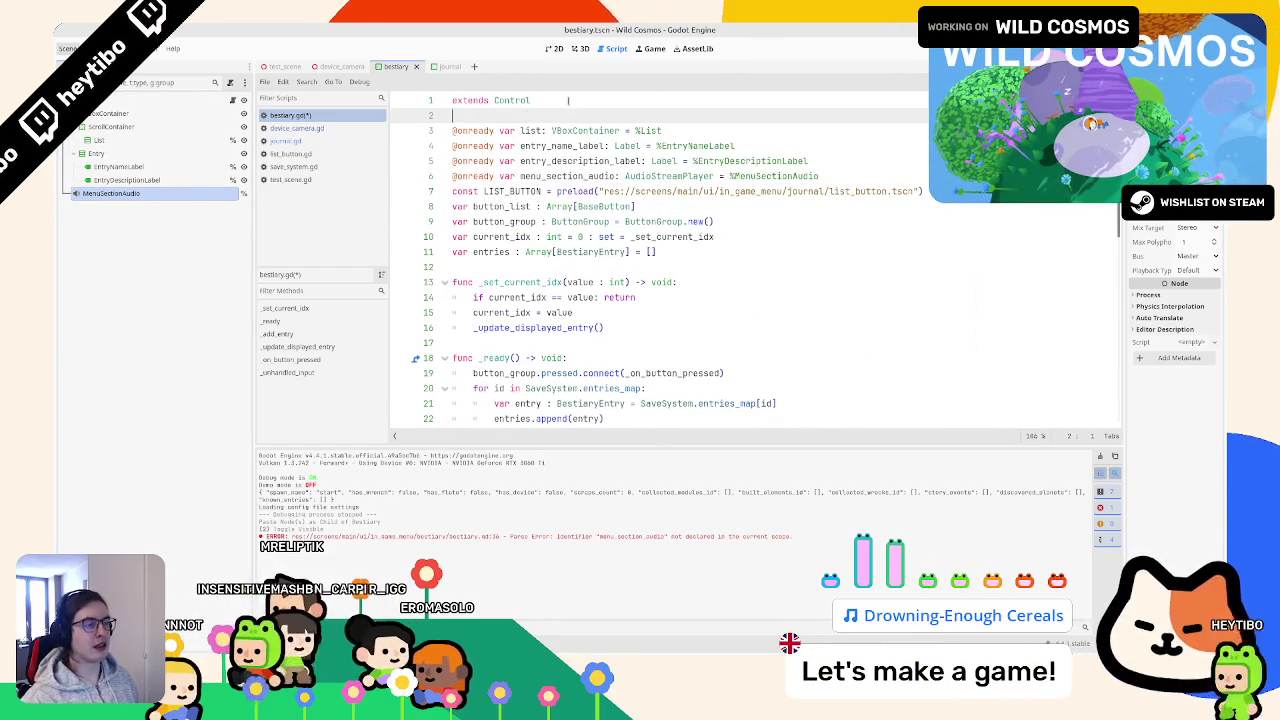
{"action": "key", "text": "F5"}
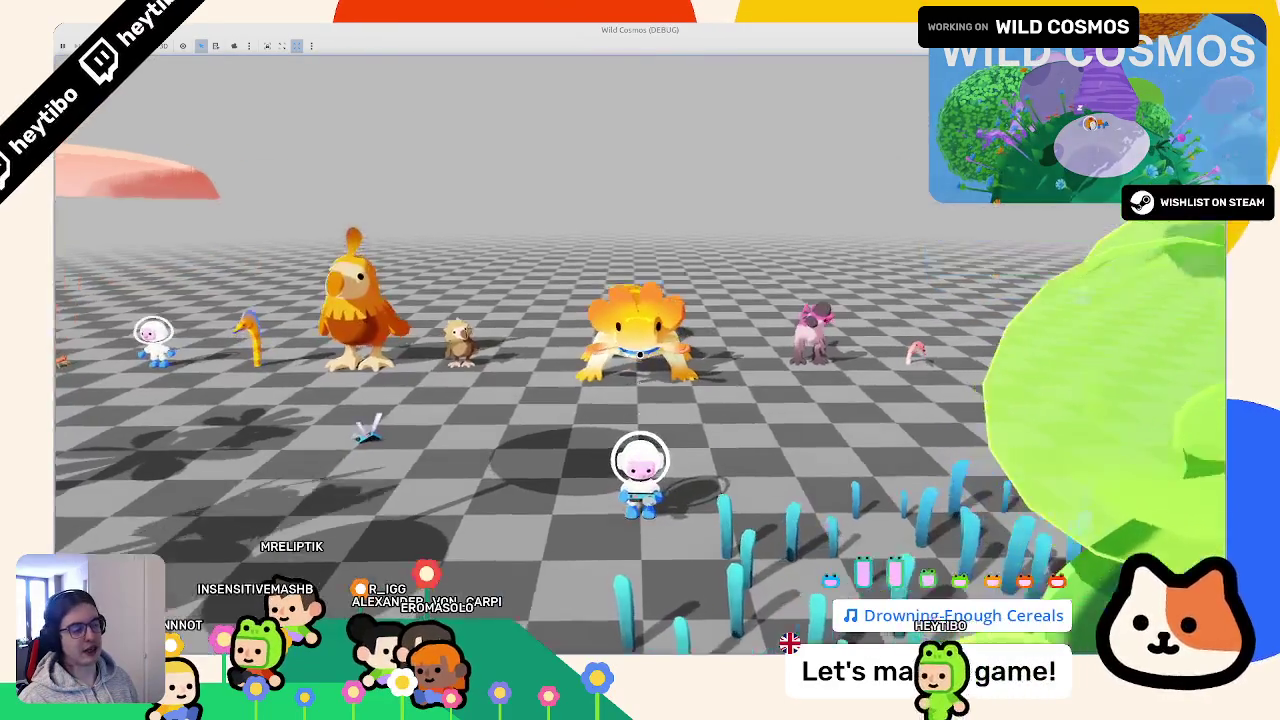
- Step through the in-game Bestiary and Journal entries to hear the menu sound, then stop the game
{"action": "key", "text": "Tab"}
{"action": "left_click", "coordinate": [400, 467]}
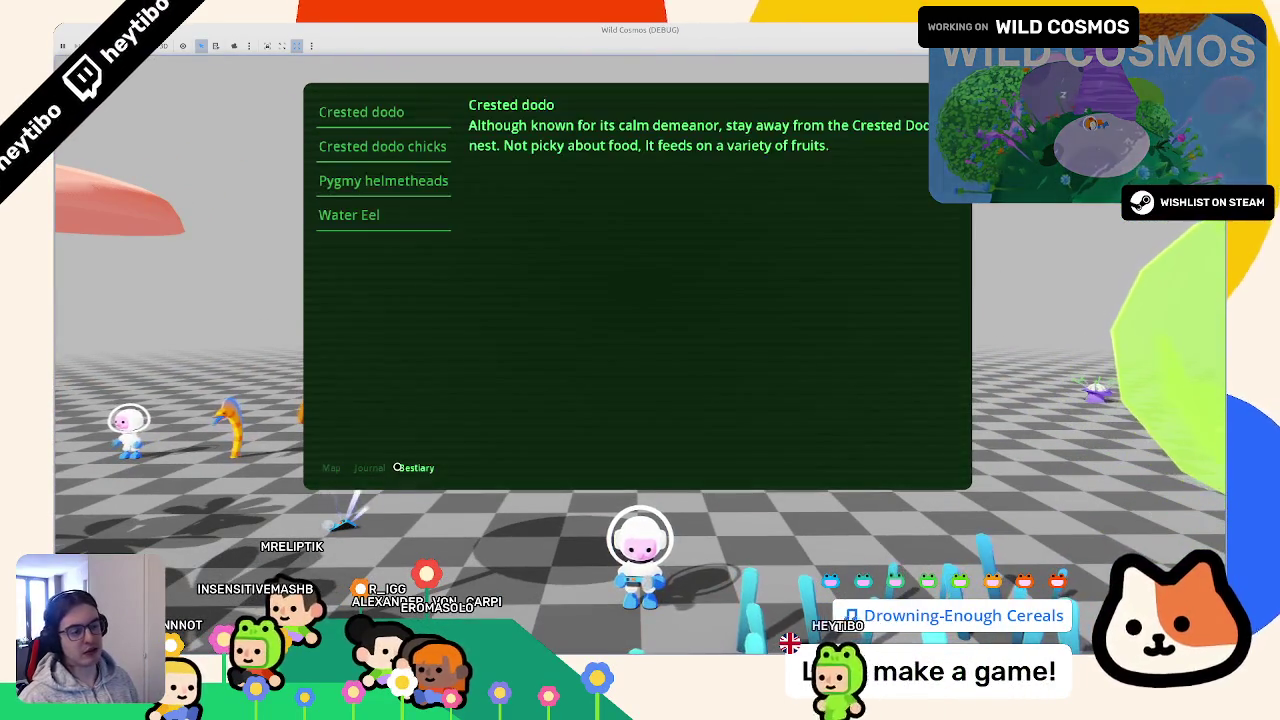
{"action": "key", "text": "Down"}
{"action": "key", "text": "Left"}
{"action": "key", "text": "Right"}
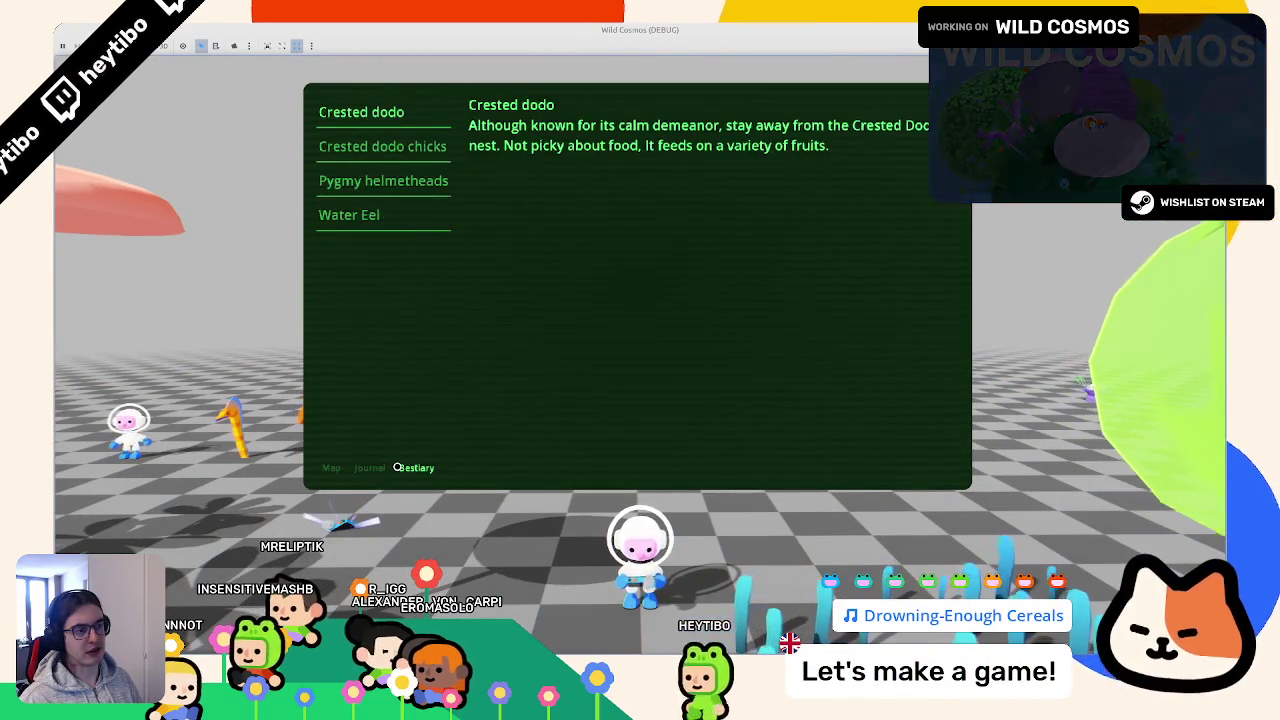
{"action": "key", "text": "Down"}
{"action": "key", "text": "Down"}
{"action": "key", "text": "Left"}
{"action": "key", "text": "Down"}
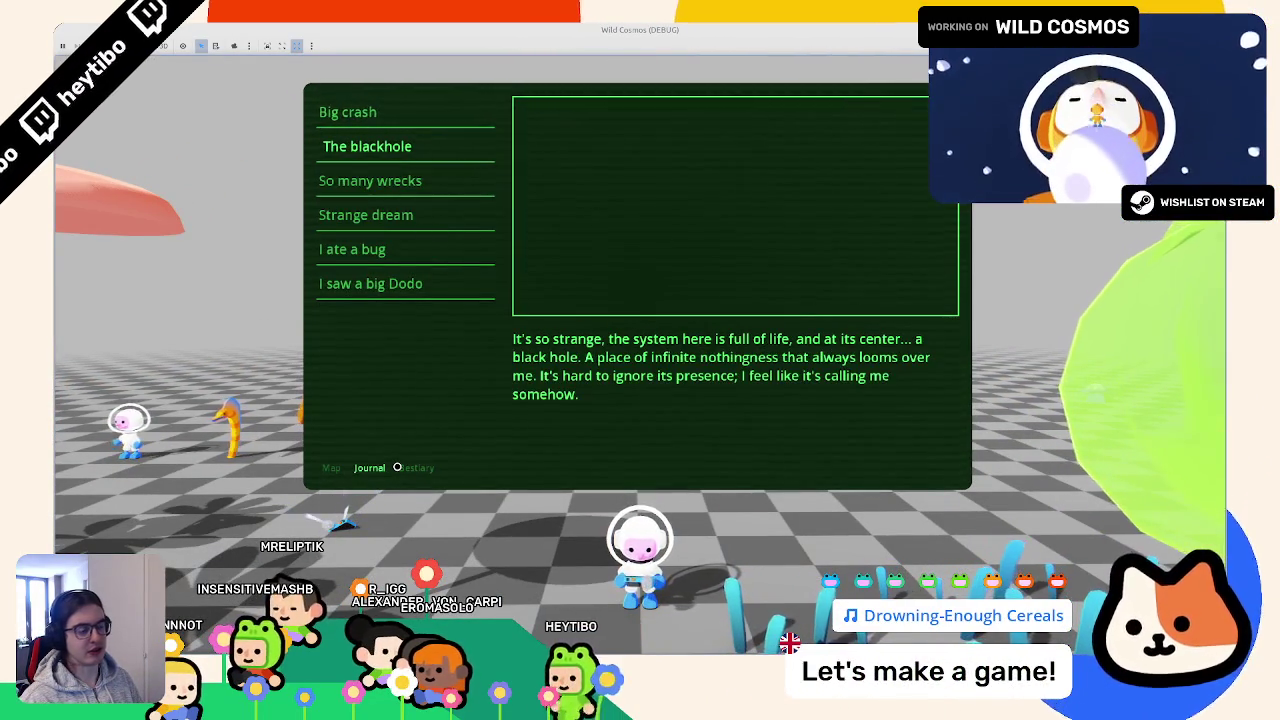
{"action": "key", "text": "Up"}
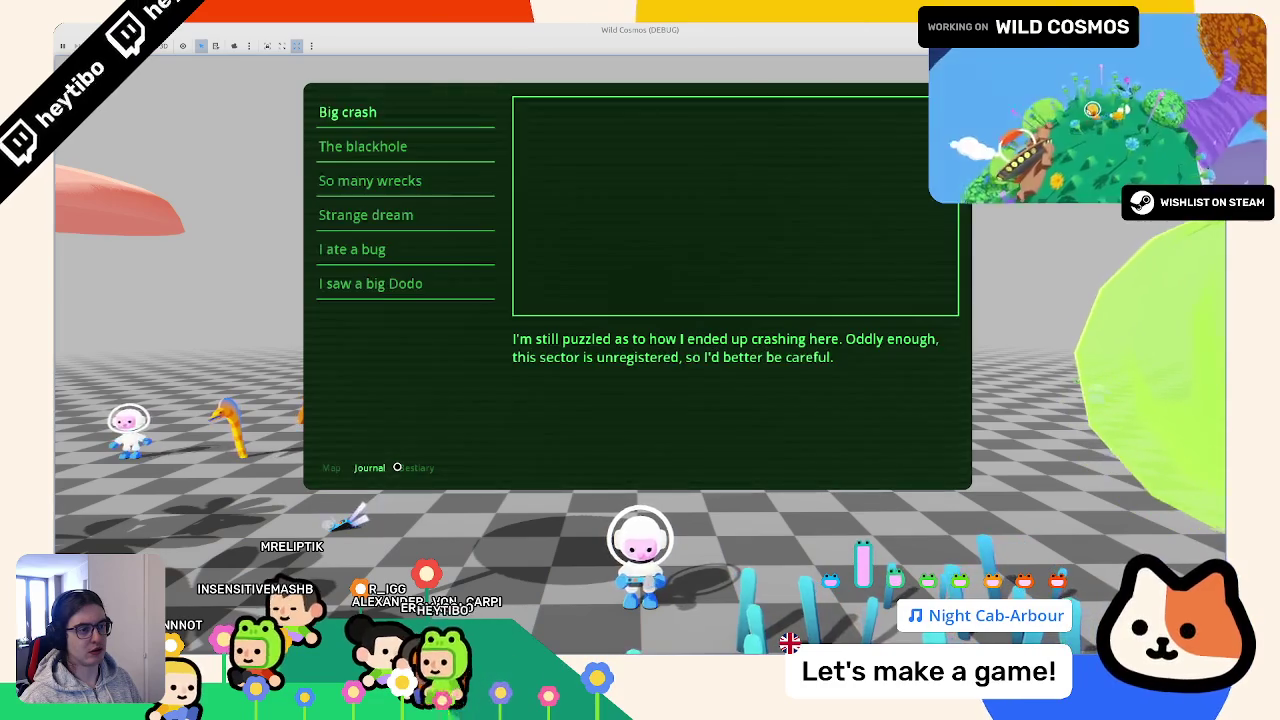
{"action": "key", "text": "F8"}
{"action": "scroll", "coordinate": [466, 238], "scroll_direction": "down", "scroll_amount": 2}
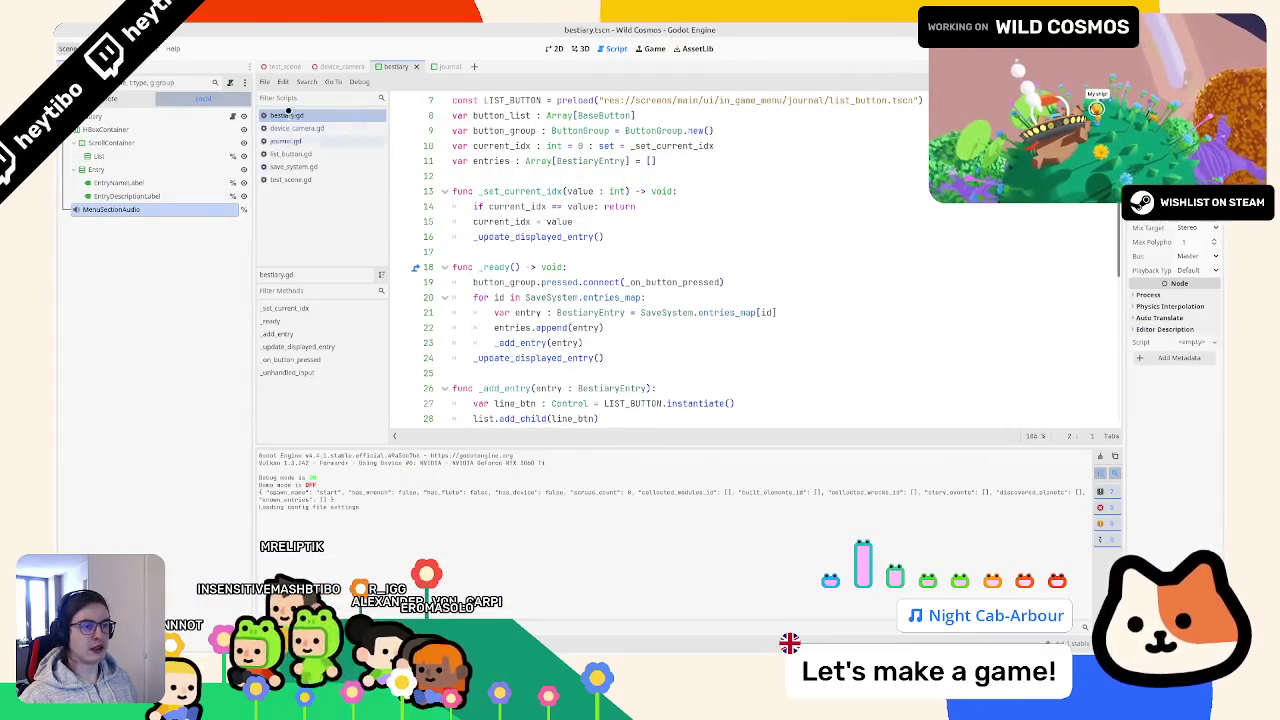
- Compare the _ready code of journal.gd and bestiary.gd
{"action": "left_click", "coordinate": [297, 346]}
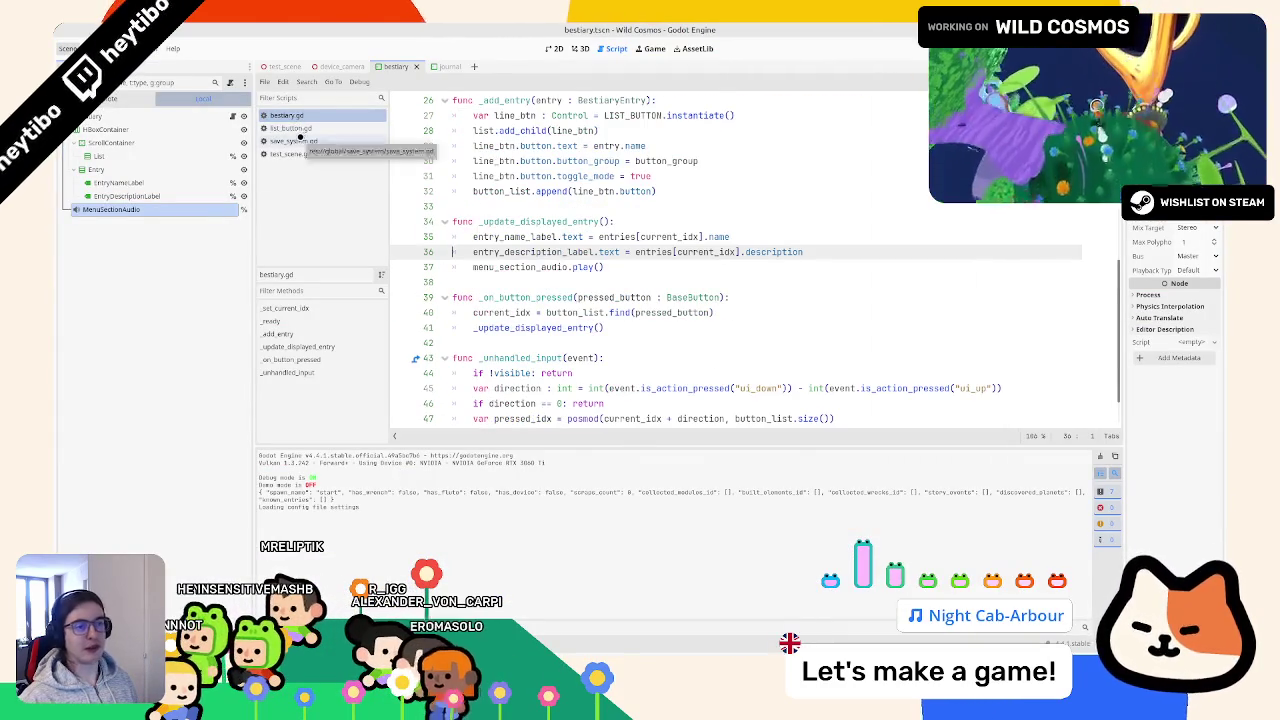
{"action": "left_click", "coordinate": [285, 128]}
{"action": "left_click", "coordinate": [292, 128]}
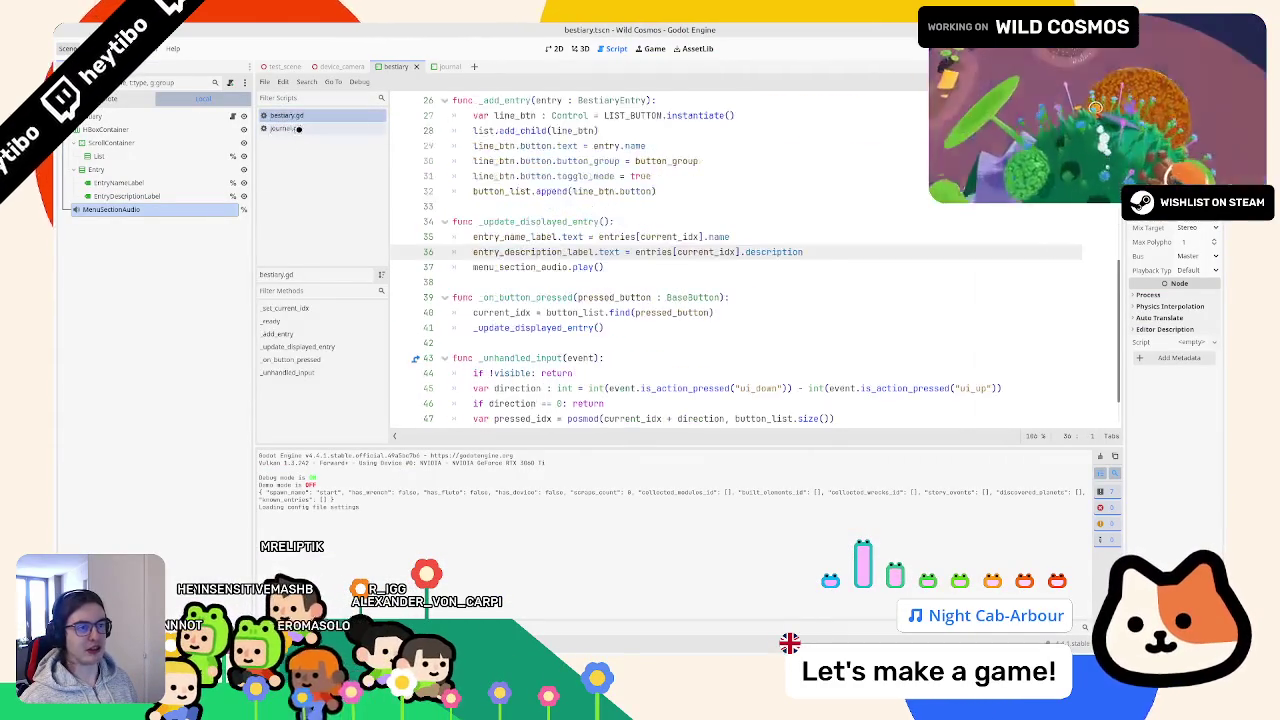
{"action": "left_click", "coordinate": [292, 128]}
{"action": "left_click", "coordinate": [292, 128]}
{"action": "left_click", "coordinate": [297, 128]}
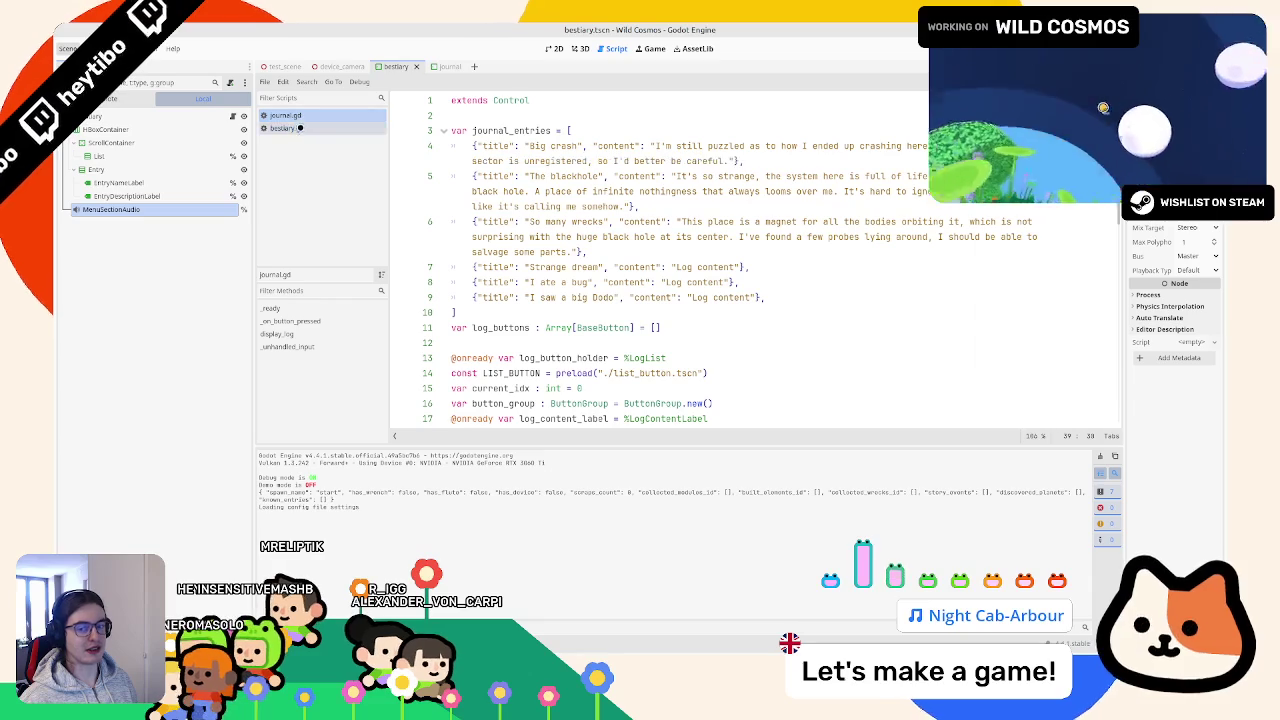
{"action": "scroll", "coordinate": [605, 267], "scroll_direction": "down", "scroll_amount": 3}
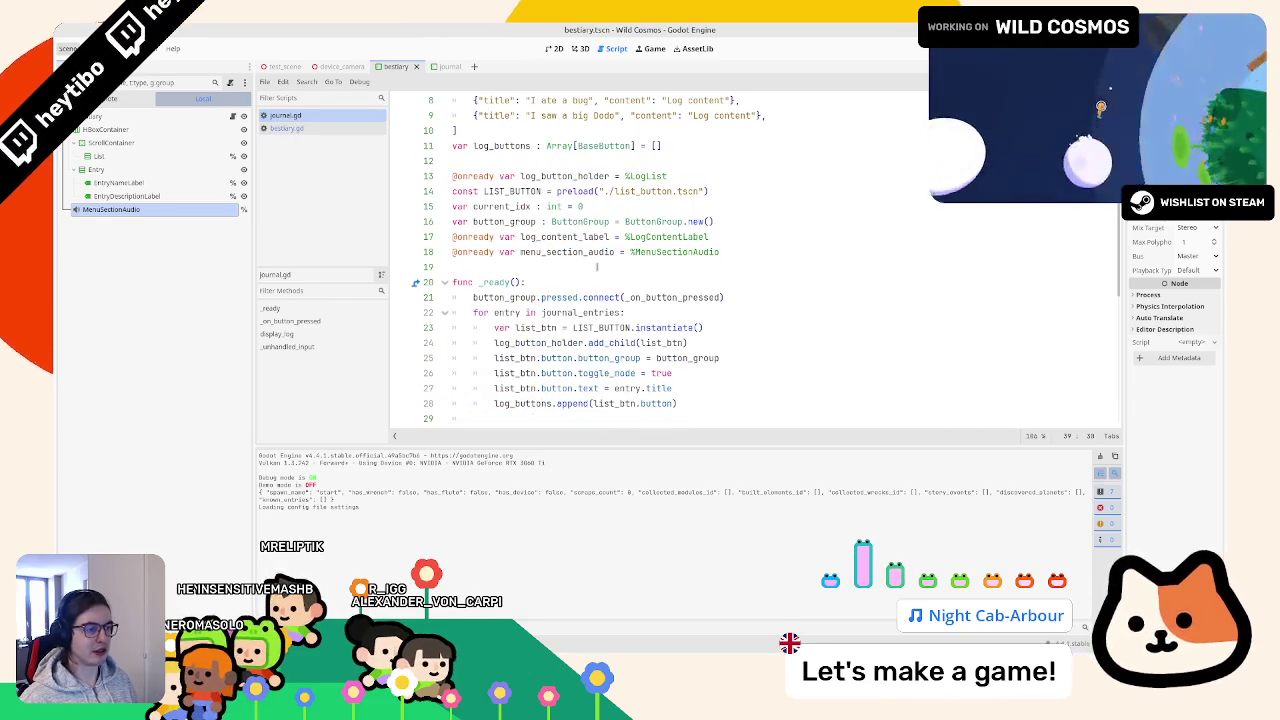
{"action": "scroll", "coordinate": [591, 267], "scroll_direction": "down", "scroll_amount": 2}
{"action": "left_click_drag", "start_coordinate": [474, 207], "coordinate": [778, 210]}
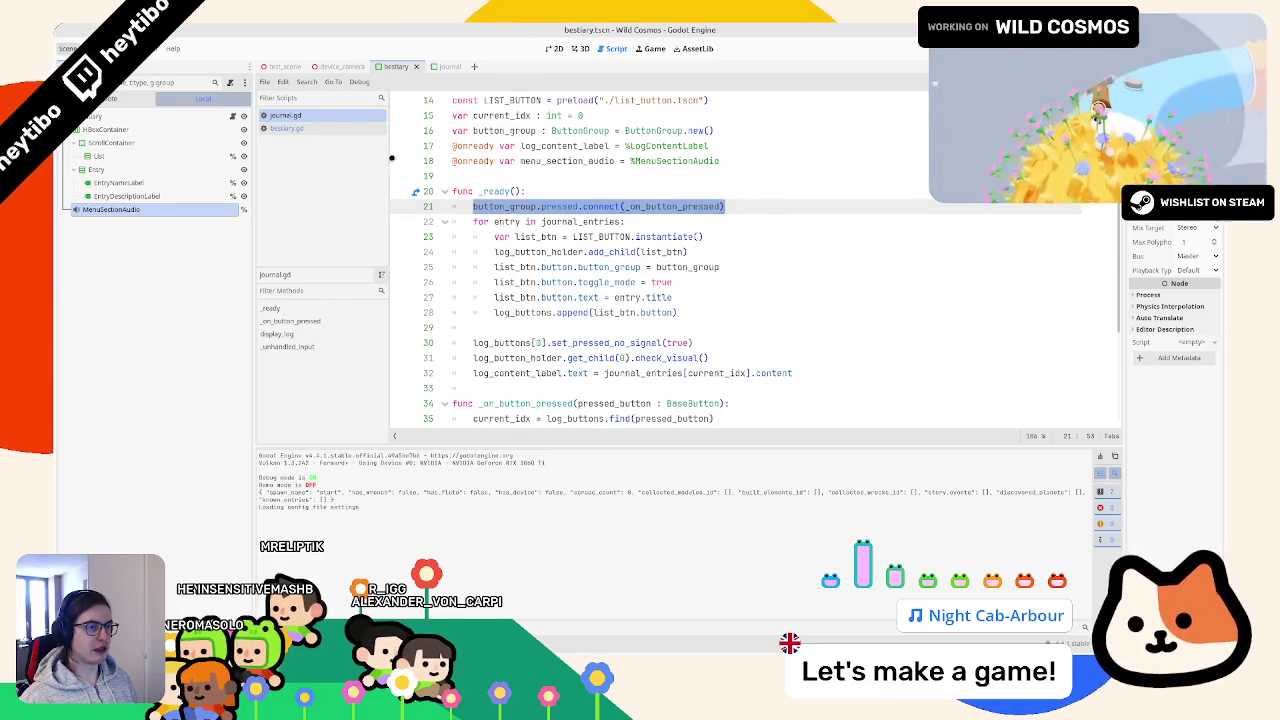
{"action": "left_click", "coordinate": [355, 130]}
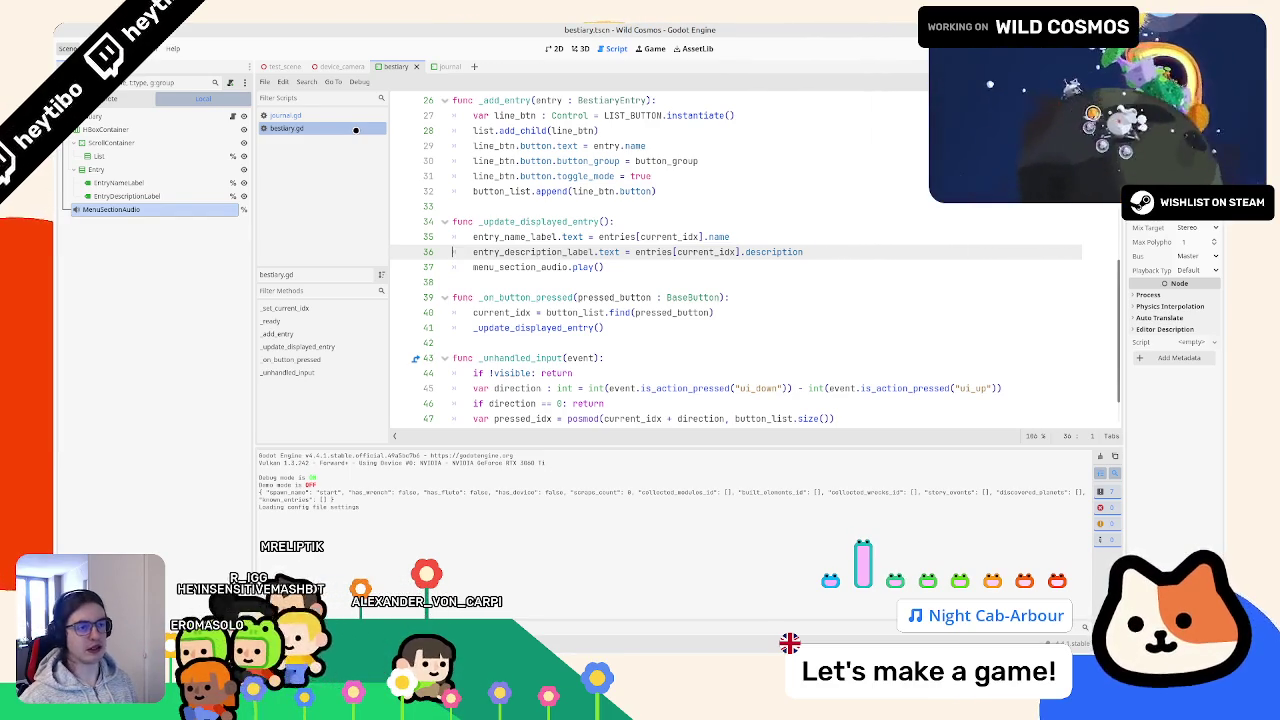
{"action": "left_click", "coordinate": [350, 117]}
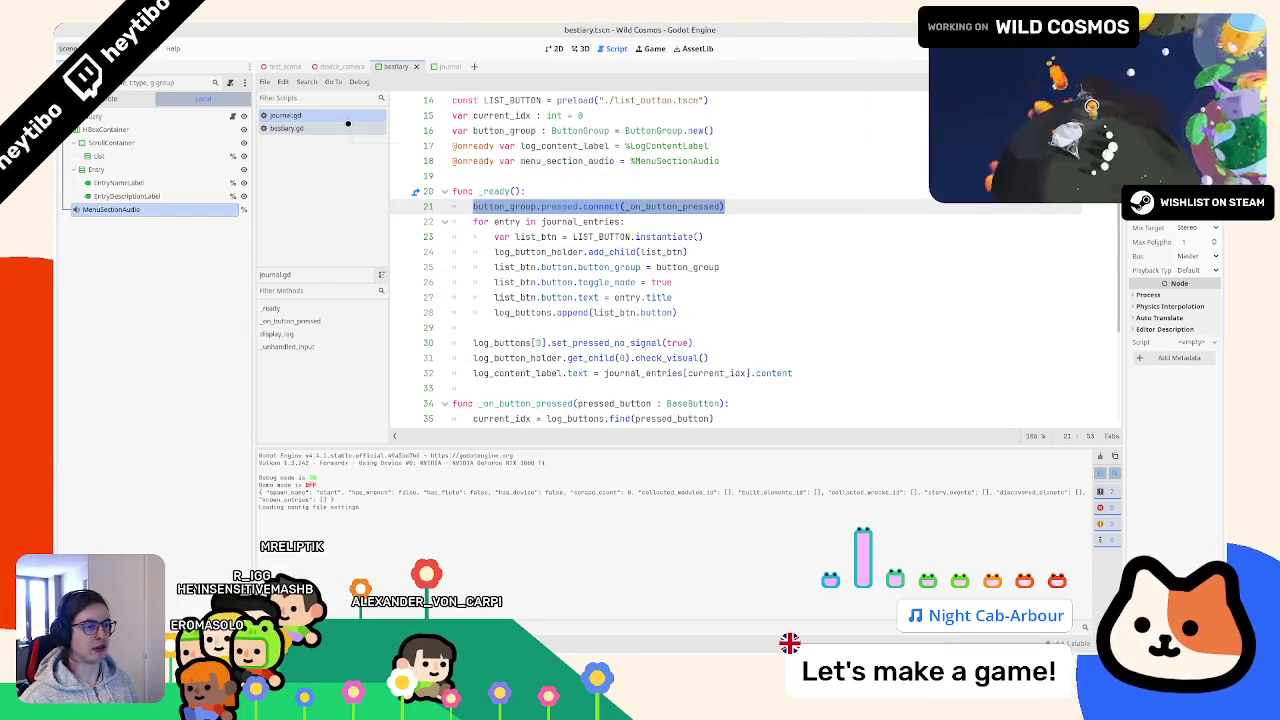
{"action": "left_click", "coordinate": [348, 126]}
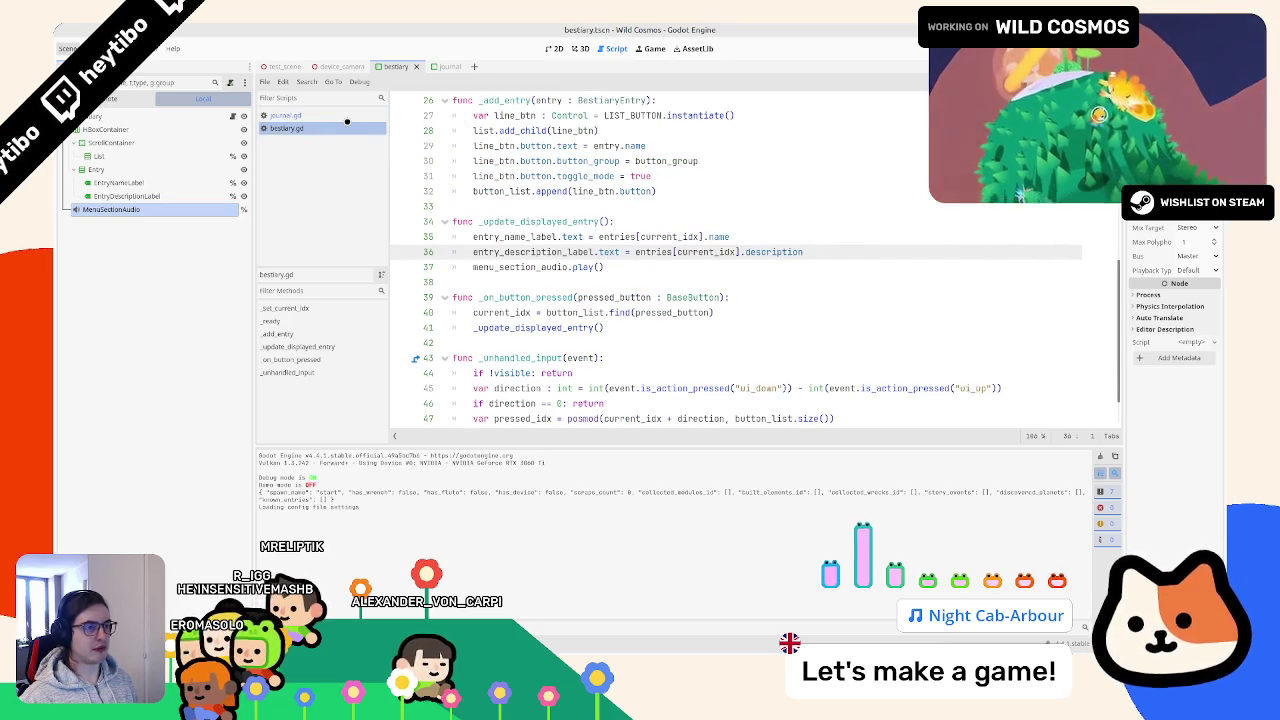
{"action": "left_click", "coordinate": [347, 114]}
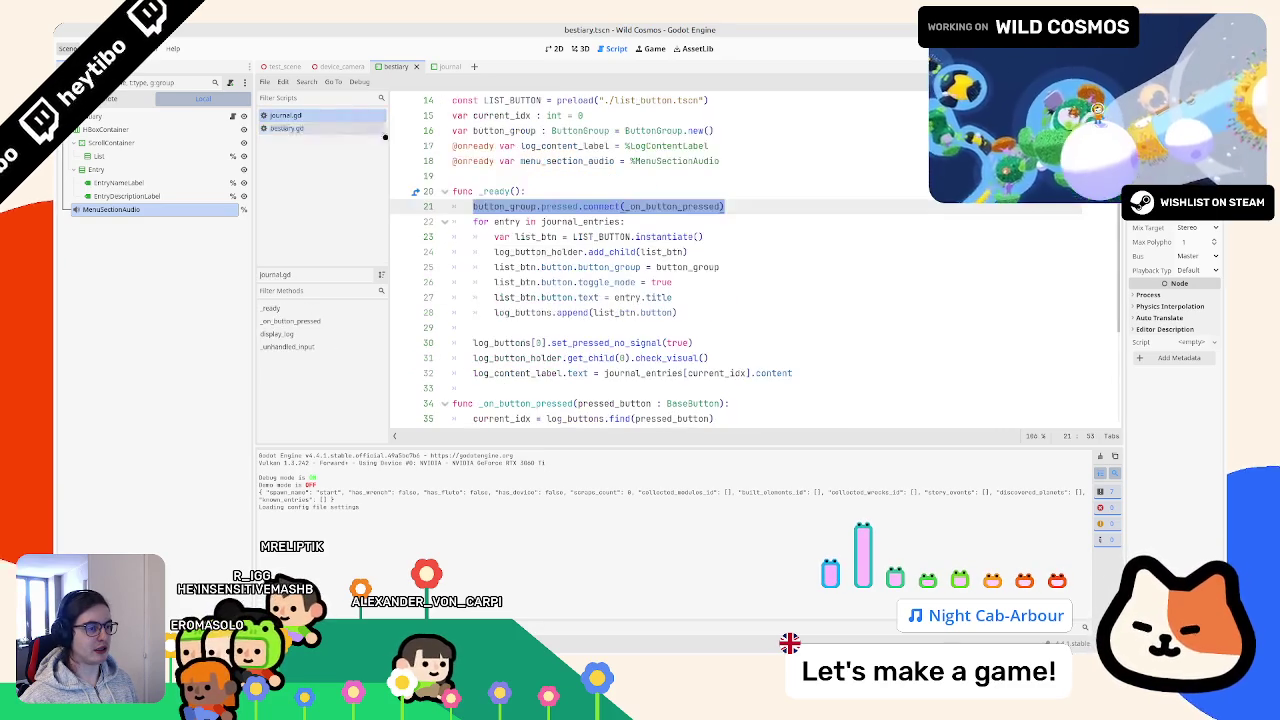
- Copy journal.gd lines 30–32 and add a blank line after the entry loop in bestiary.gd
{"action": "mouse_move", "coordinate": [474, 342]}
{"action": "left_mouse_down"}
{"action": "mouse_move", "coordinate": [530, 342]}
{"action": "mouse_move", "coordinate": [494, 366]}
{"action": "left_mouse_up"}
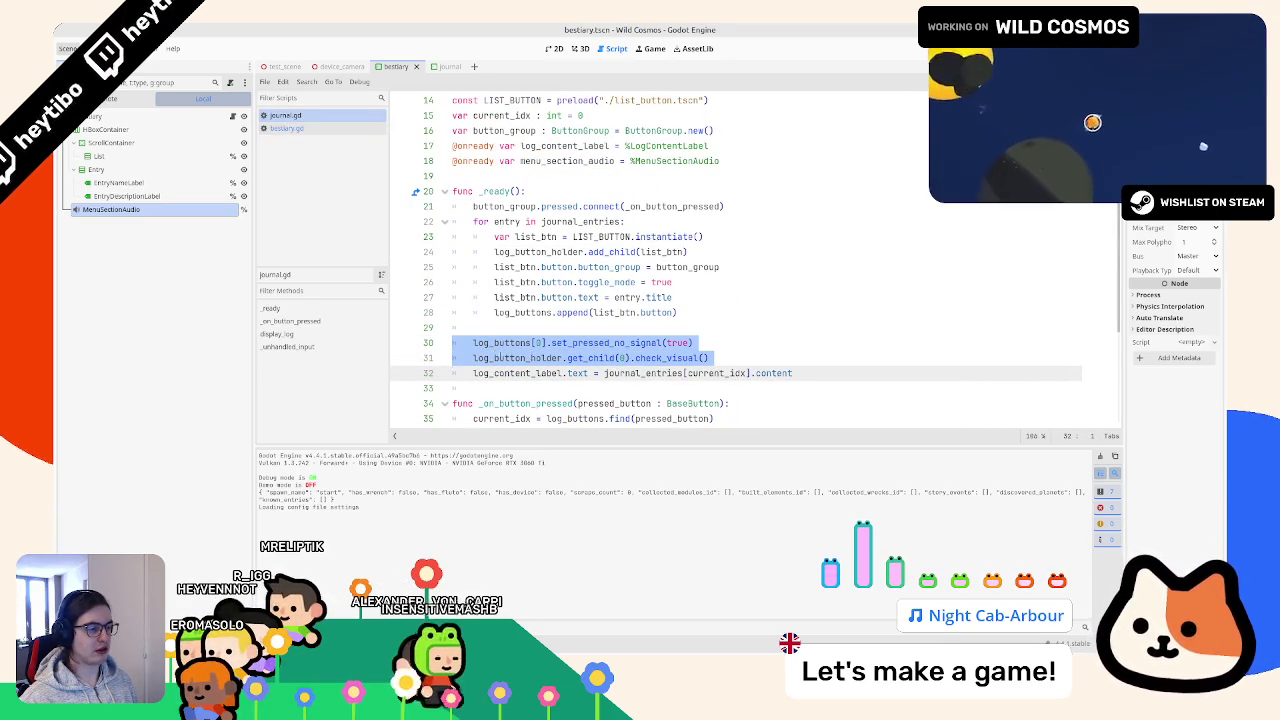
{"action": "double_click", "coordinate": [683, 357]}
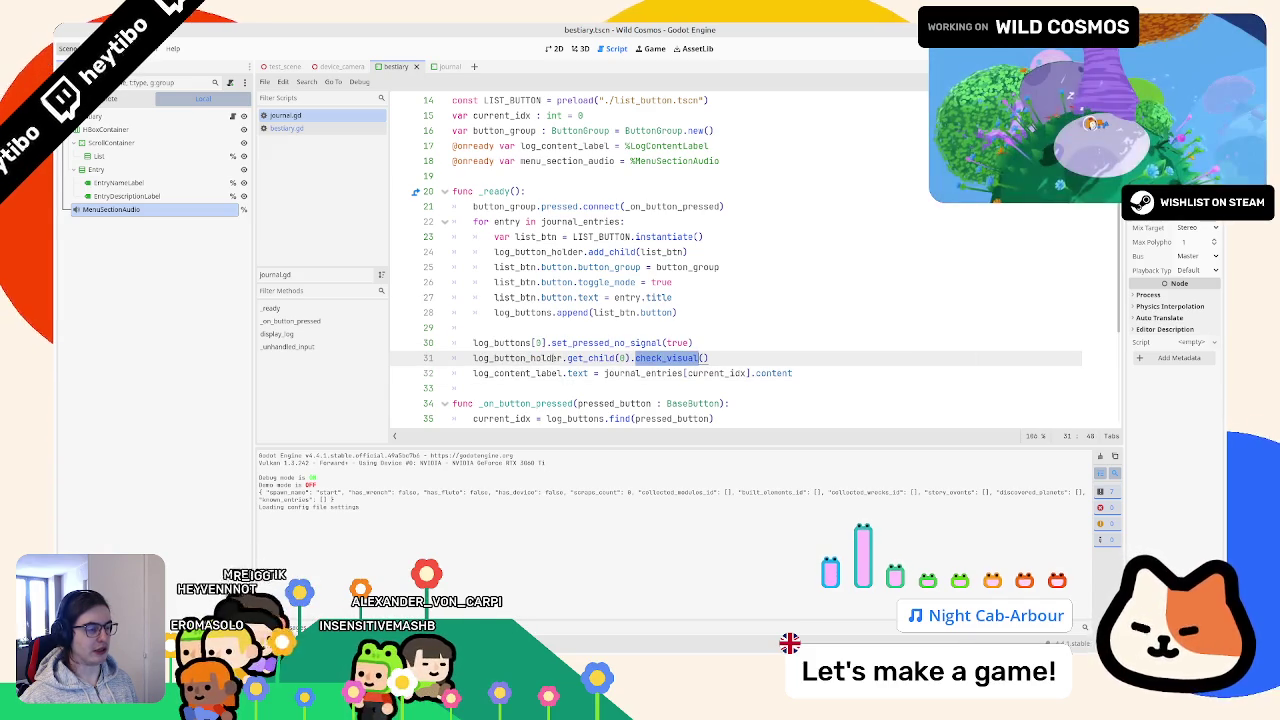
{"action": "left_click_drag", "start_coordinate": [453, 342], "coordinate": [453, 388]}
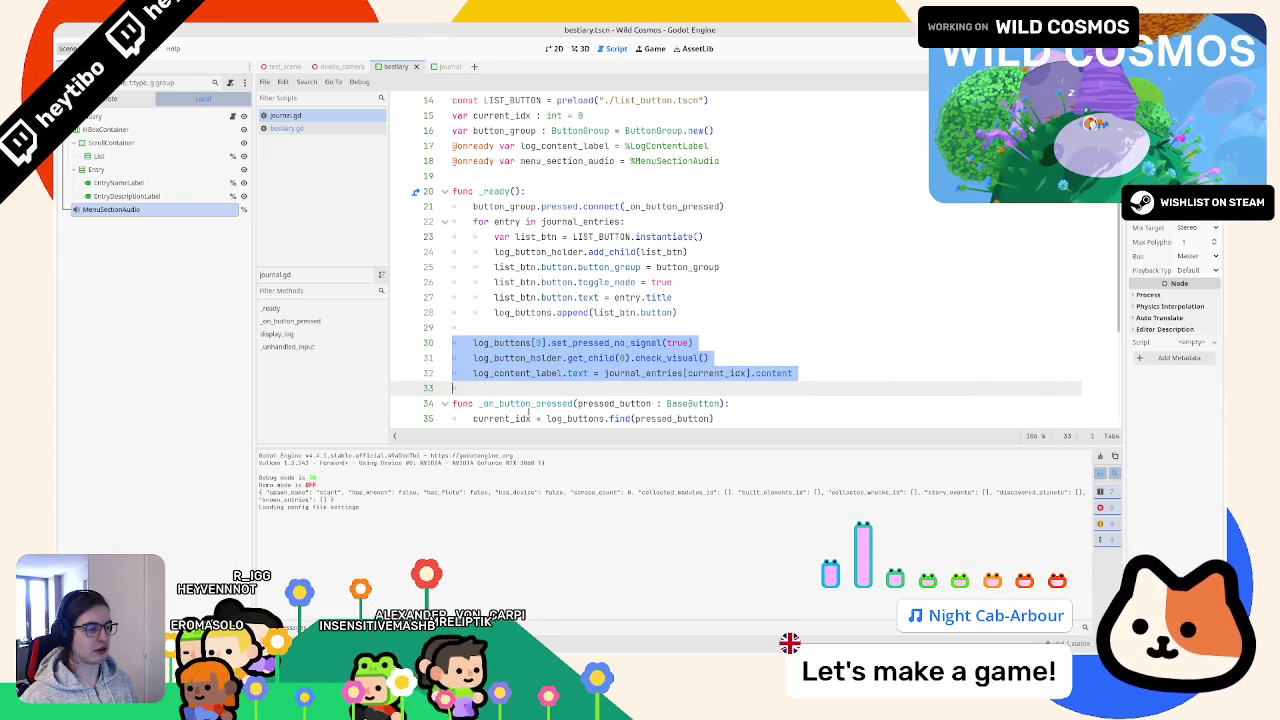
{"action": "left_click", "coordinate": [285, 129]}
{"action": "scroll", "coordinate": [527, 256], "scroll_direction": "up", "scroll_amount": 4}
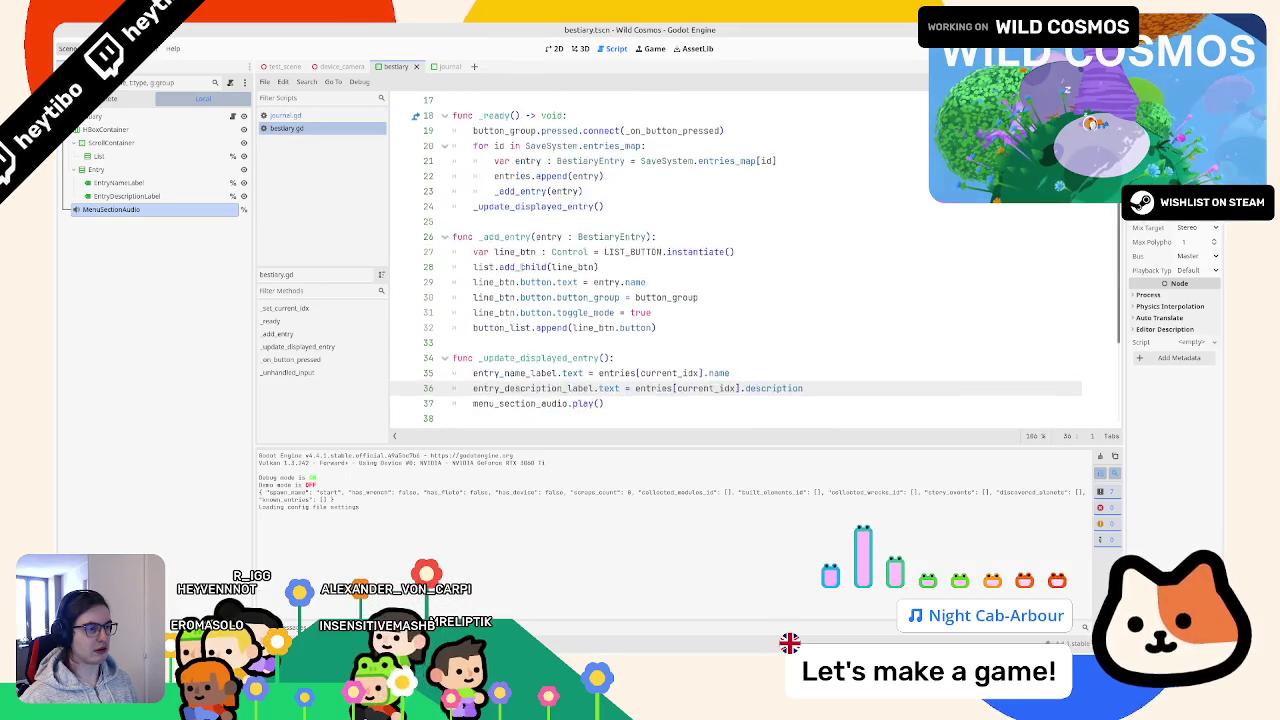
{"action": "scroll", "coordinate": [510, 300], "scroll_direction": "down", "scroll_amount": 2}
{"action": "double_click", "coordinate": [502, 313]}
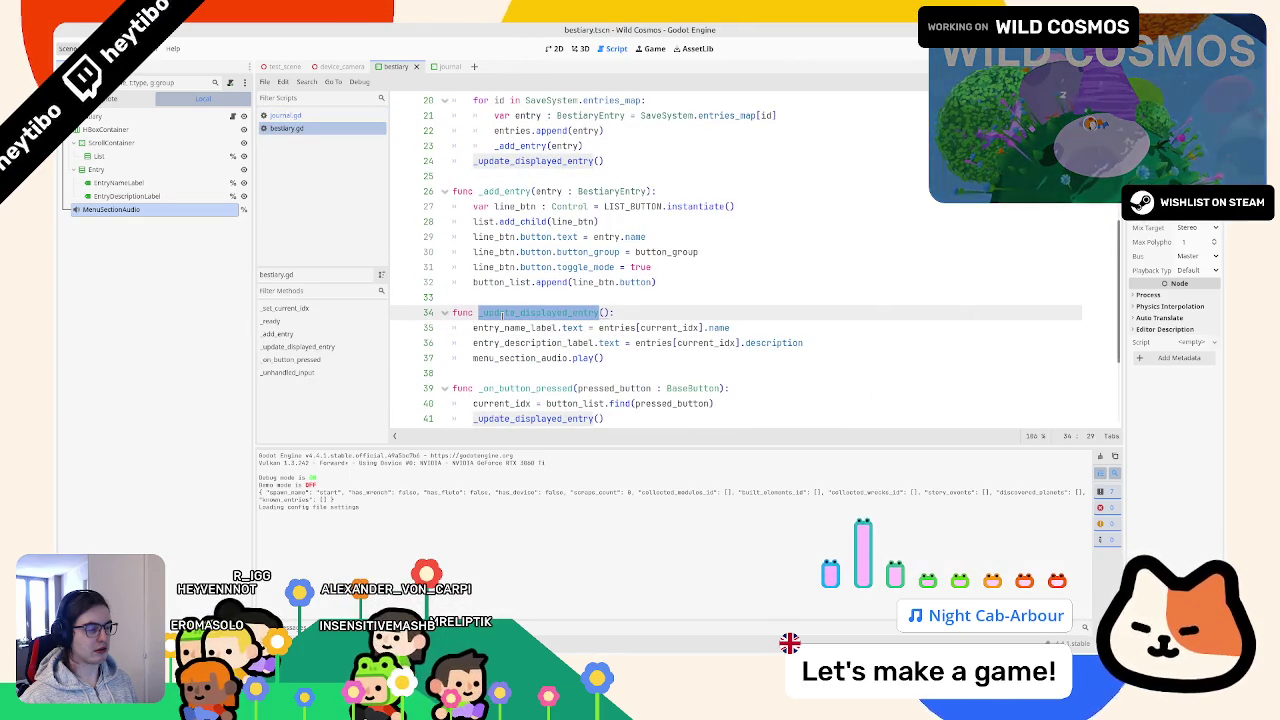
{"action": "scroll", "coordinate": [500, 313], "scroll_direction": "up", "scroll_amount": 4}
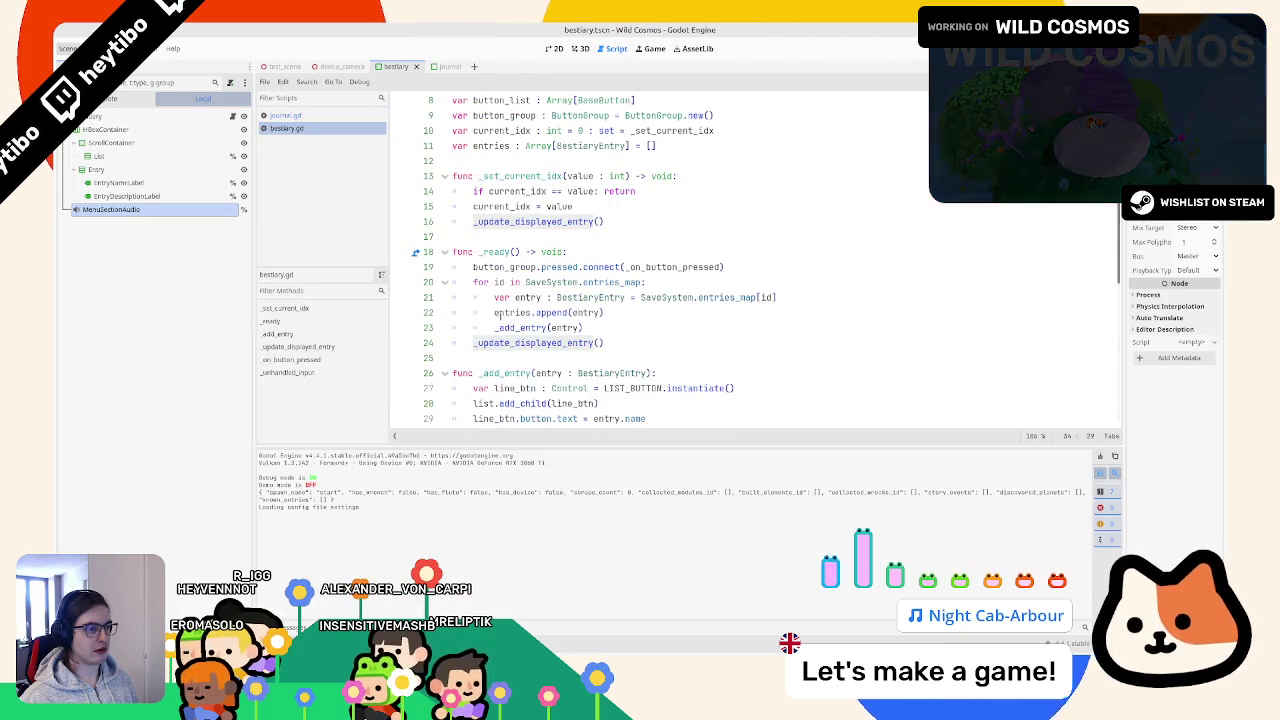
{"action": "scroll", "coordinate": [494, 313], "scroll_direction": "down", "scroll_amount": 3}
{"action": "left_click", "coordinate": [617, 210]}
{"action": "key", "text": "Return"}
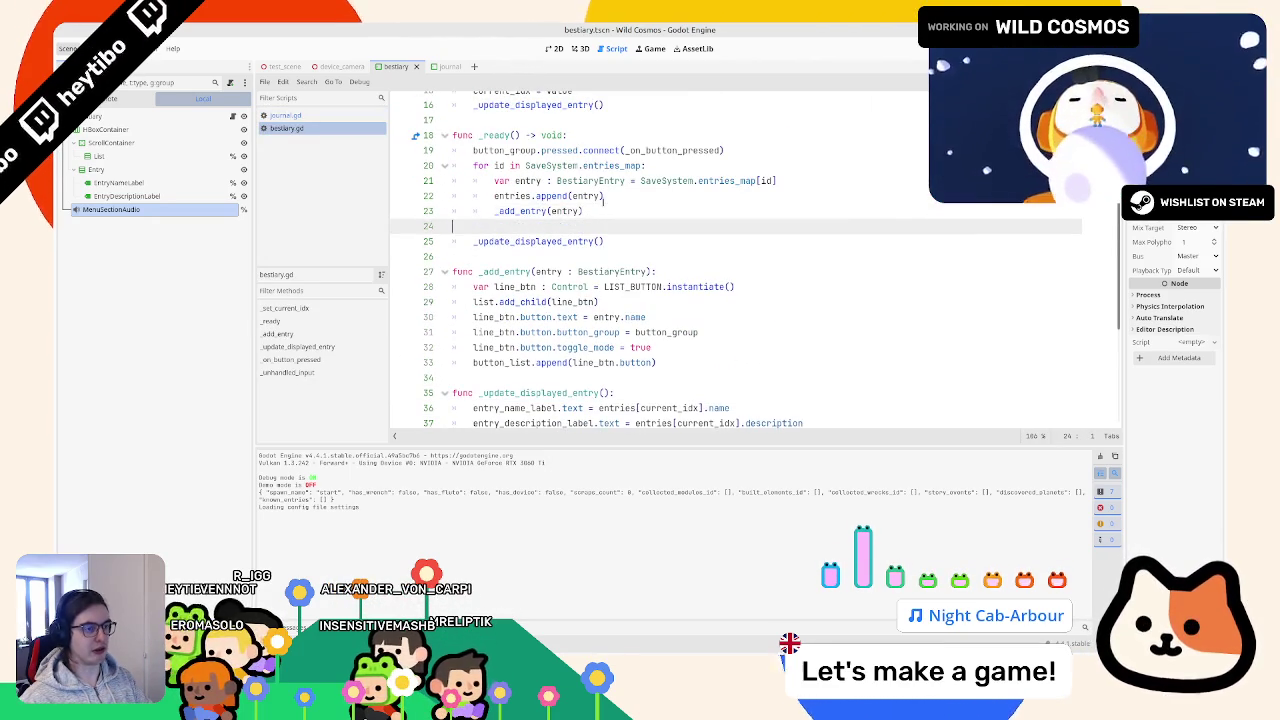
- Paste the setup lines into bestiary.gd's _ready, dropping the log_content_label line
{"action": "type", "text": "log_buttons[0].set_pressed_no_signal(true) \tlog_button_holder.get_child(0).check_visual() \tlog_content_label.text = journal_entries[current_idx].content"}
{"action": "key", "text": "BackSpace"}
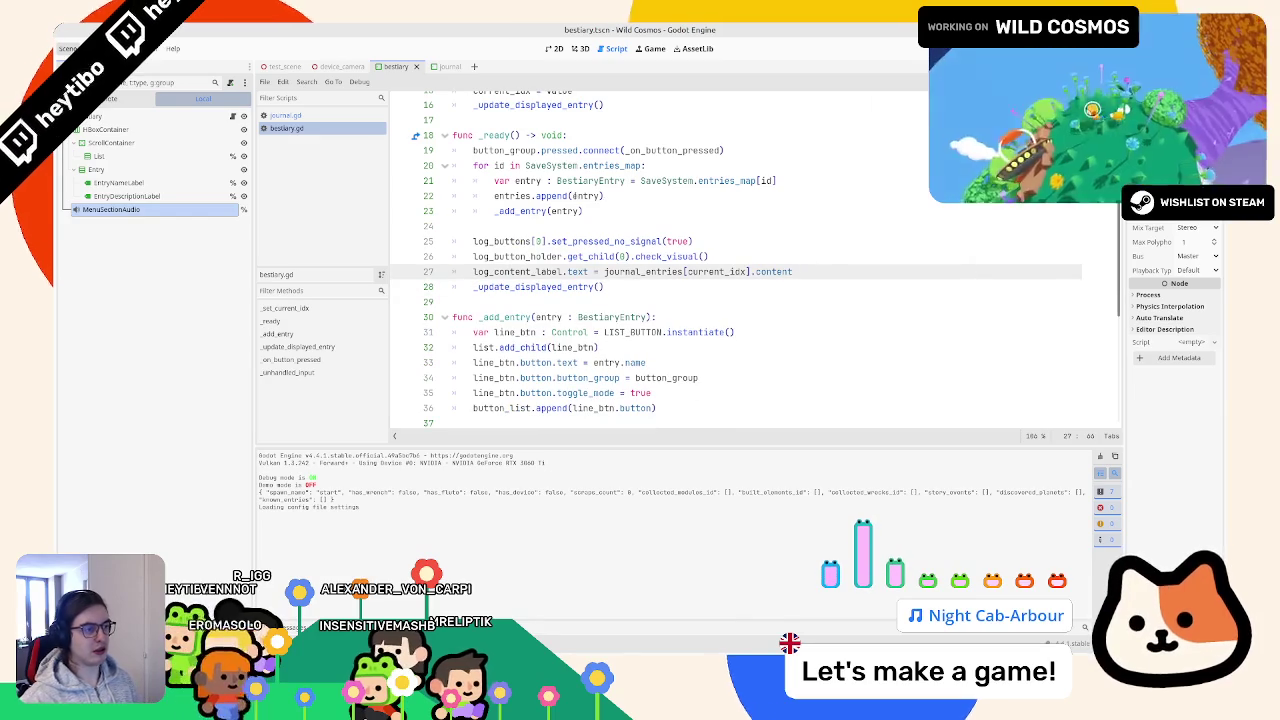
{"action": "key", "text": "ctrl+x"}
{"action": "key", "text": "F6"}
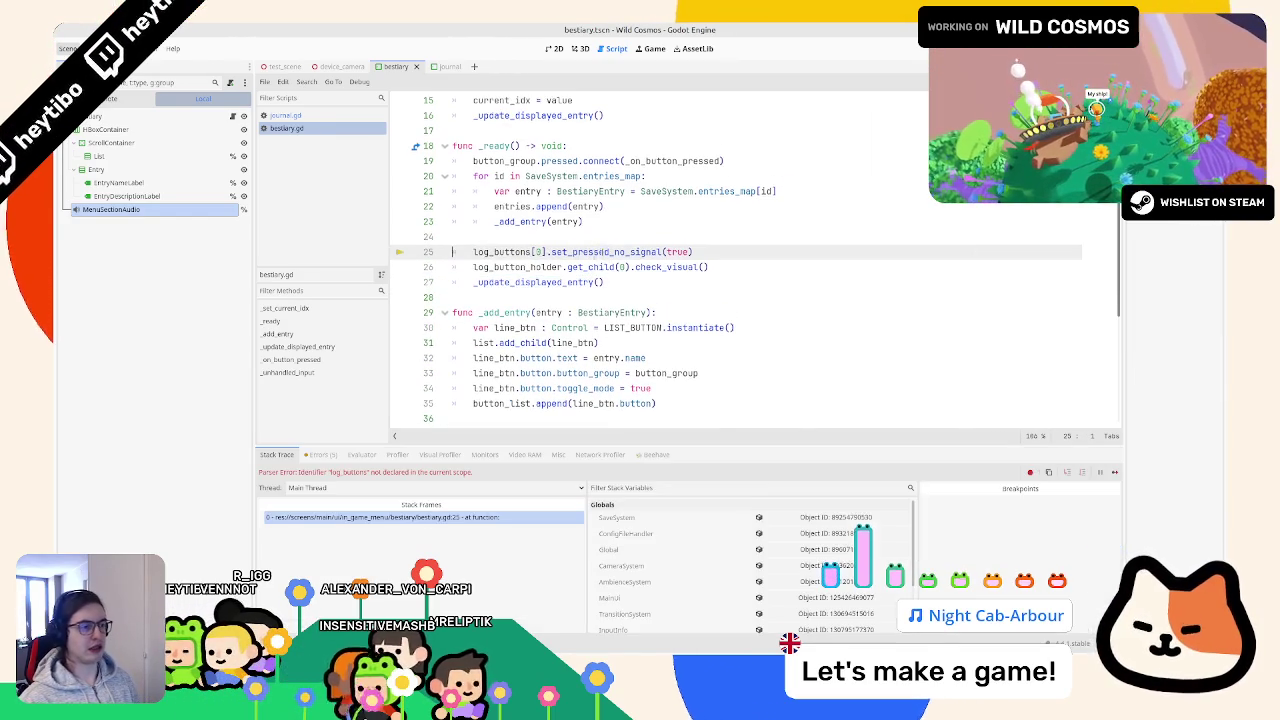
- Rename log_buttons to button_list and log_button_holder to list, then run the game
{"action": "double_click", "coordinate": [527, 252]}
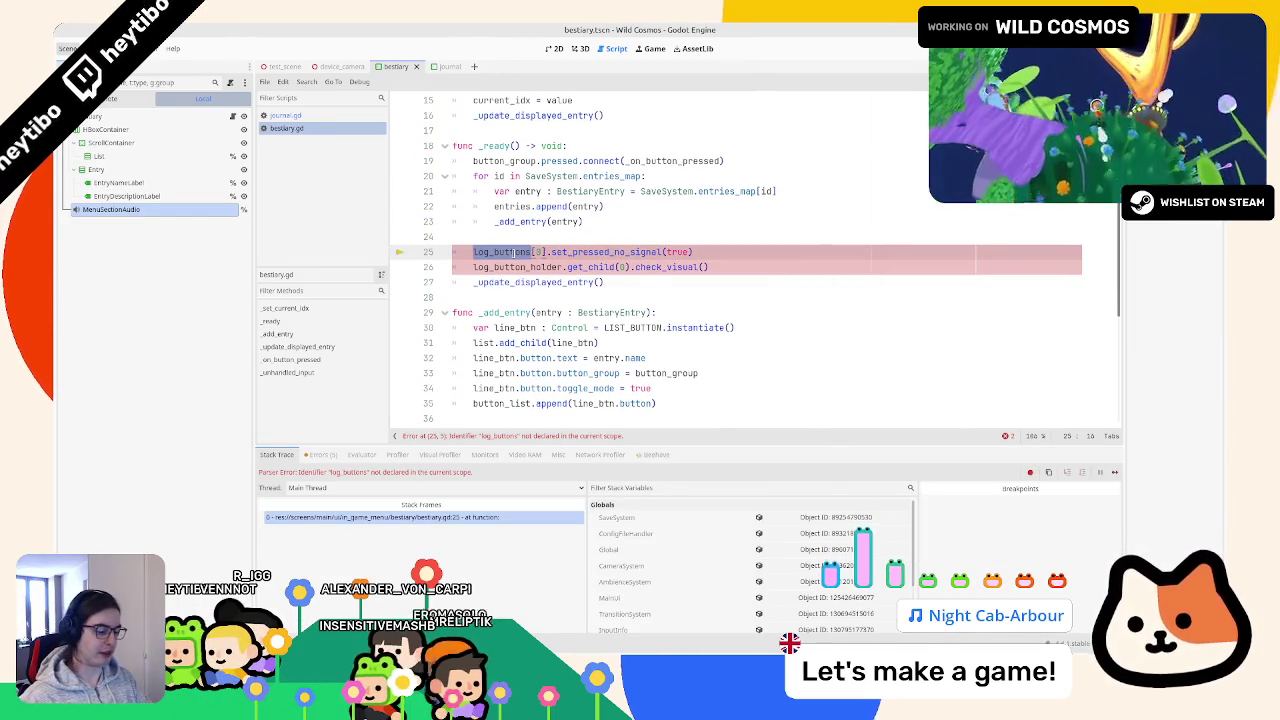
{"action": "type", "text": "button_l"}
{"action": "key", "text": "Return"}
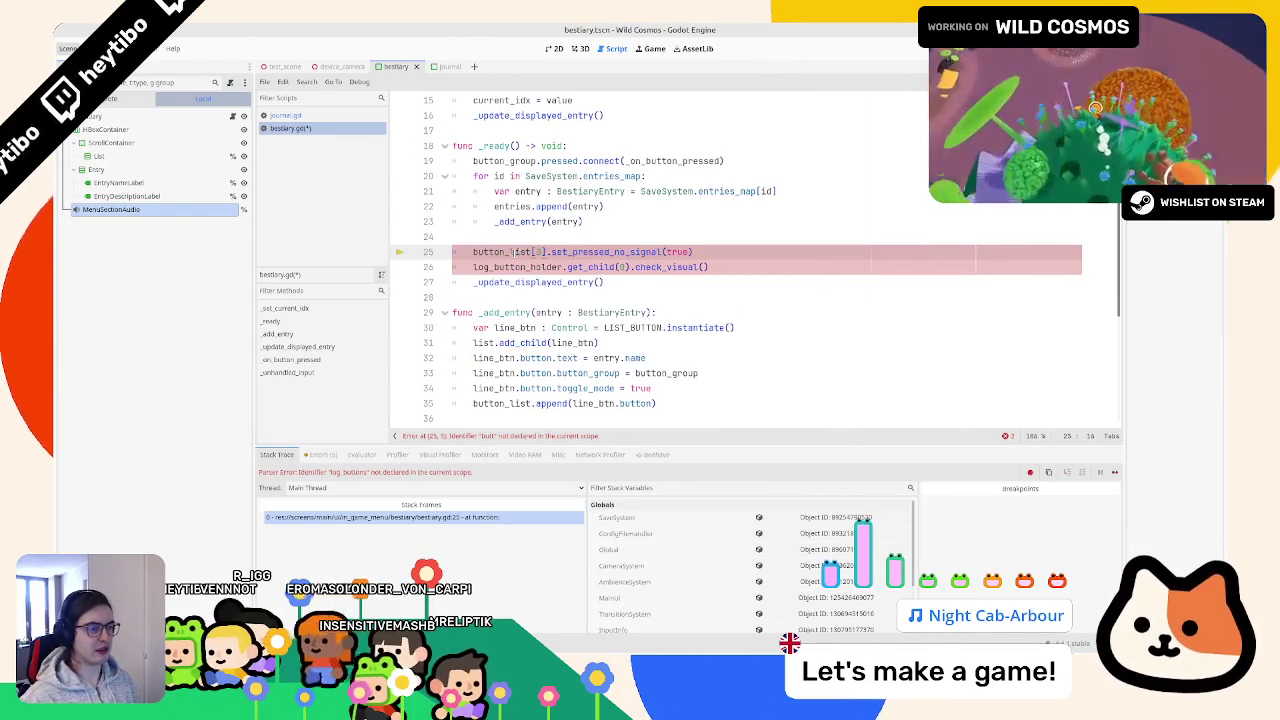
{"action": "double_click", "coordinate": [515, 267]}
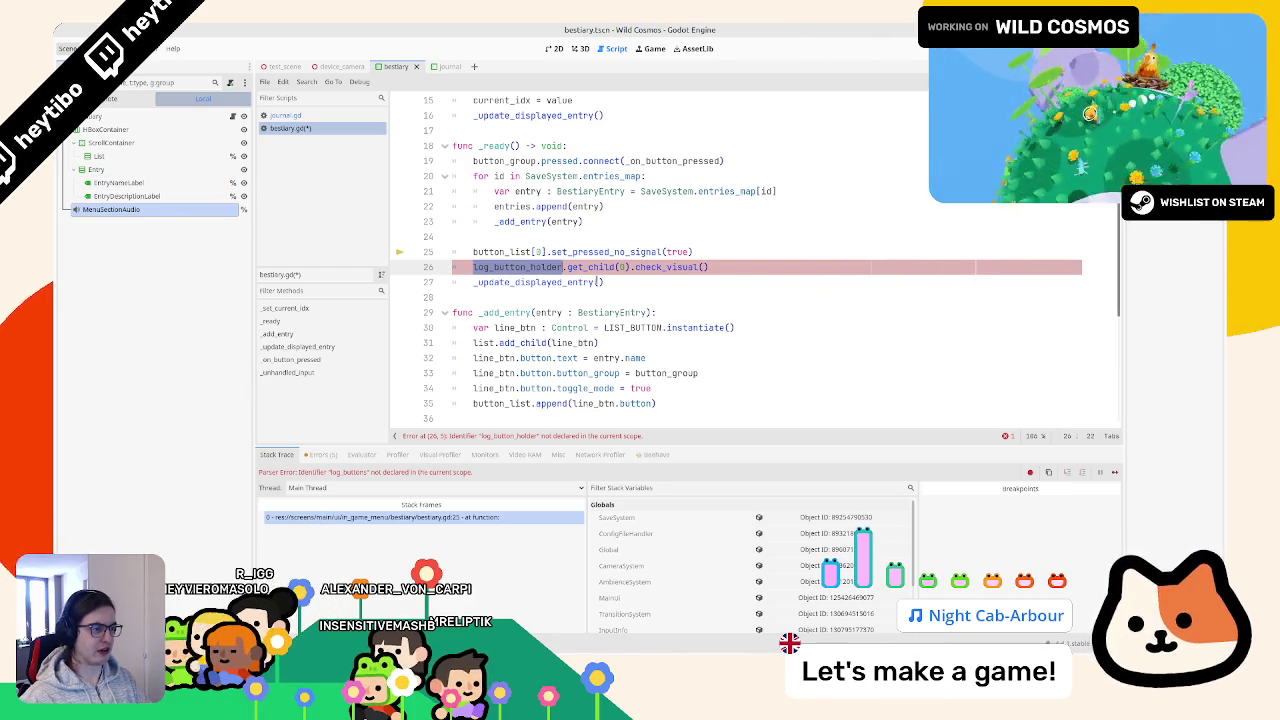
{"action": "type", "text": "list"}
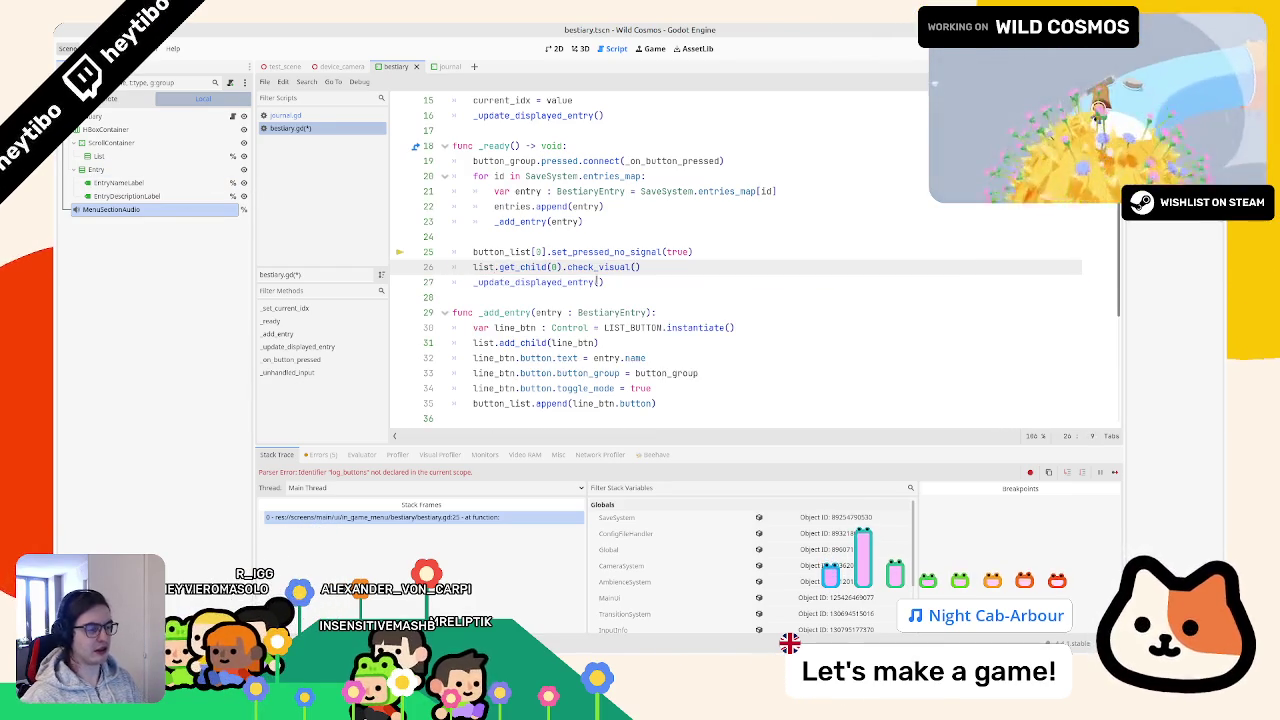
{"action": "key", "text": "F5"}
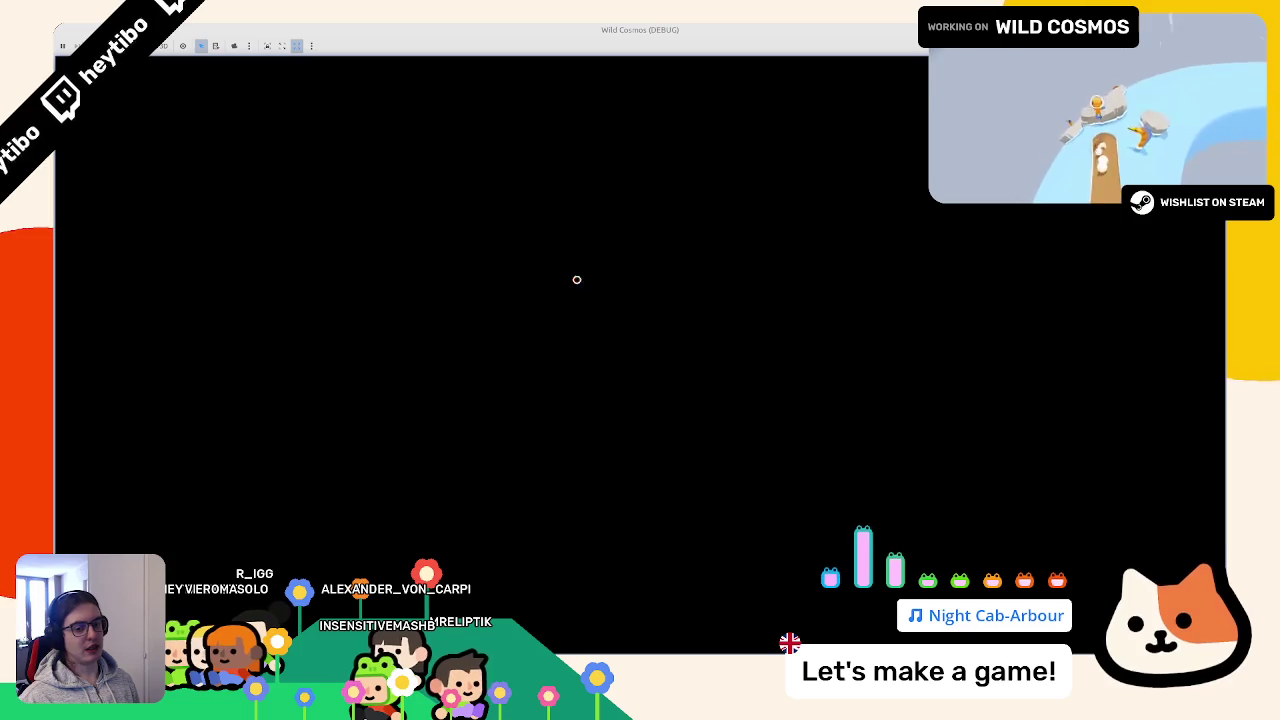
- Stop the game, cut the check_visual and update lines from _ready, and save
{"action": "key", "text": "F8"}
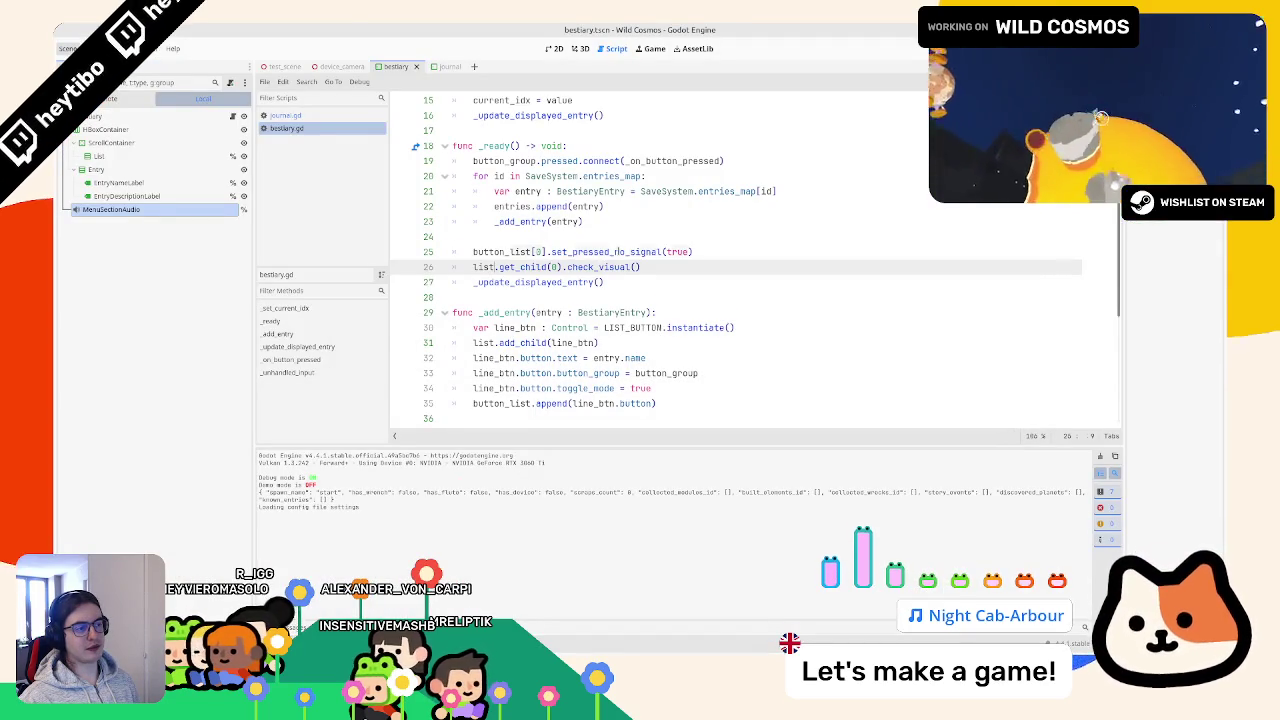
{"action": "key", "text": "Home"}
{"action": "key", "text": "shift+Down"}
{"action": "key", "text": "shift+Down"}
{"action": "key", "text": "BackSpace"}
{"action": "key", "text": "ctrl+s"}
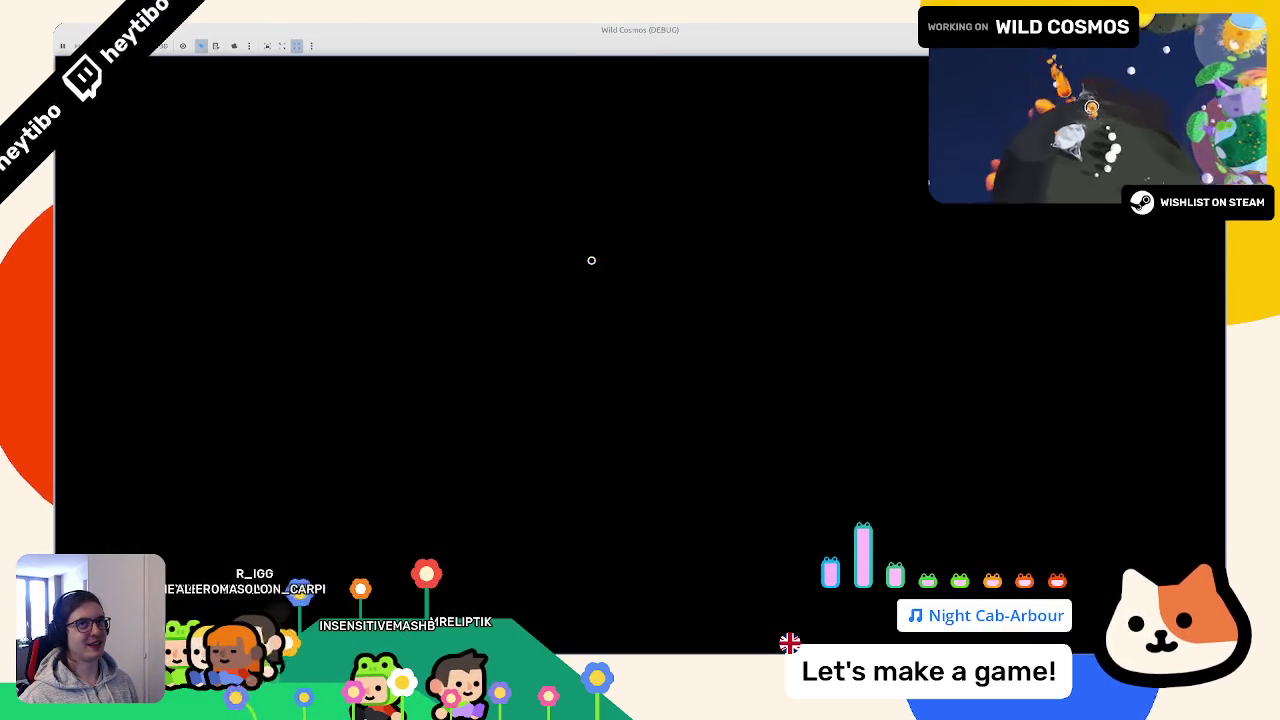
- Check the Bestiary list down to Water Eel, stop, and paste the two lines back
{"action": "key", "text": "Tab"}
{"action": "key", "text": "q"}
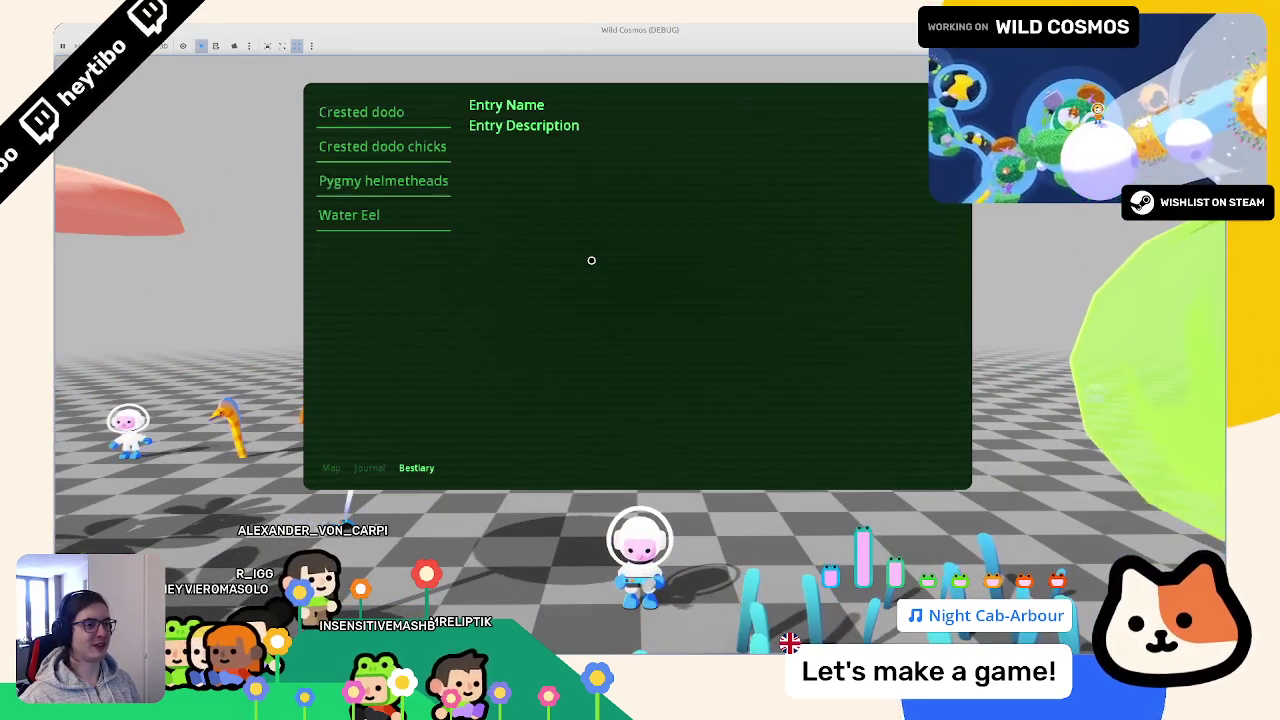
{"action": "key", "text": "Down"}
{"action": "key", "text": "Down"}
{"action": "key", "text": "Down"}
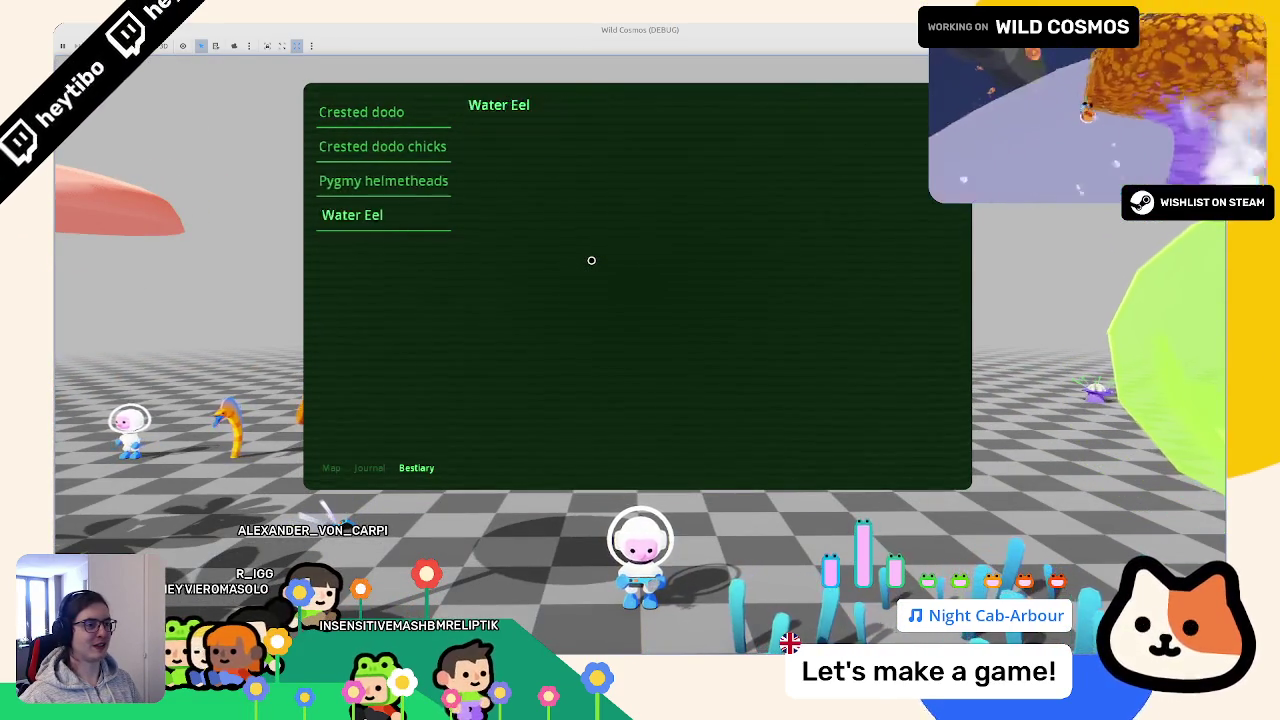
{"action": "key", "text": "F8"}
{"action": "key", "text": "ctrl+v"}
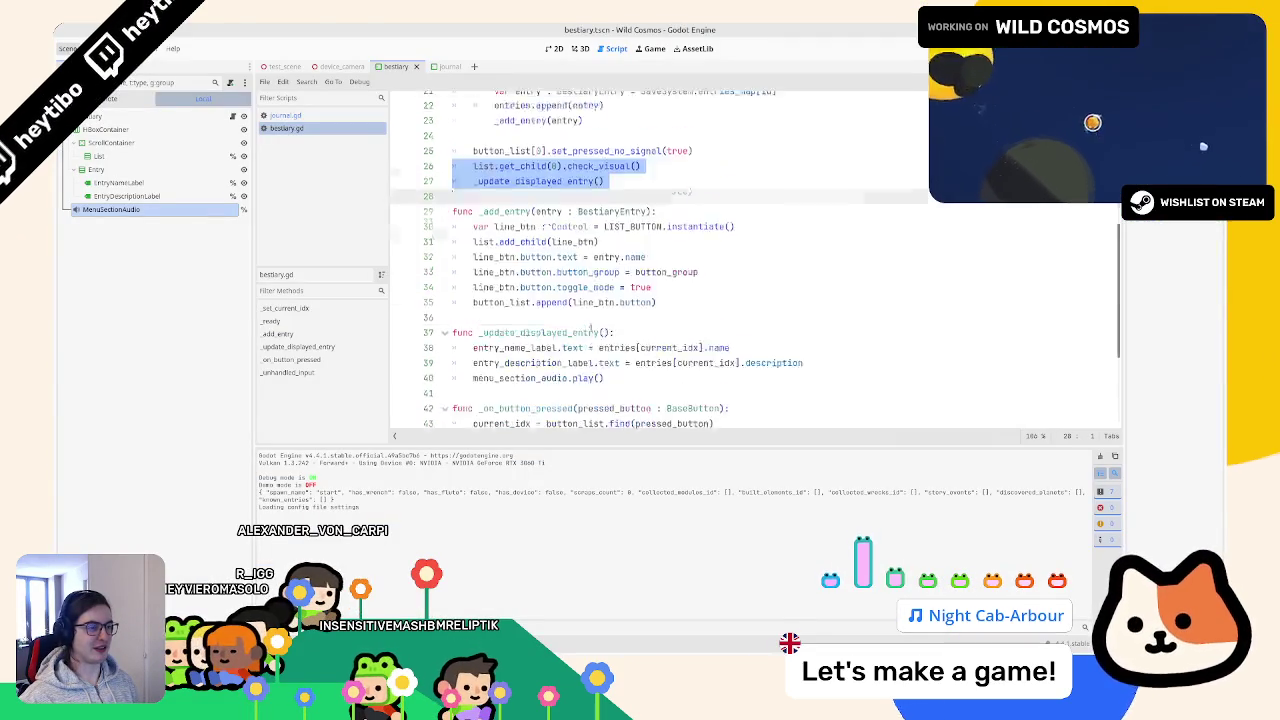
- Review how display_log in journal.gd plays the menu sound
{"action": "scroll", "coordinate": [700, 260], "scroll_direction": "down", "scroll_amount": 4}
{"action": "left_click", "coordinate": [285, 115]}
{"action": "scroll", "coordinate": [533, 290], "scroll_direction": "down", "scroll_amount": 4}
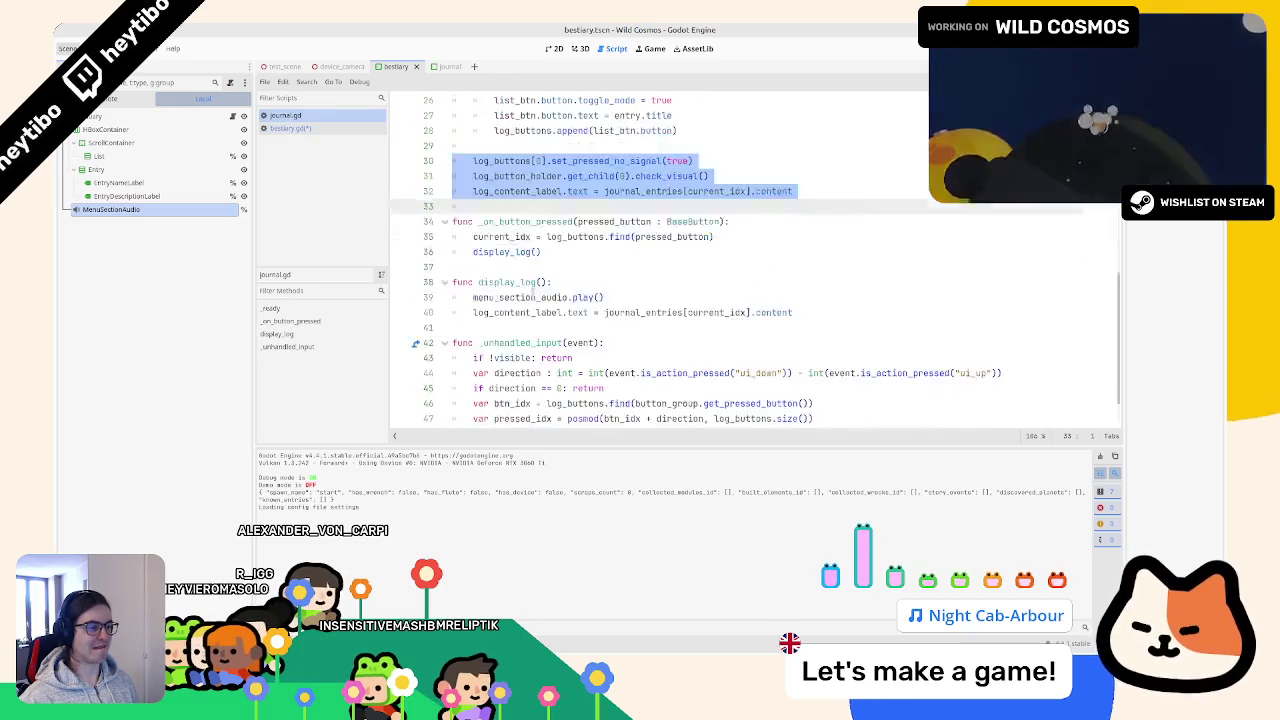
{"action": "left_click", "coordinate": [528, 297]}
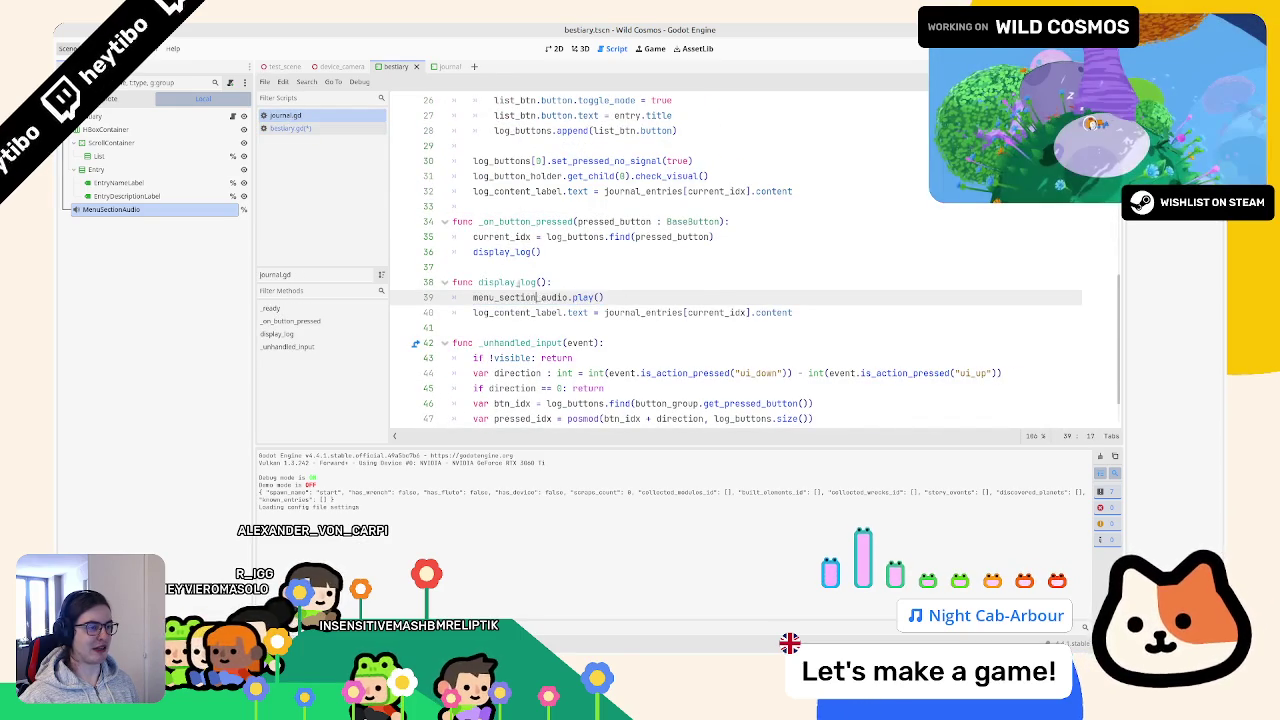
{"action": "double_click", "coordinate": [515, 282]}
{"action": "scroll", "coordinate": [517, 296], "scroll_direction": "up", "scroll_amount": 2}
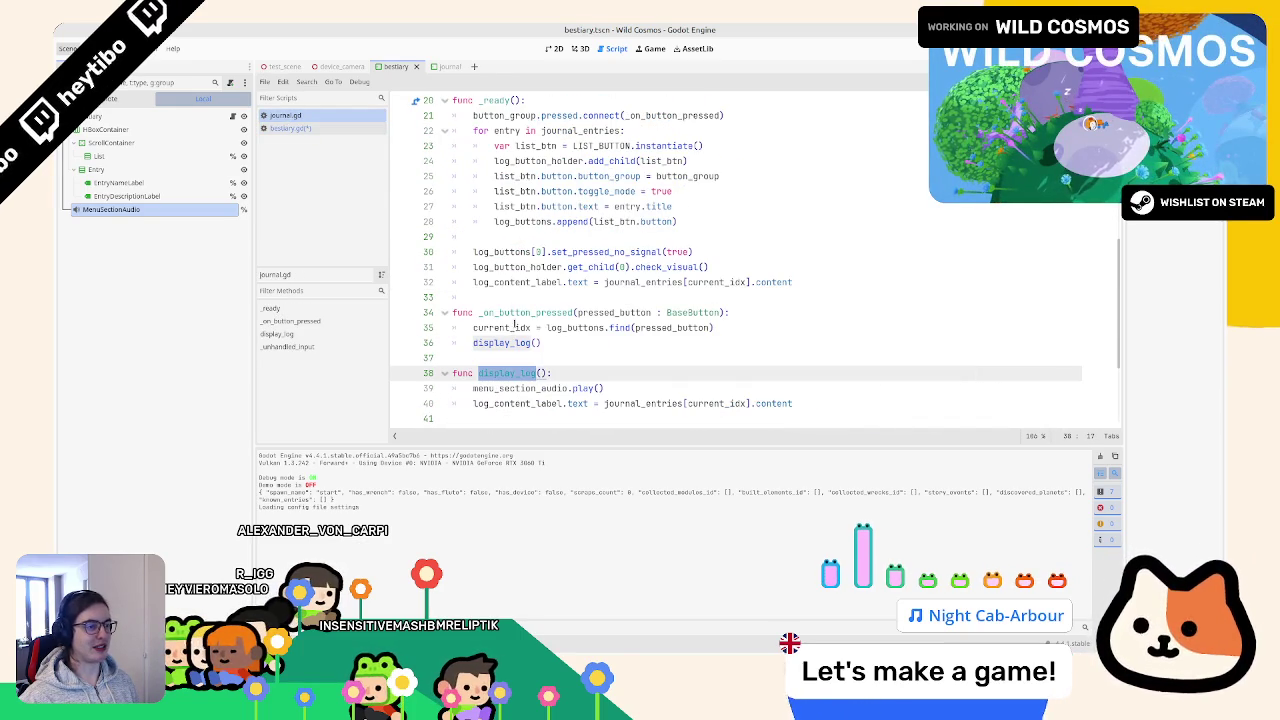
{"action": "scroll", "coordinate": [505, 343], "scroll_direction": "down", "scroll_amount": 2}
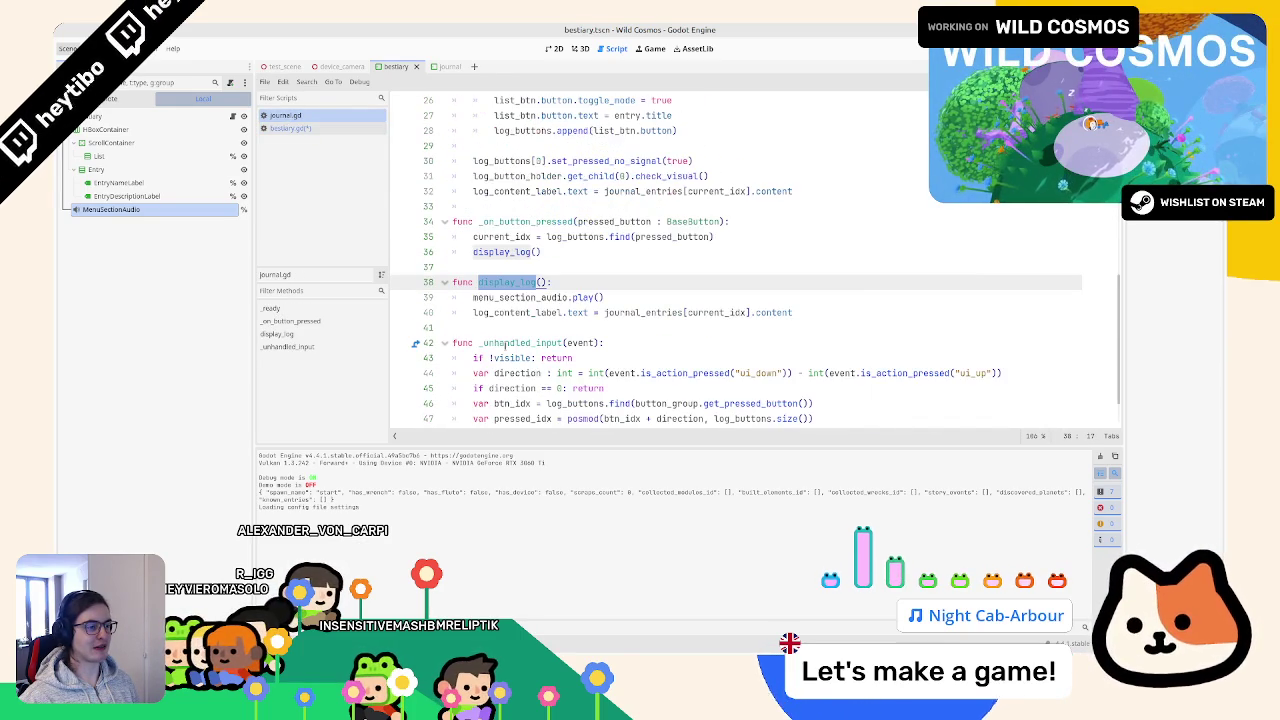
- Remove the menu_section_audio.play() line from _update_displayed_entry in bestiary.gd
{"action": "left_click", "coordinate": [321, 127]}
{"action": "scroll", "coordinate": [503, 297], "scroll_direction": "down", "scroll_amount": 1}
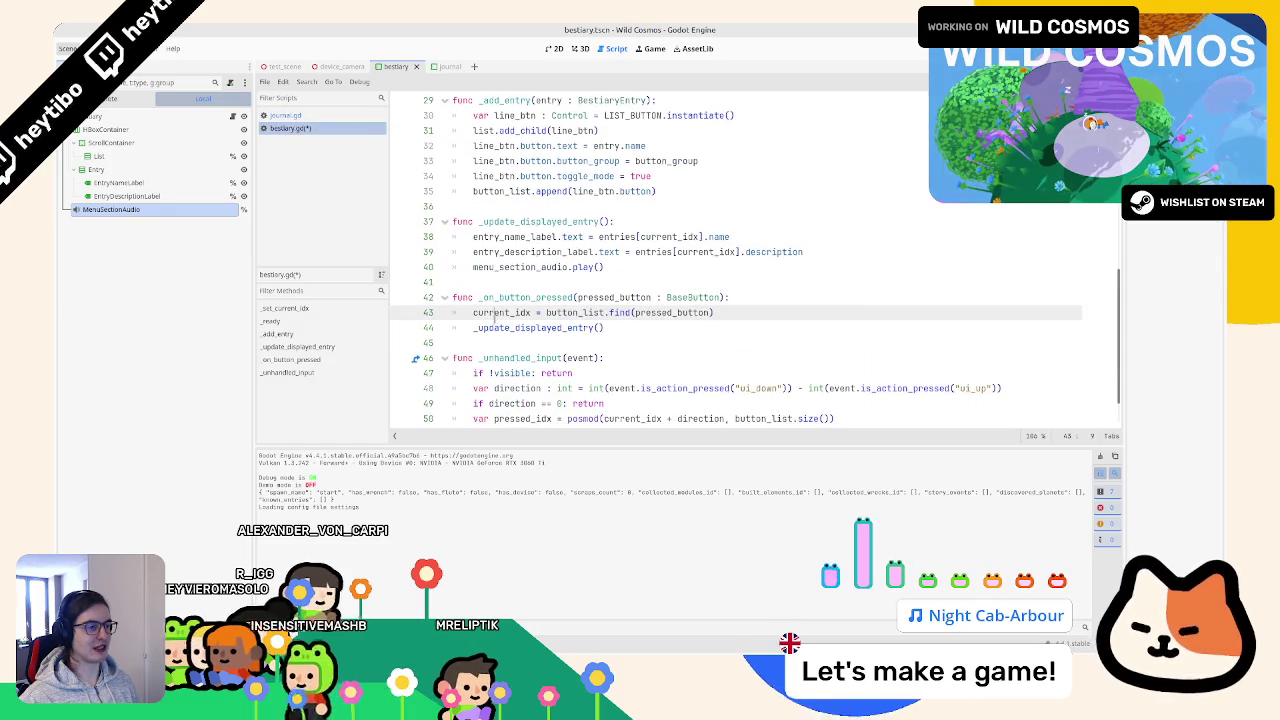
{"action": "left_click_drag", "start_coordinate": [474, 267], "coordinate": [610, 267]}
{"action": "key", "text": "ctrl+c"}
{"action": "key", "text": "BackSpace"}
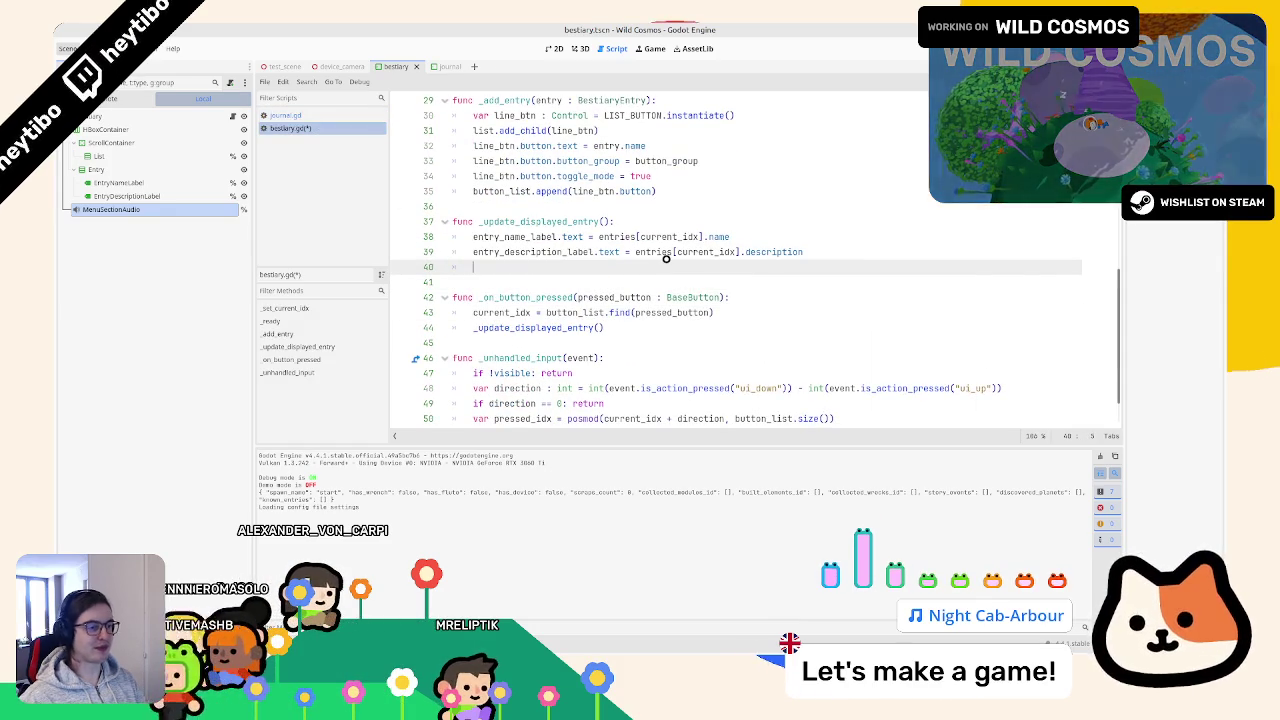
{"action": "key", "text": "BackSpace"}
{"action": "key", "text": "BackSpace"}
- Paste menu_section_audio.play() after _update_displayed_entry() in the _set_current_idx setter
{"action": "scroll", "coordinate": [678, 287], "scroll_direction": "down", "scroll_amount": 1}
{"action": "left_click", "coordinate": [675, 312]}
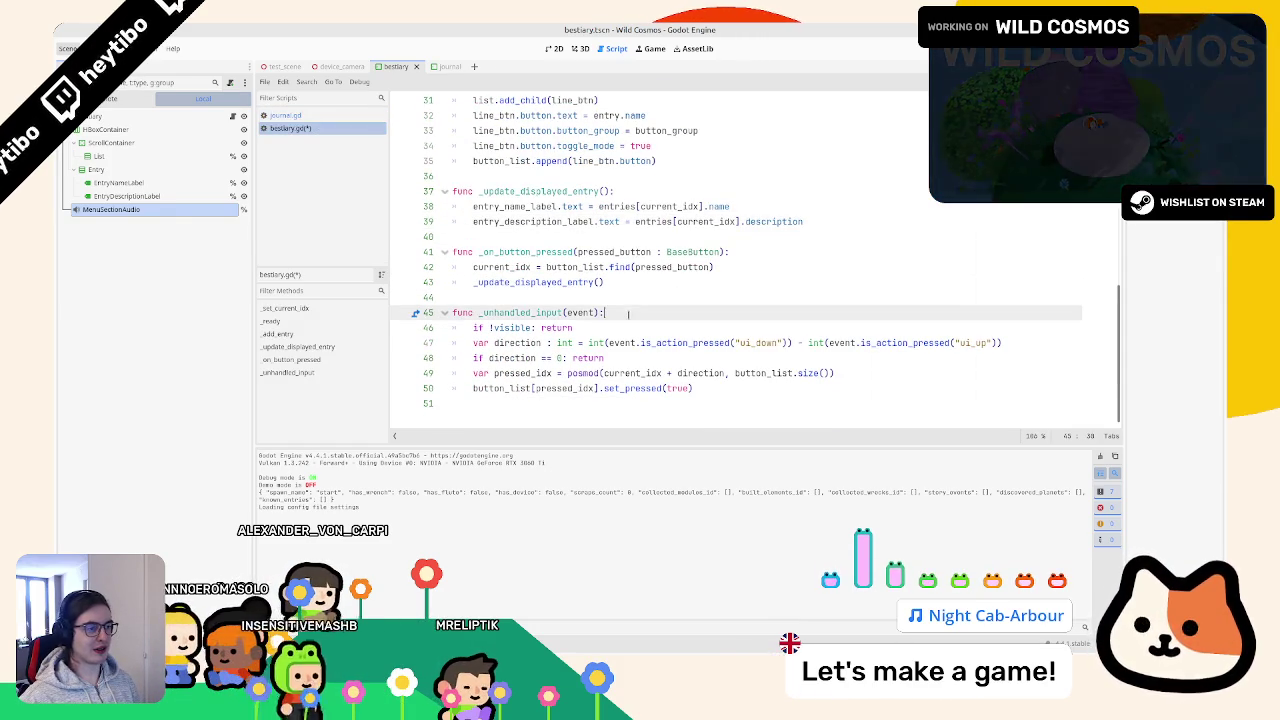
{"action": "left_click", "coordinate": [670, 402]}
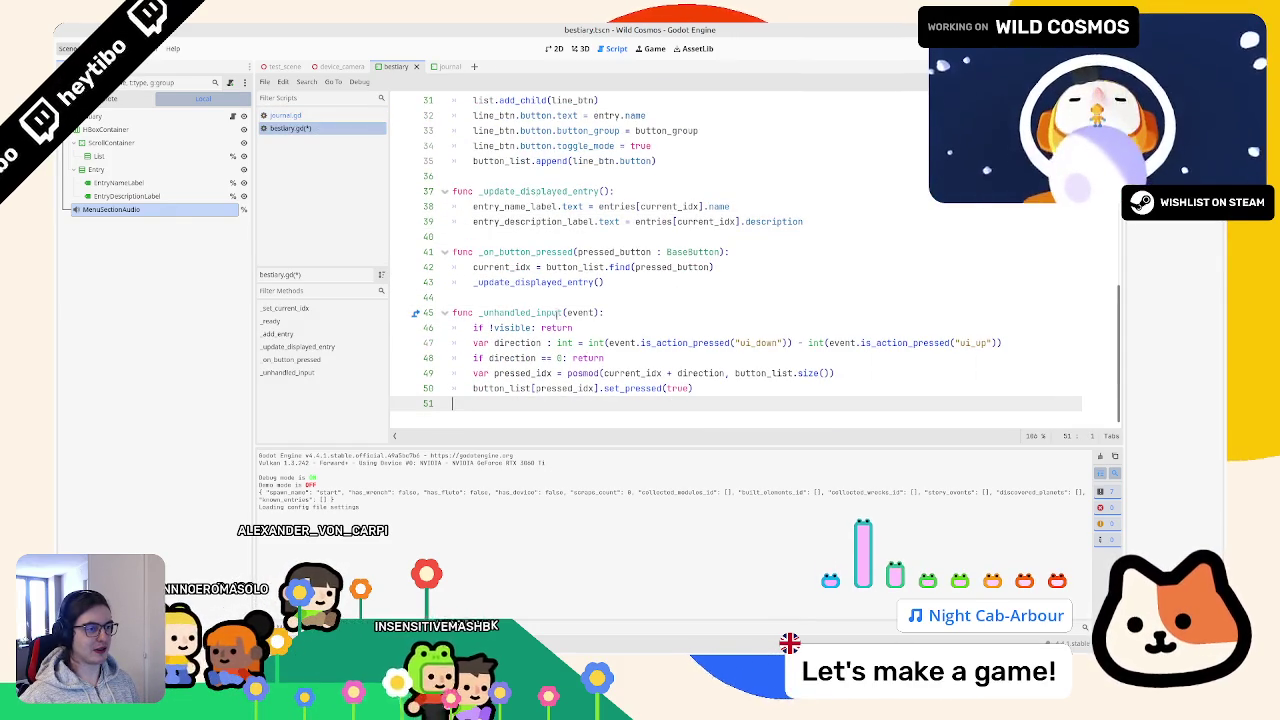
{"action": "scroll", "coordinate": [540, 280], "scroll_direction": "up", "scroll_amount": 9}
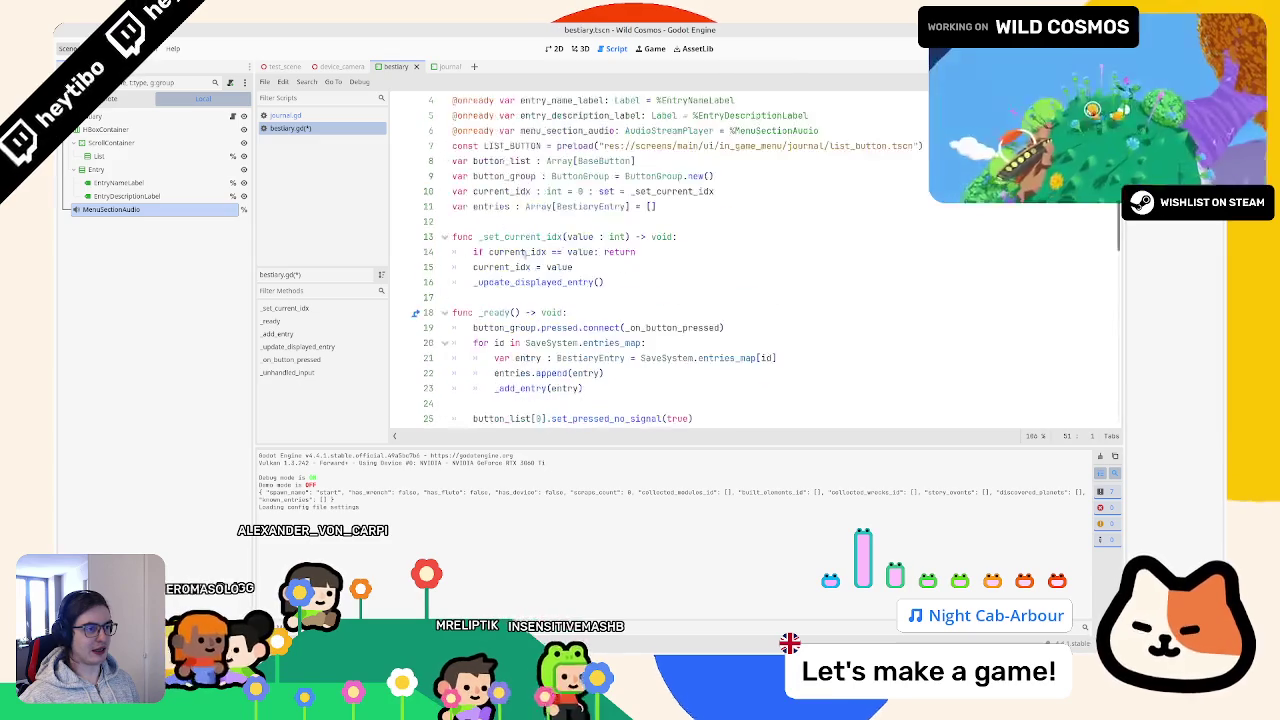
{"action": "scroll", "coordinate": [525, 252], "scroll_direction": "down", "scroll_amount": 2}
{"action": "left_click", "coordinate": [632, 188]}
{"action": "key", "text": "Return"}
{"action": "key", "text": "ctrl+v"}
{"action": "key", "text": "F5"}
{"action": "key", "text": "Up"}
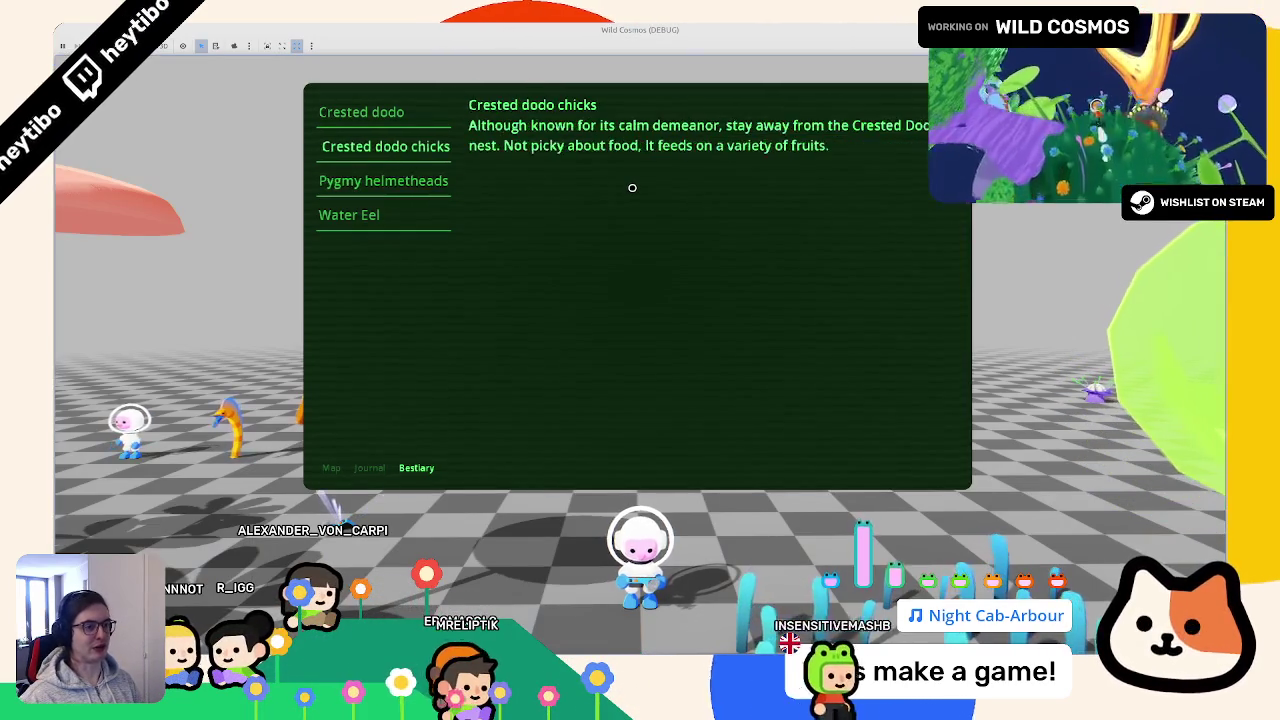
{"action": "key", "text": "Left"}
{"action": "key", "text": "Down"}
{"action": "key", "text": "Right"}
{"action": "key", "text": "Down"}
{"action": "key", "text": "F8"}
{"action": "key", "text": "F5"}
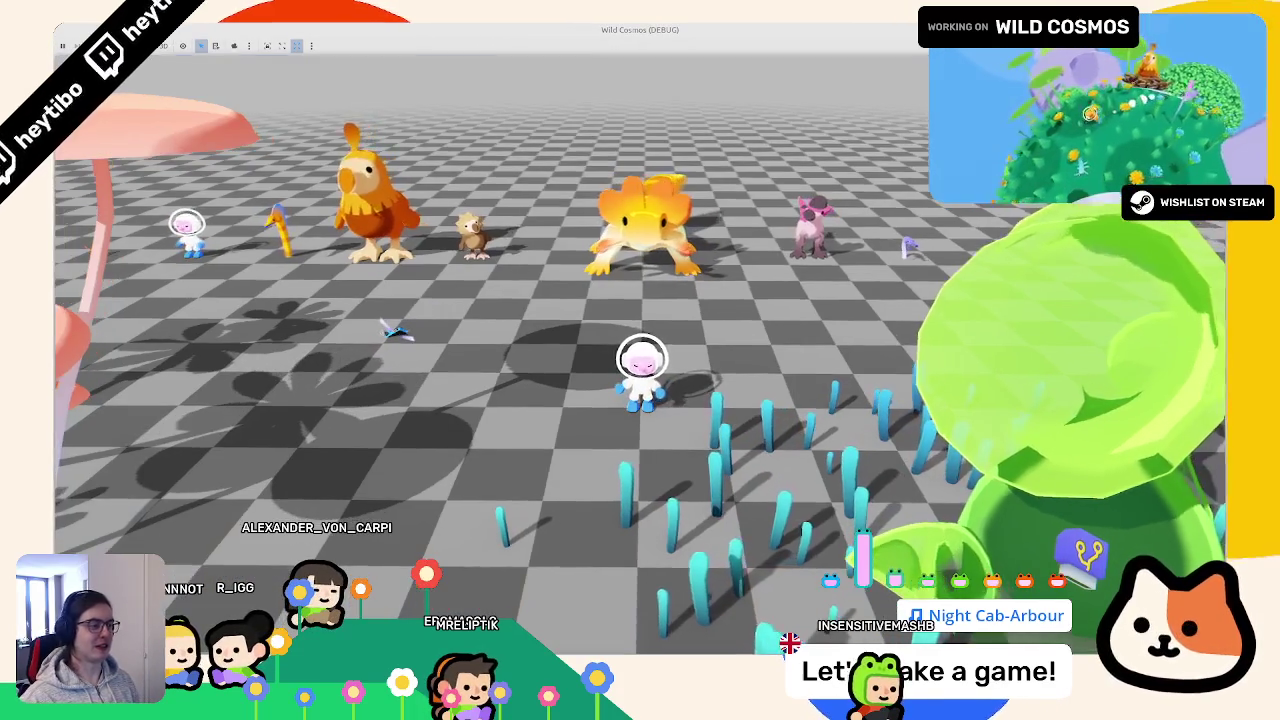
{"action": "key", "text": "Tab"}
{"action": "left_click", "coordinate": [410, 465]}
{"action": "left_click", "coordinate": [370, 467]}
{"action": "left_click", "coordinate": [403, 465]}
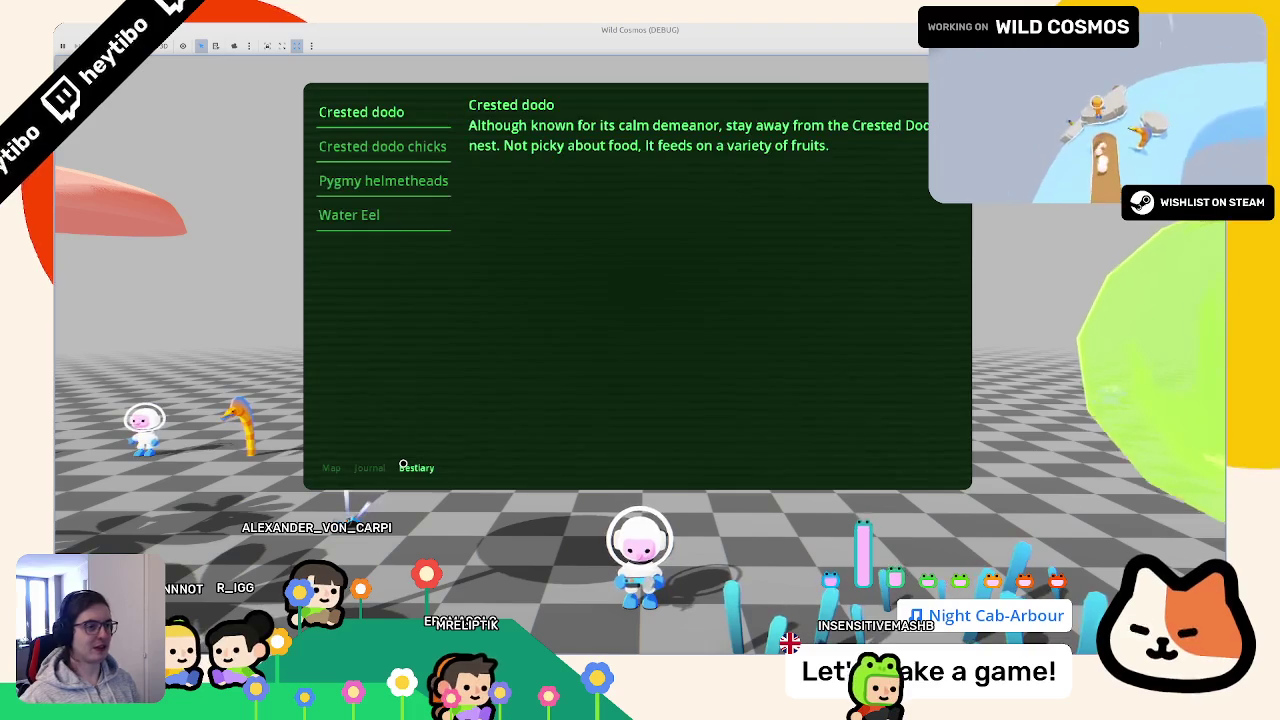
{"action": "key", "text": "Down"}
{"action": "key", "text": "Down"}
{"action": "key", "text": "Down"}
{"action": "key", "text": "Down"}
{"action": "key", "text": "Tab"}
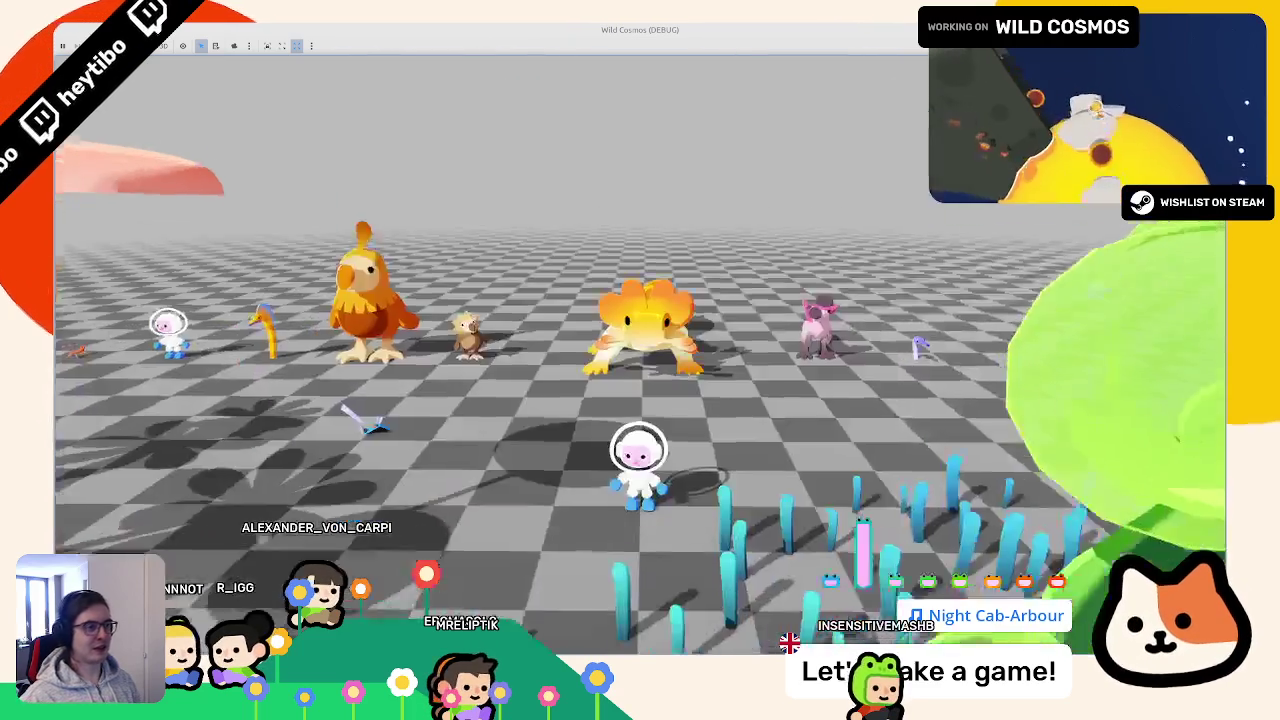
{"action": "key", "text": "Tab"}
{"action": "key", "text": "Tab"}
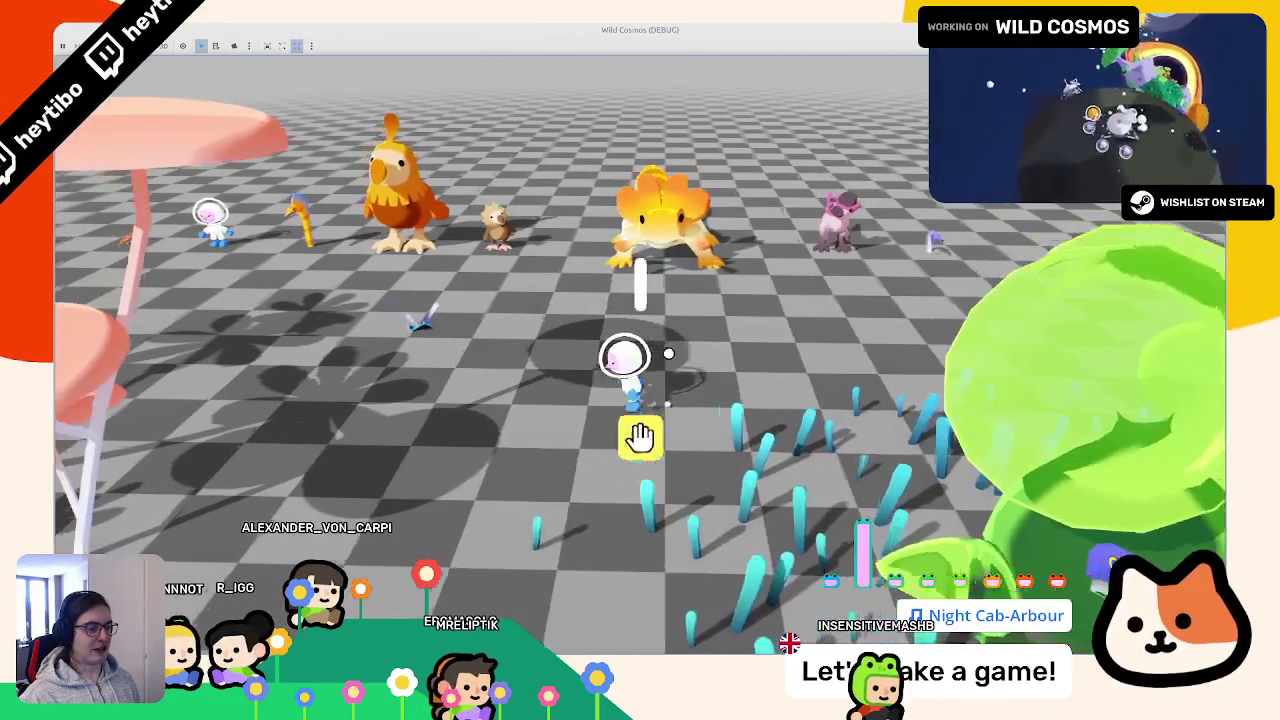
{"action": "key", "text": "alt+Tab"}
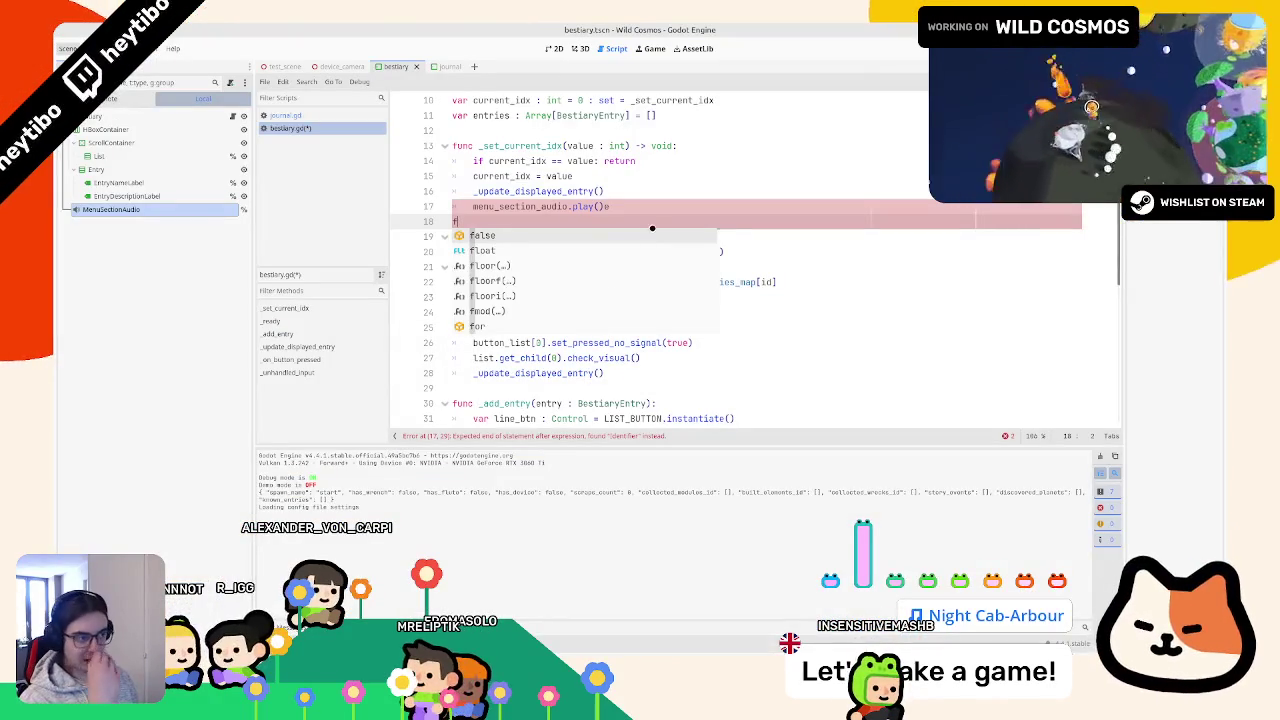
- Delete the stray letter on line 18 and clear the Output log
{"action": "key", "text": "BackSpace"}
{"action": "key", "text": "Up"}
{"action": "key", "text": "End"}
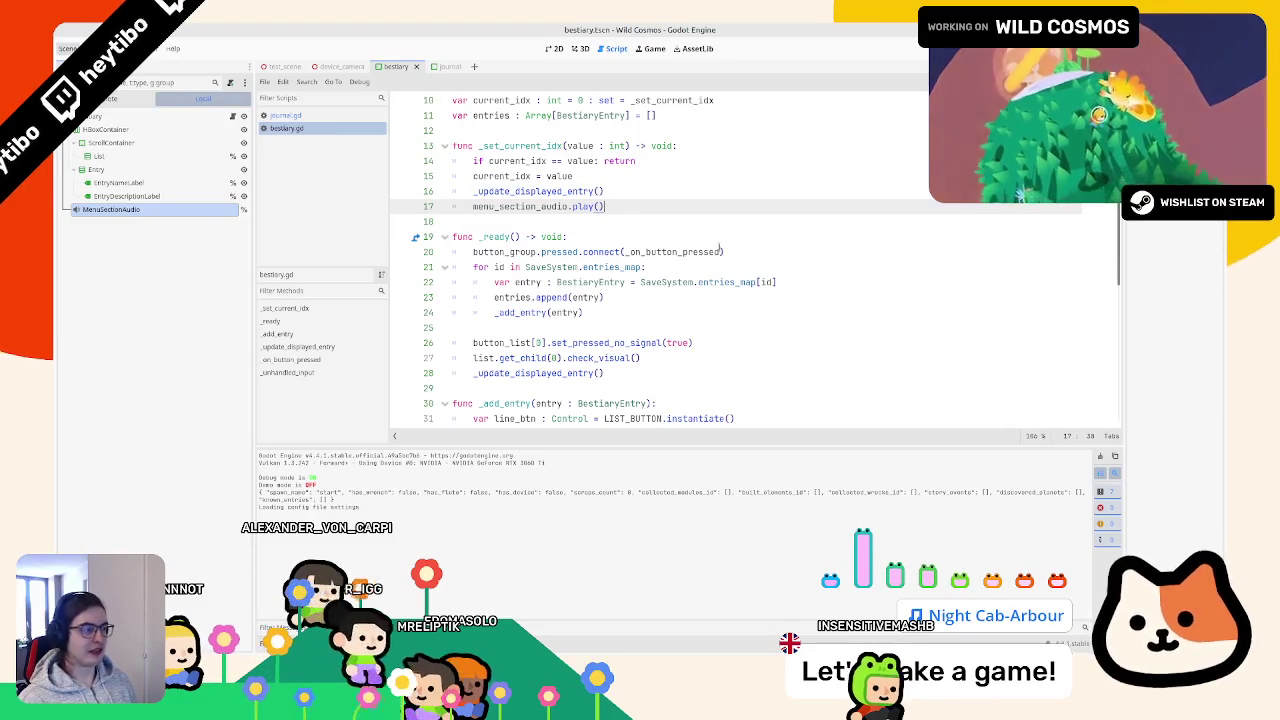
{"action": "left_click", "coordinate": [1099, 457]}
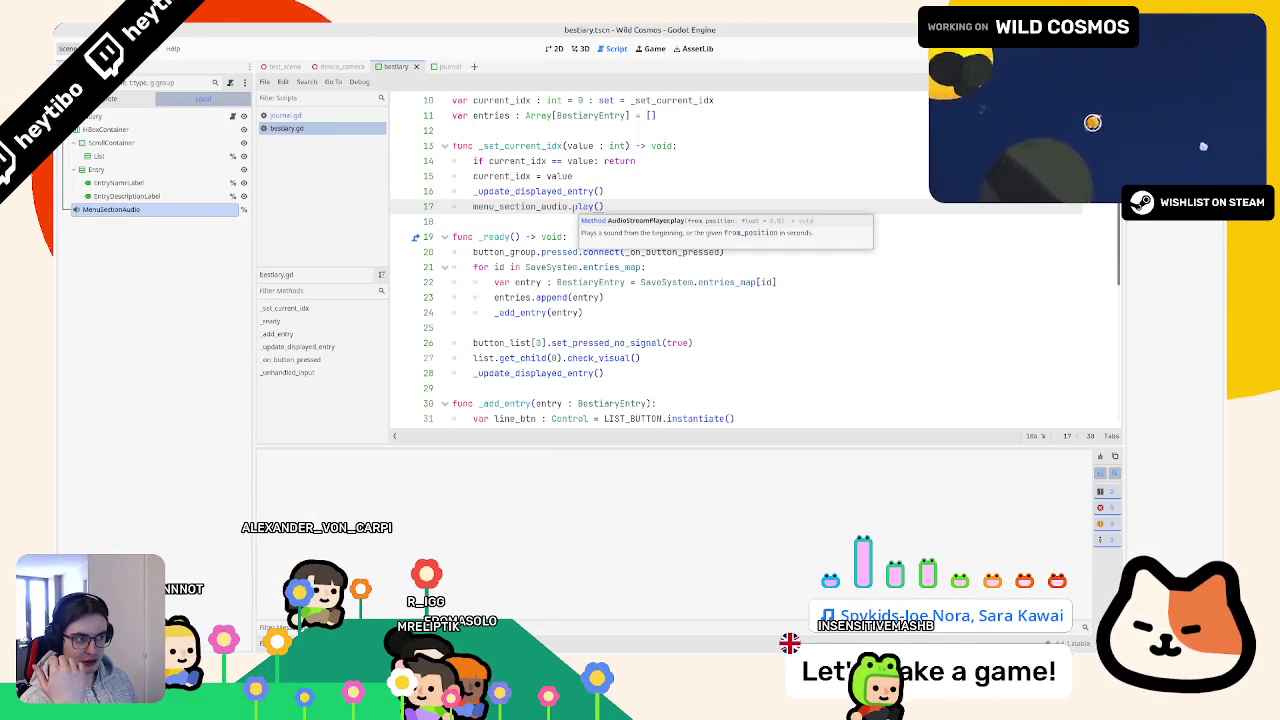
- Copy SaveSystem.entries_map from _ready and open a new line above the for loop
{"action": "left_click", "coordinate": [567, 207]}
{"action": "left_click", "coordinate": [561, 219]}
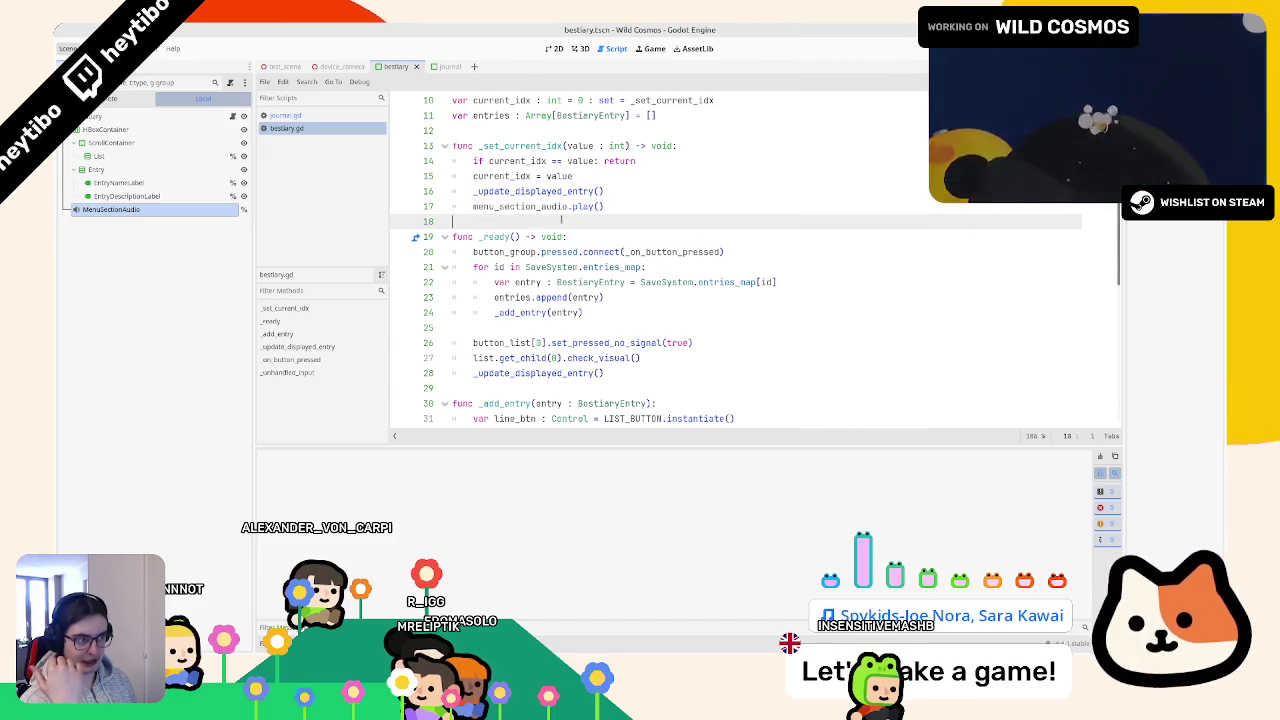
{"action": "left_click", "coordinate": [516, 297]}
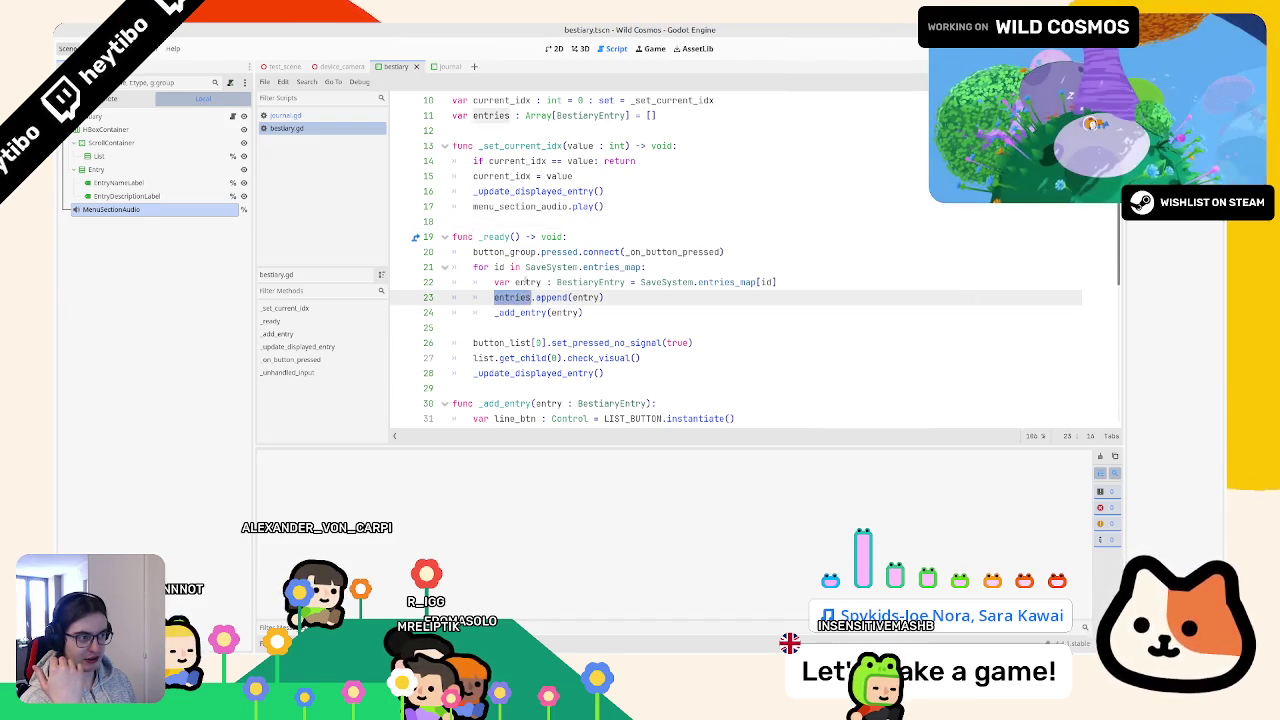
{"action": "scroll", "coordinate": [531, 267], "scroll_direction": "down", "scroll_amount": 7}
{"action": "scroll", "coordinate": [531, 267], "scroll_direction": "up", "scroll_amount": 7}
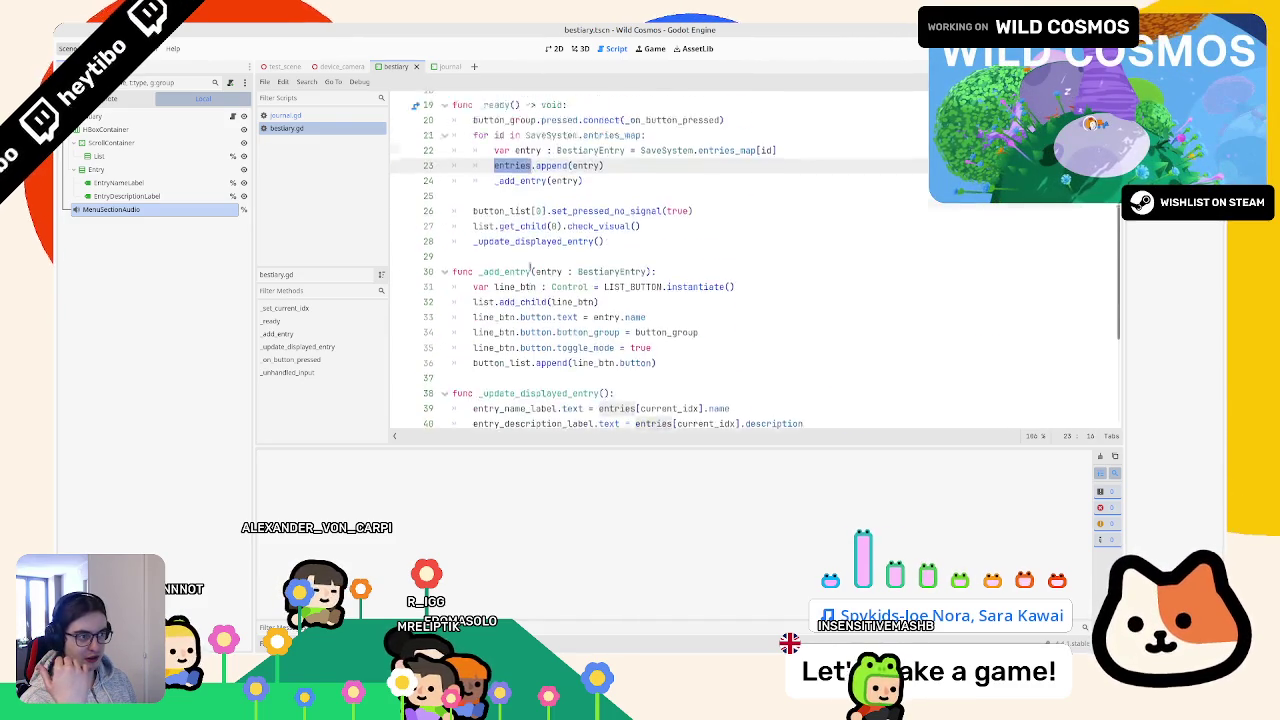
{"action": "left_click_drag", "start_coordinate": [641, 252], "coordinate": [525, 252]}
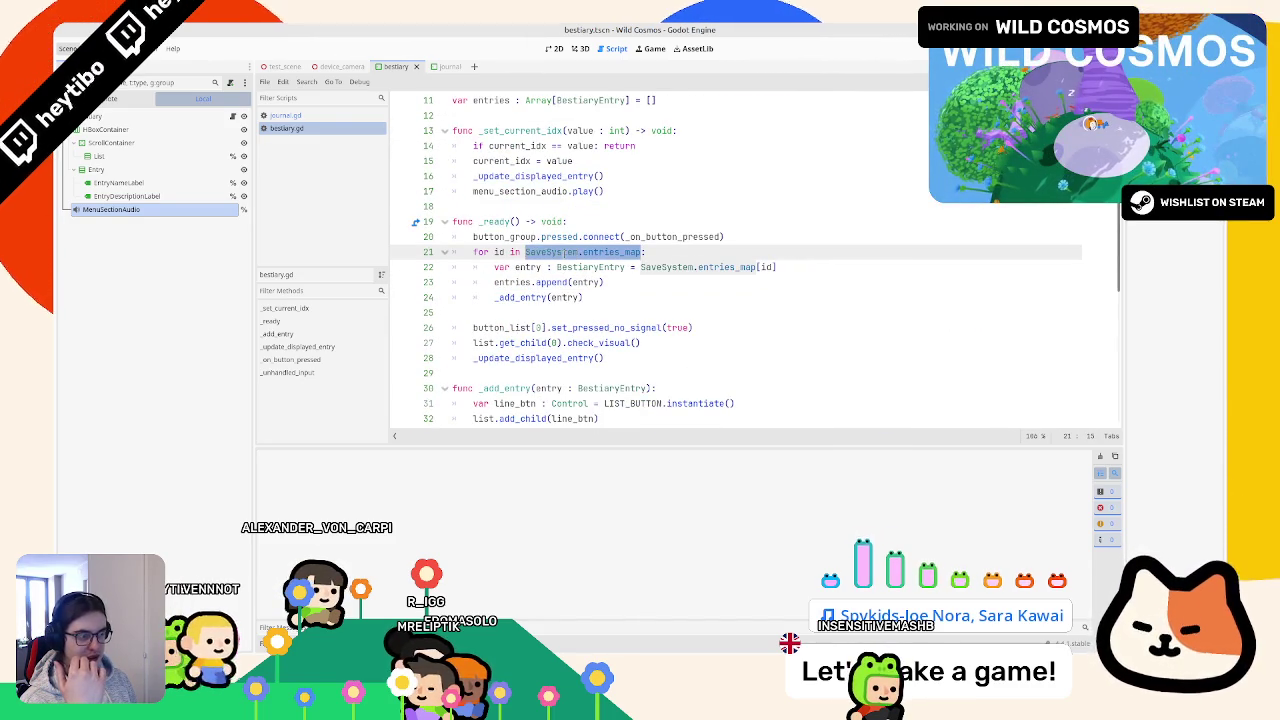
{"action": "key", "text": "ctrl+c"}
{"action": "key", "text": "ctrl+shift+Return"}
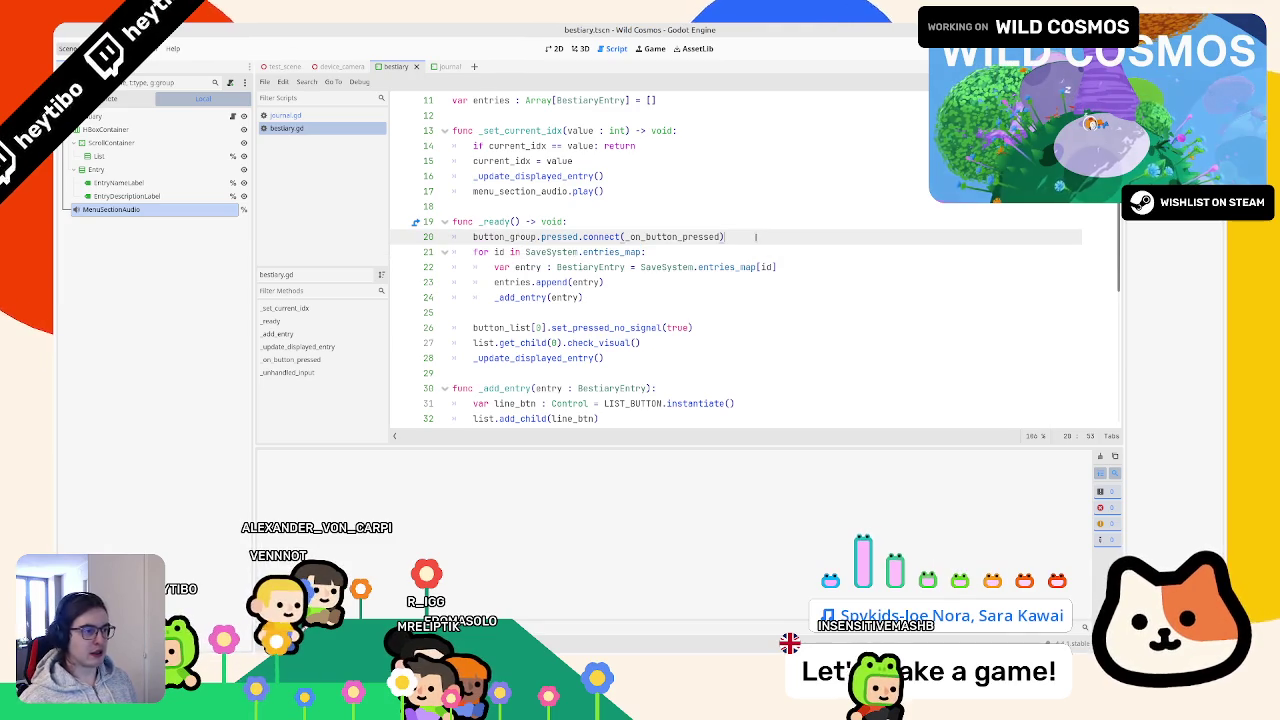
- Declare 'var scanned_entries : Array[BestiaryEntry] = SaveSystem.get_scanned_entries()' above the loop
{"action": "key", "text": "ctrl+v"}
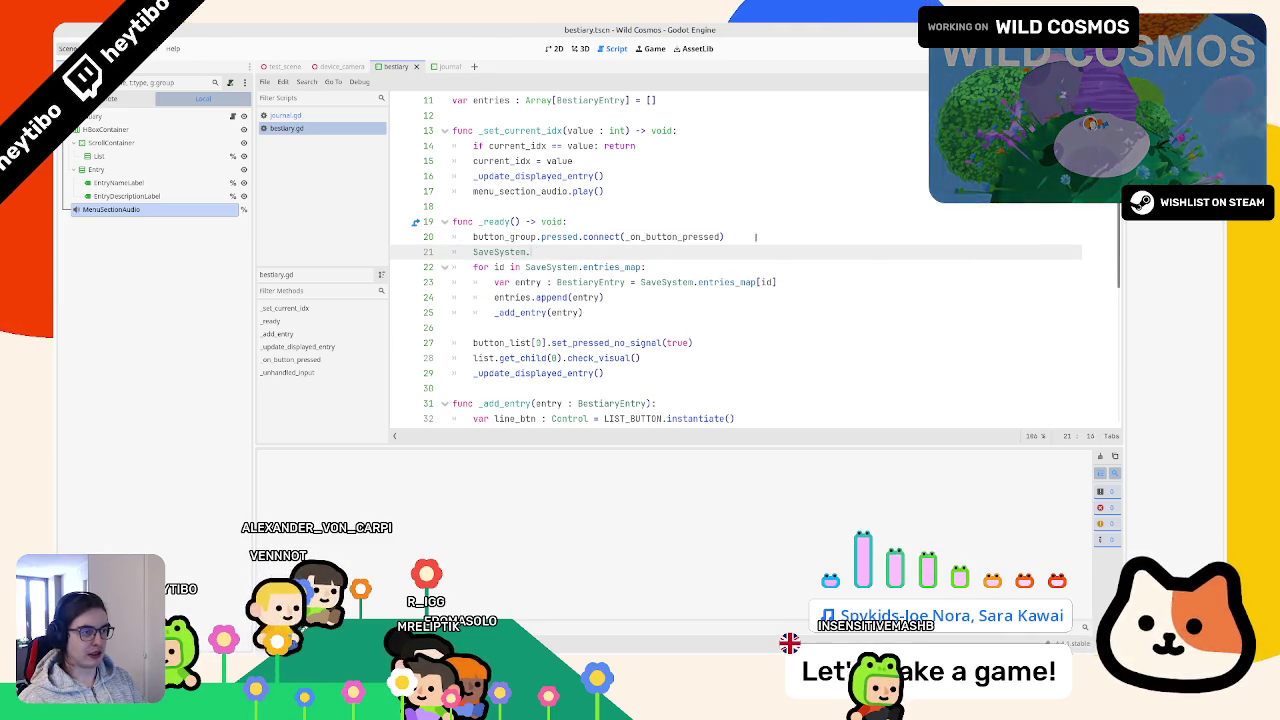
{"action": "type", "text": "get_es"}
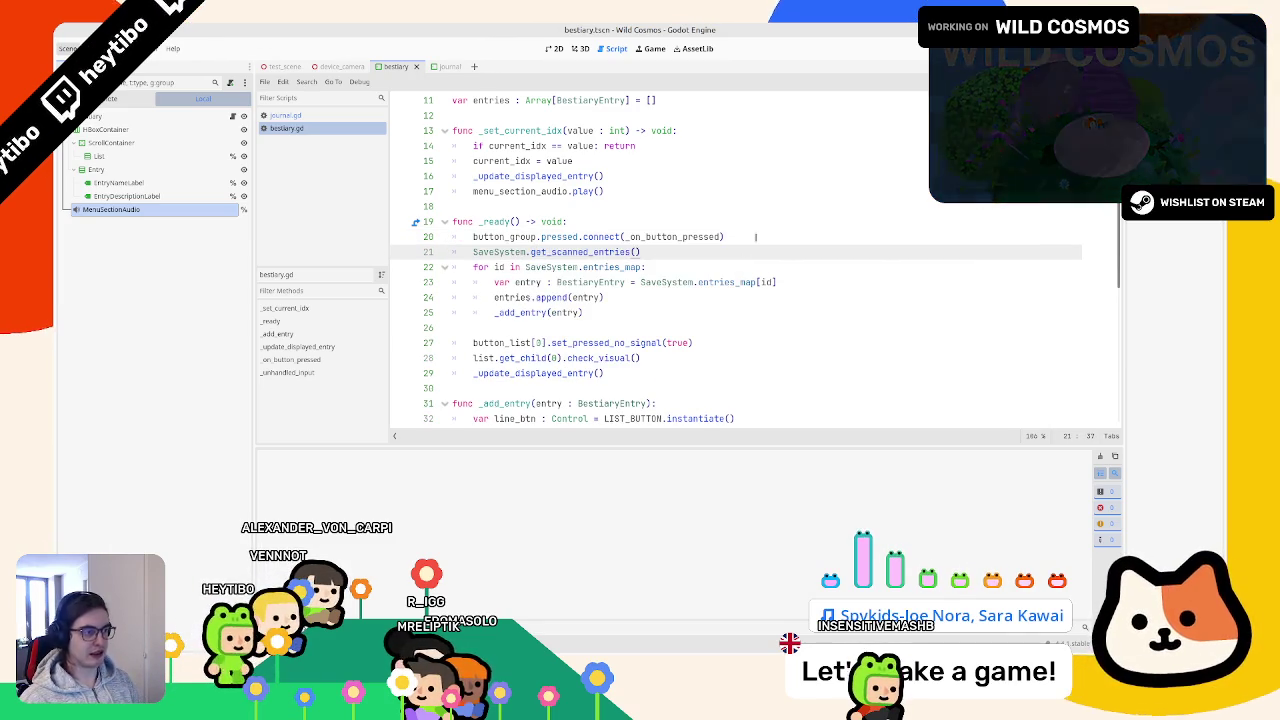
{"action": "key", "text": "Return"}
{"action": "key", "text": "shift+Home"}
{"action": "type", "text": "v"}
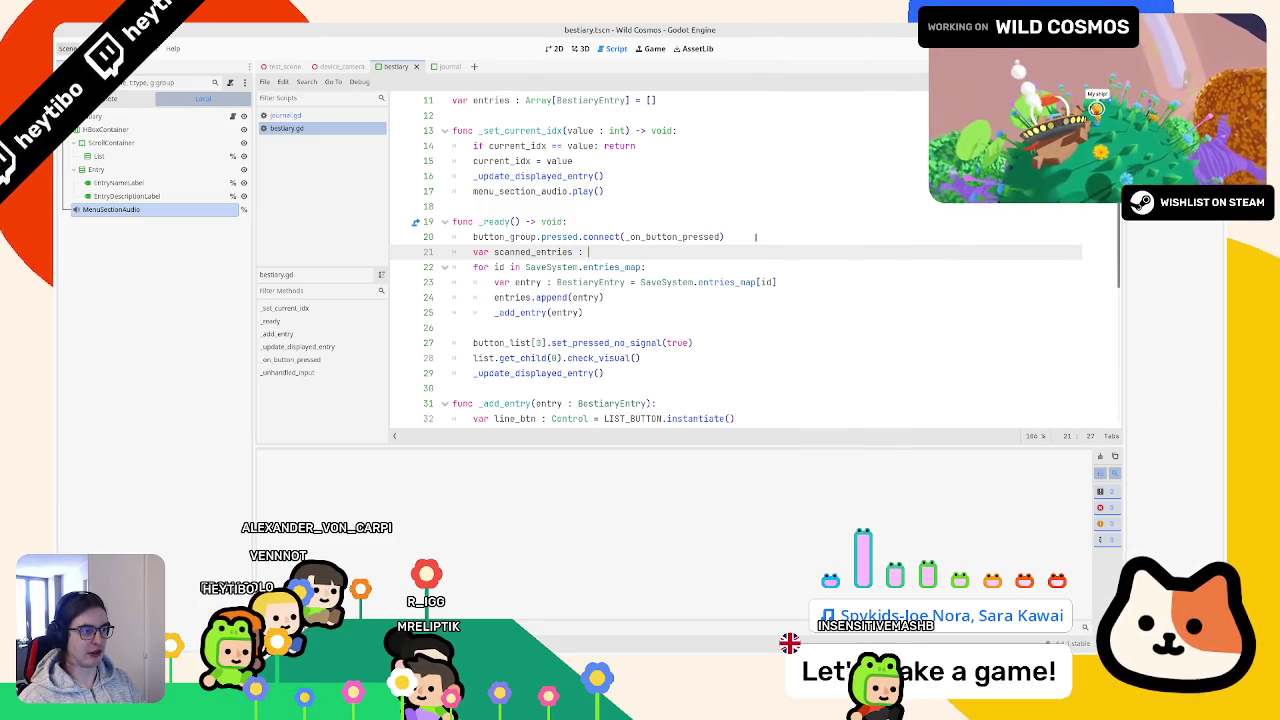
{"action": "type", "text": "rray[E"}
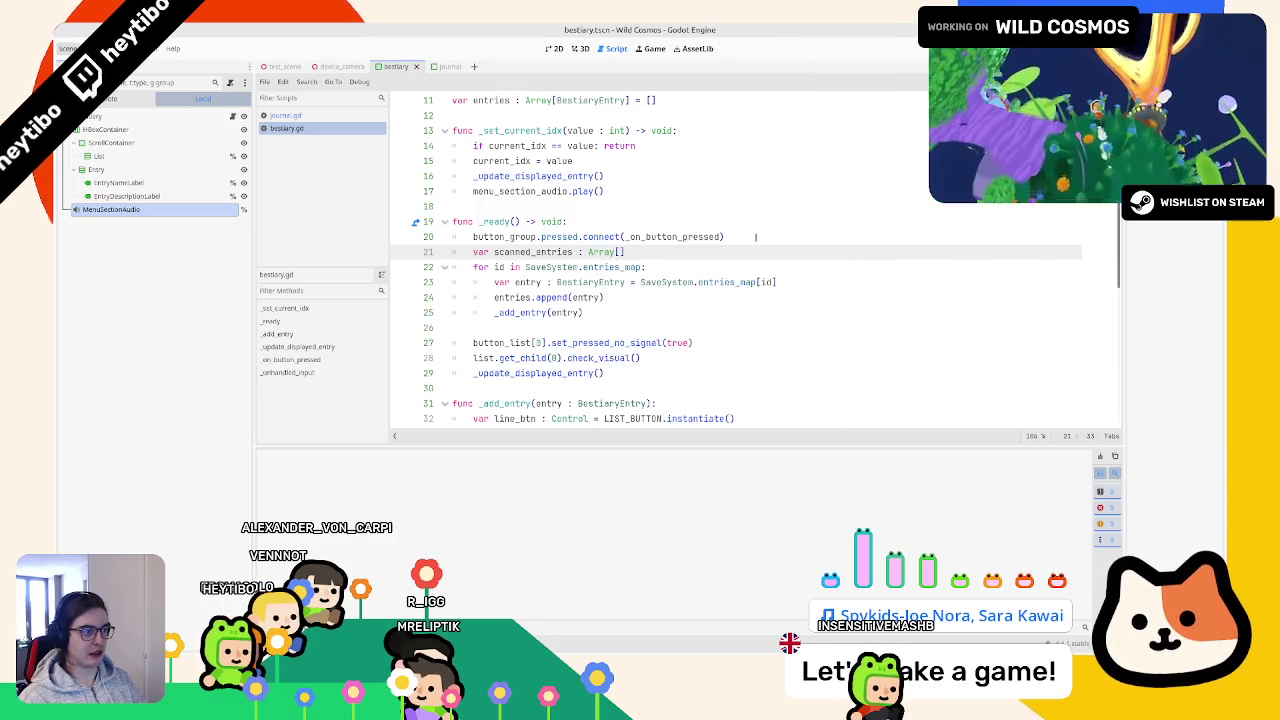
{"action": "type", "text": "ntry"}
{"action": "key", "text": "Return"}
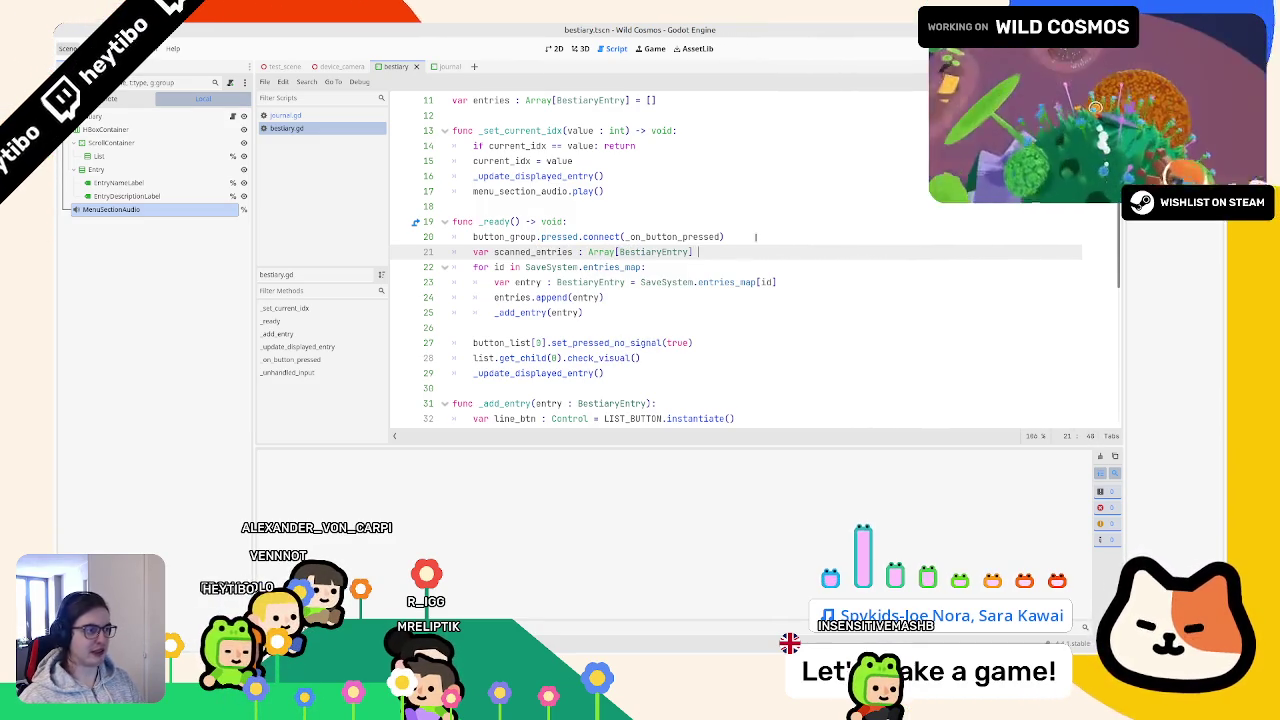
{"action": "key", "text": "ctrl+v"}
- Try a scanned_entries.has(entry) check after _add_entry(entry) in the loop, then undo it
{"action": "double_click", "coordinate": [533, 252]}
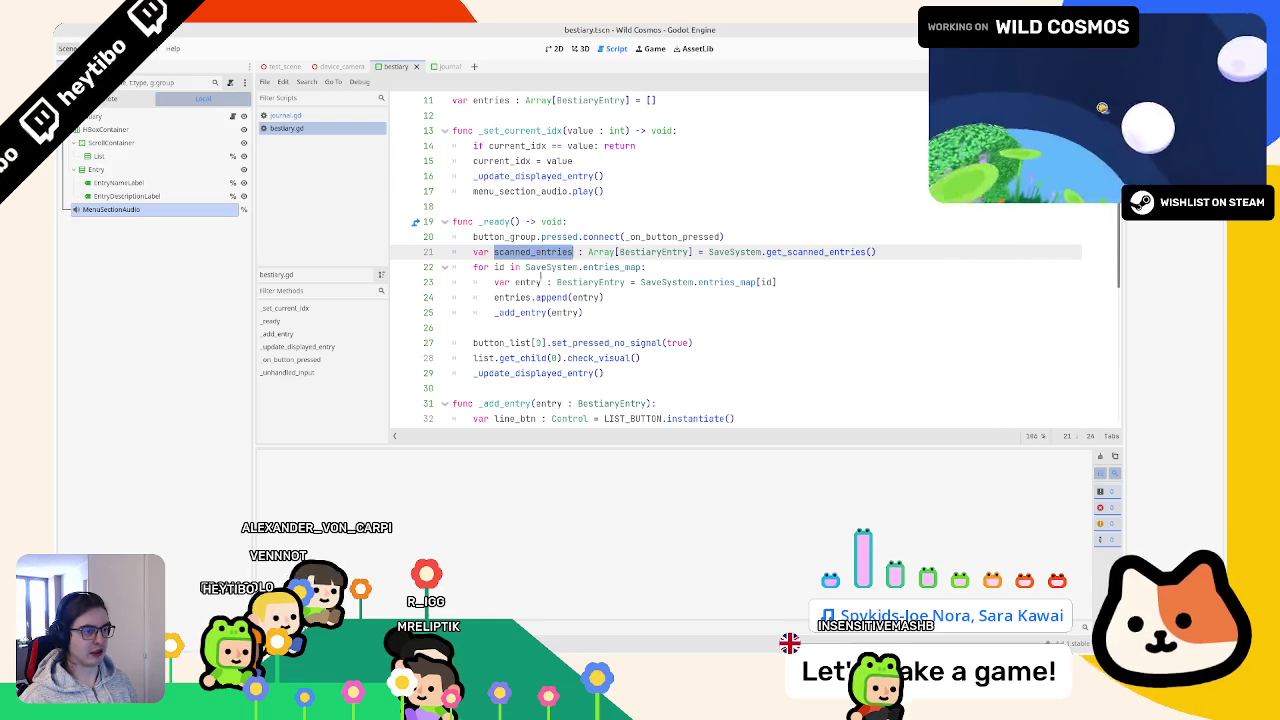
{"action": "left_click", "coordinate": [653, 313]}
{"action": "key", "text": "Return"}
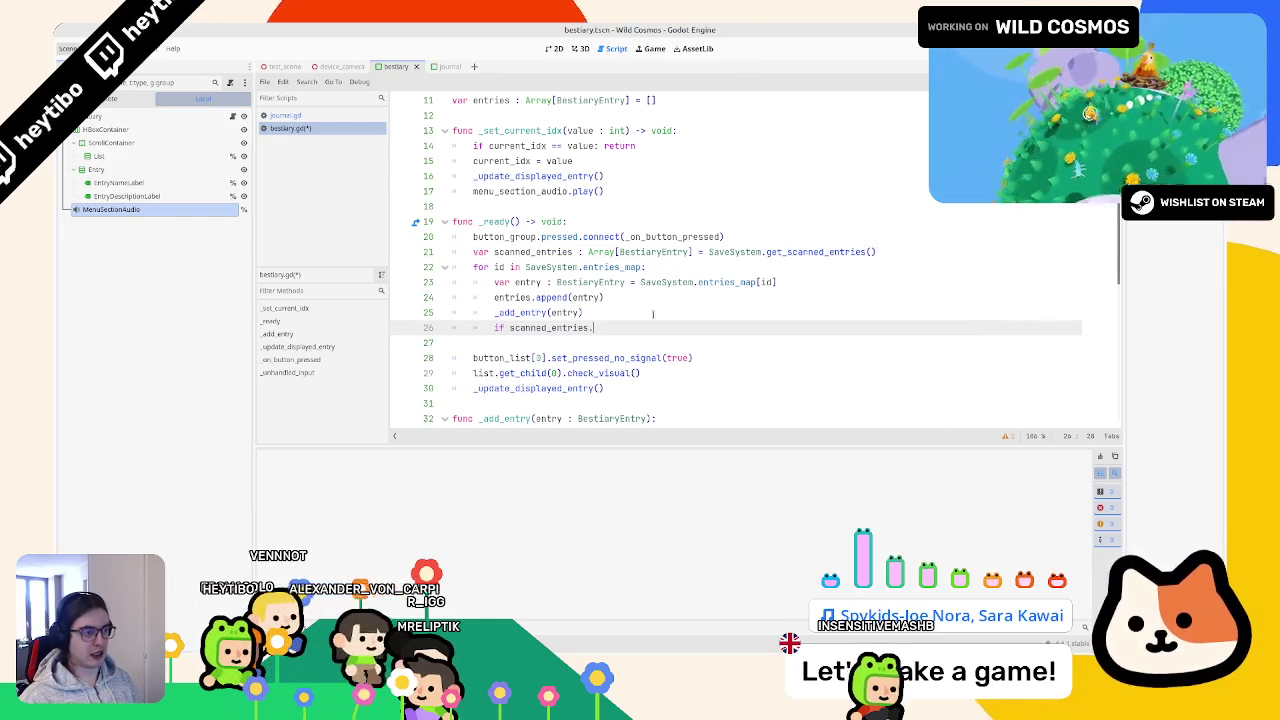
{"action": "type", "text": "has("}
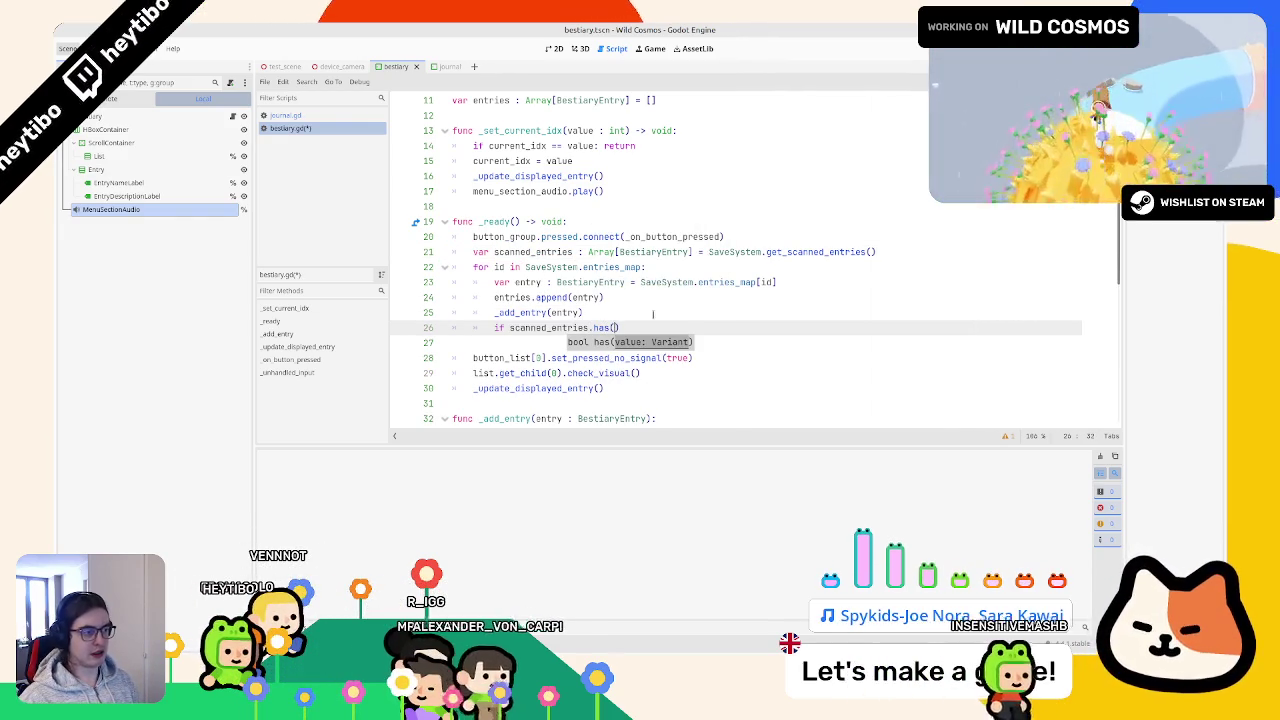
{"action": "type", "text": "en"}
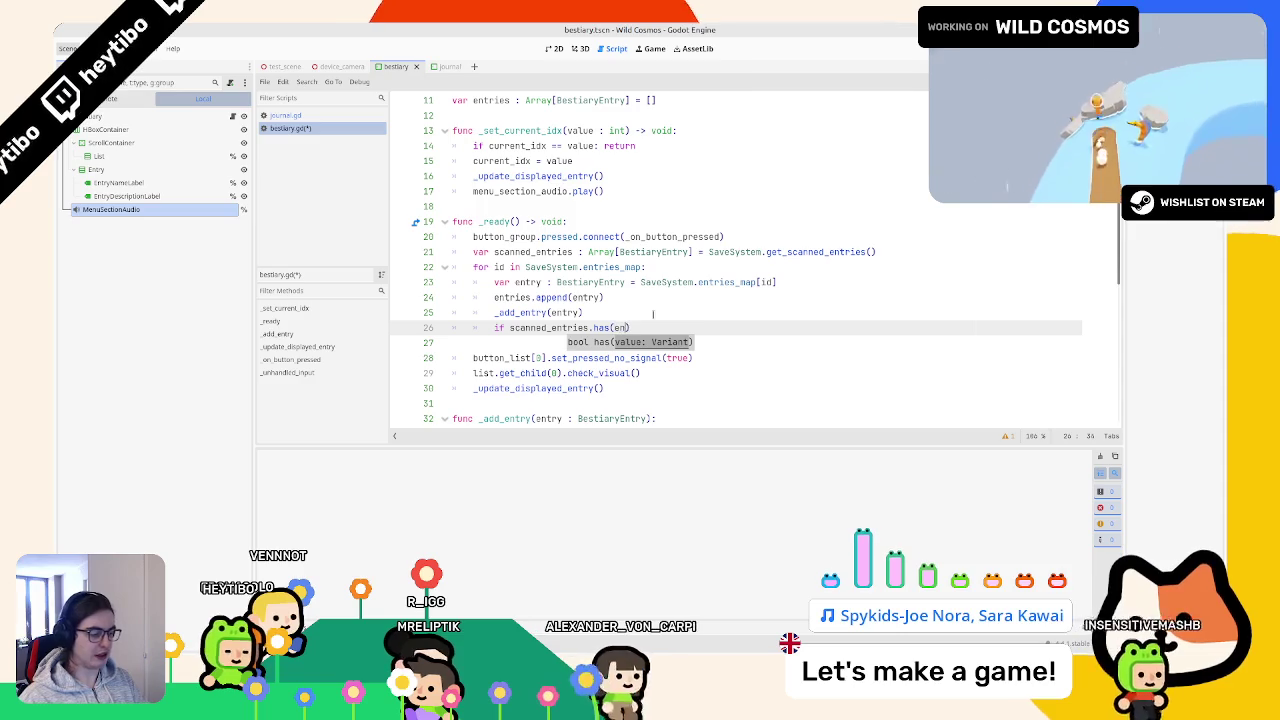
{"action": "type", "text": "t"}
{"action": "key", "text": "Return"}
{"action": "key", "text": "ctrl+shift+Left"}
{"action": "key", "text": "ctrl+shift+Left"}
{"action": "key", "text": "ctrl+shift+Left"}
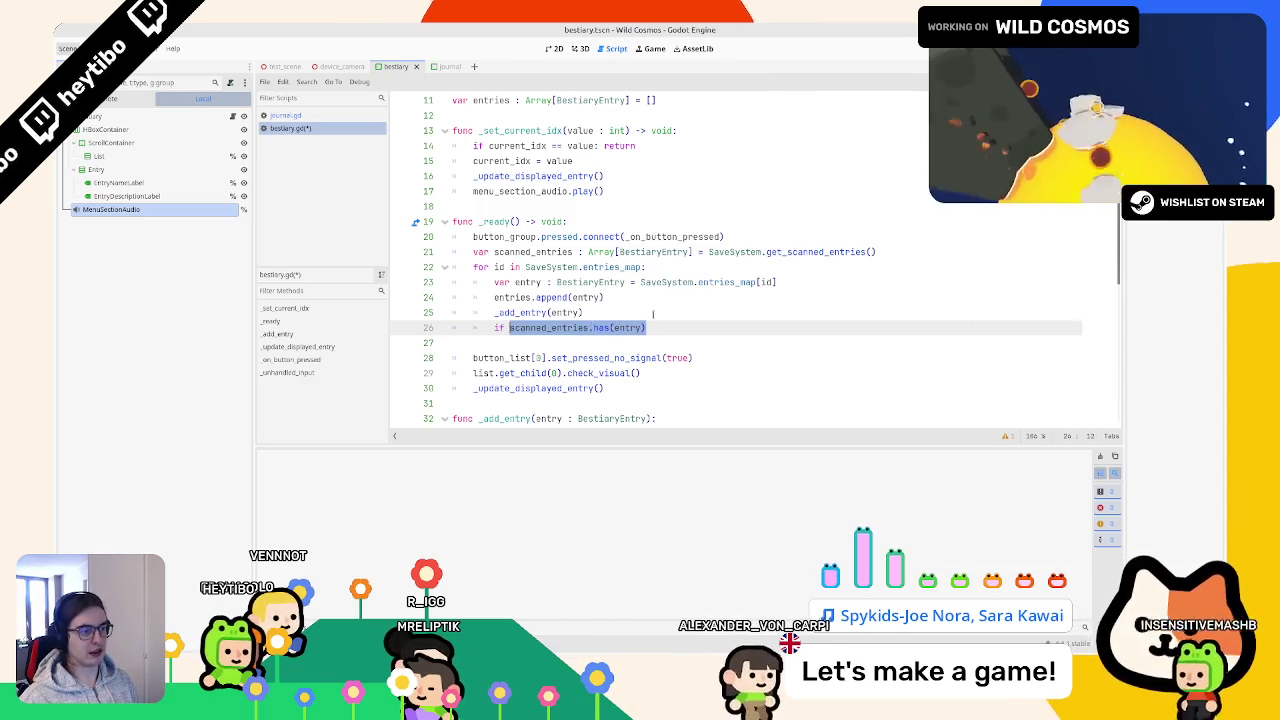
{"action": "key", "text": "ctrl+z"}
{"action": "key", "text": "Return"}
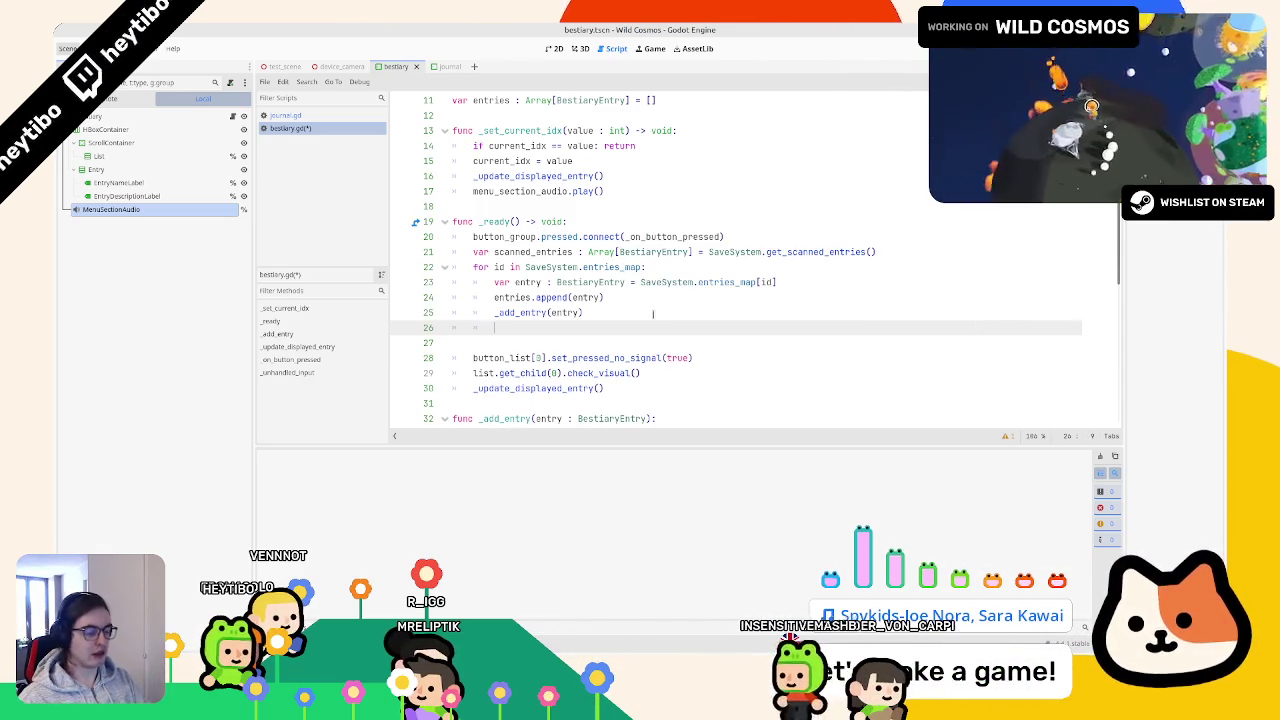
{"action": "type", "text": "entry"}
{"action": "key", "text": "ctrl+space"}
{"action": "key", "text": "Escape"}
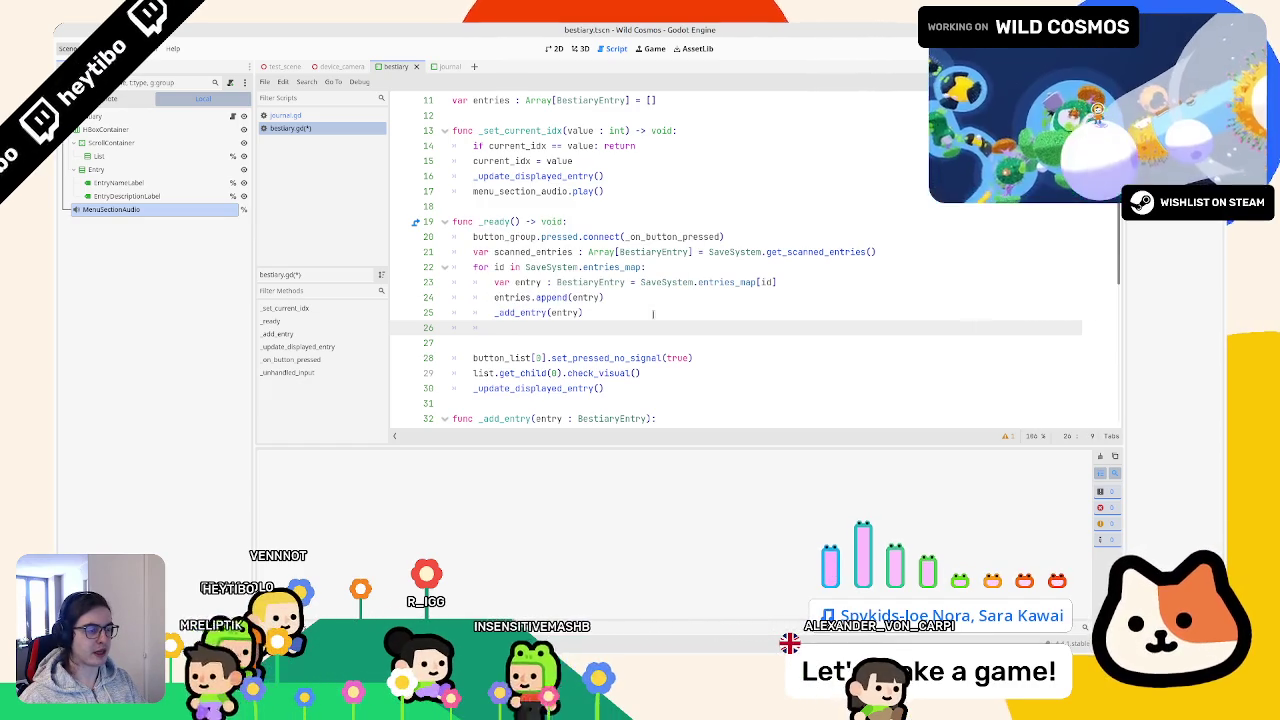
{"action": "key", "text": "BackSpace"}
{"action": "key", "text": "BackSpace"}
{"action": "key", "text": "BackSpace"}
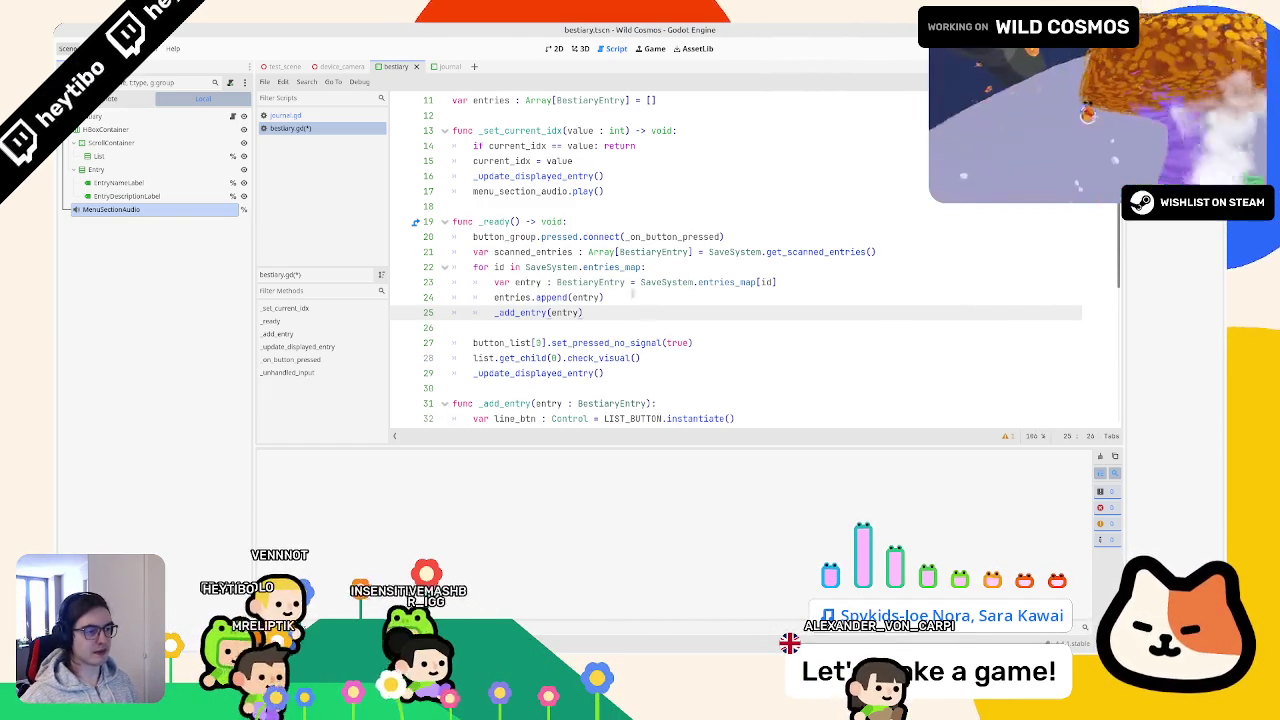
{"action": "double_click", "coordinate": [520, 313]}
{"action": "scroll", "coordinate": [521, 318], "scroll_direction": "down", "scroll_amount": 2}
{"action": "scroll", "coordinate": [521, 318], "scroll_direction": "down", "scroll_amount": 3}
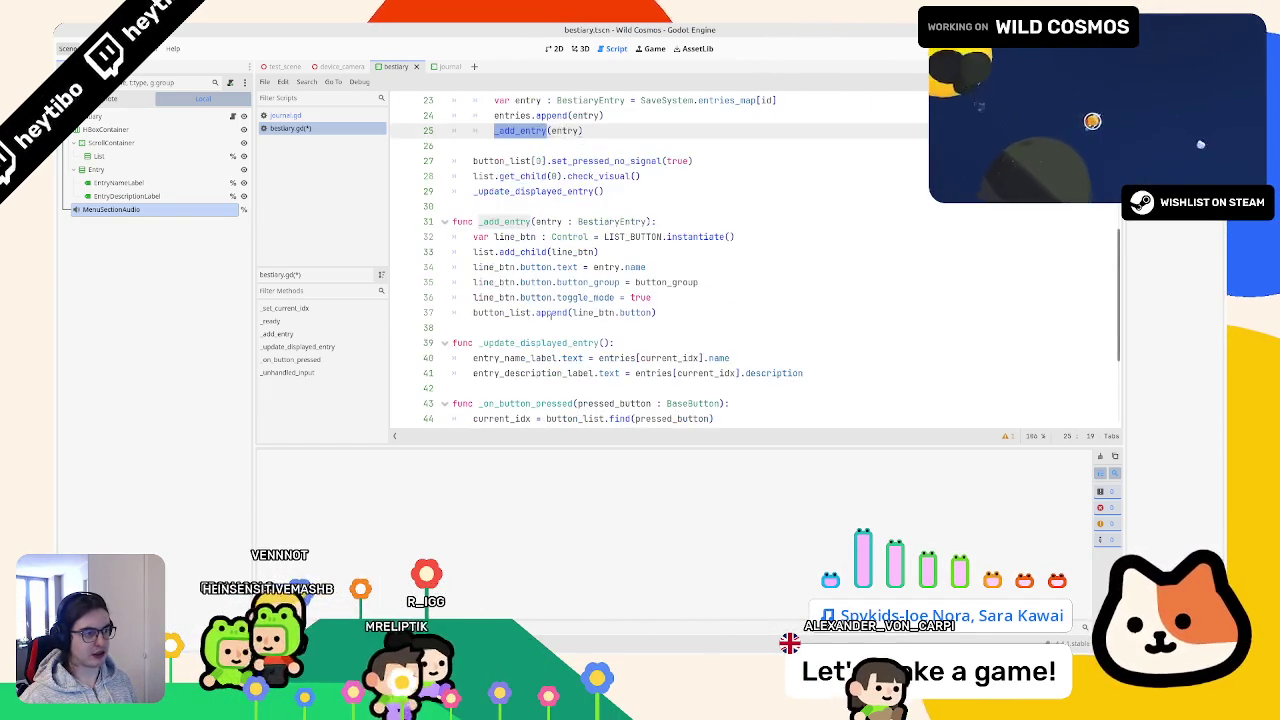
- Add 'line_btn.visible = scanned_entries.has(entry)' at the end of _add_entry
{"action": "left_click", "coordinate": [728, 307]}
{"action": "key", "text": "Return"}
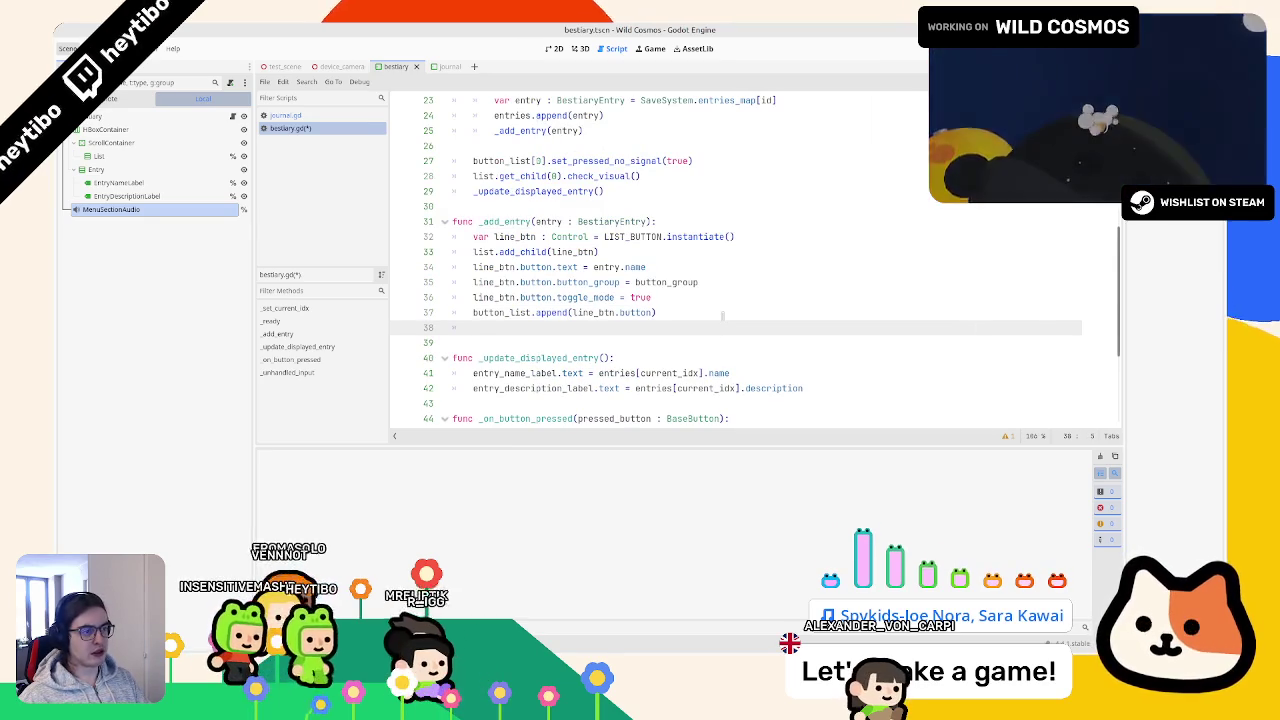
{"action": "type", "text": "line_btn.vis"}
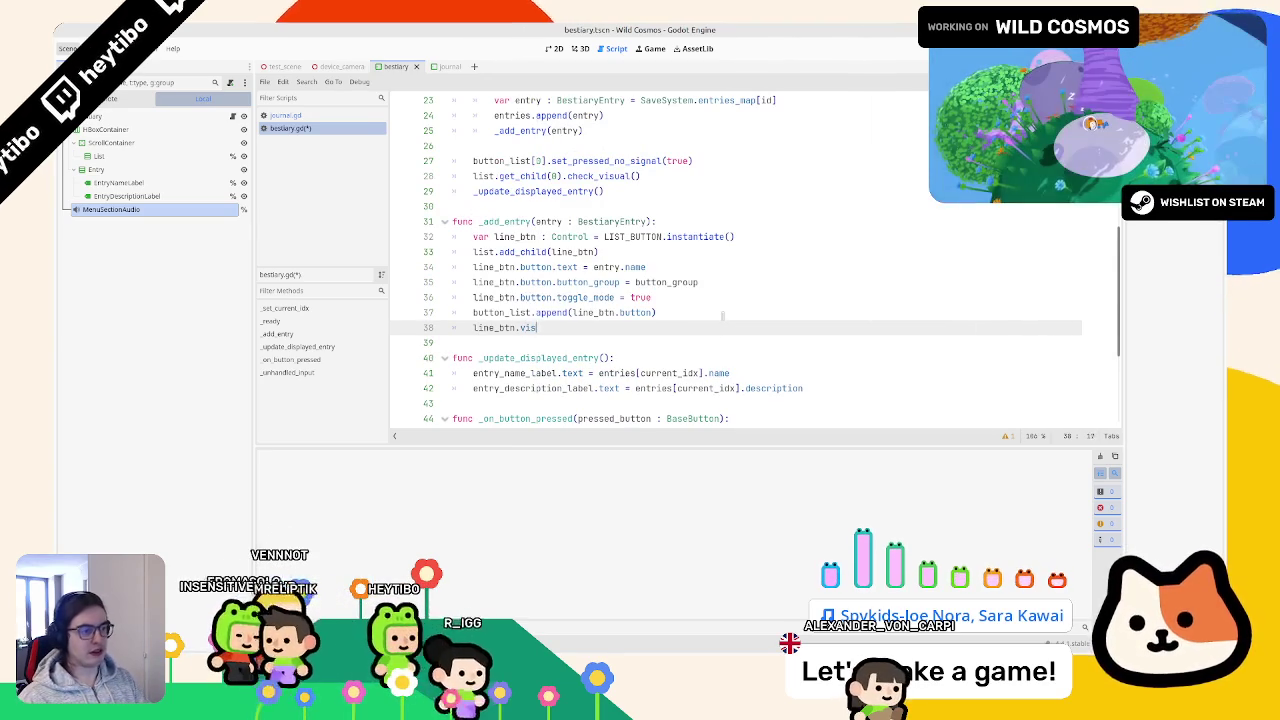
{"action": "type", "text": "ible if"}
{"action": "key", "text": "BackSpace"}
{"action": "key", "text": "BackSpace"}
{"action": "key", "text": "BackSpace"}
{"action": "type", "text": "= scanned_entries.has(entry)"}
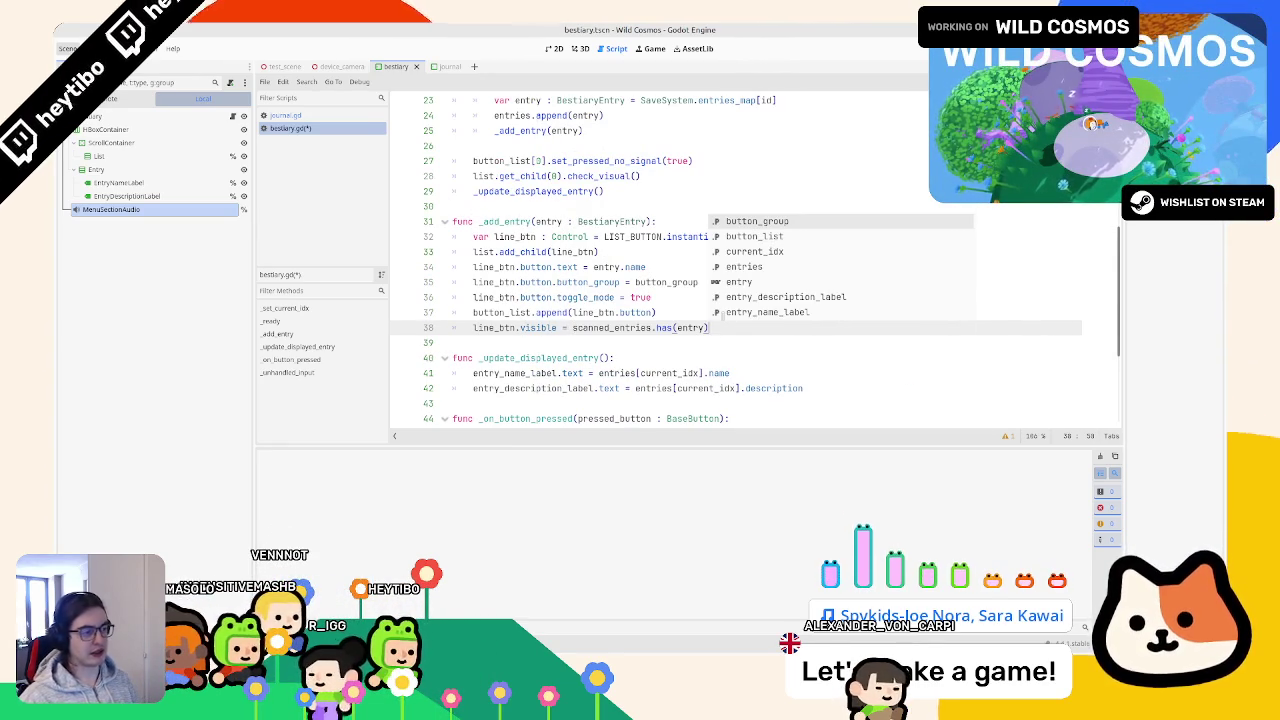
- Select scanned_entries on line 38 and its declaration on line 21
{"action": "double_click", "coordinate": [610, 328]}
{"action": "scroll", "coordinate": [533, 312], "scroll_direction": "up", "scroll_amount": 6}
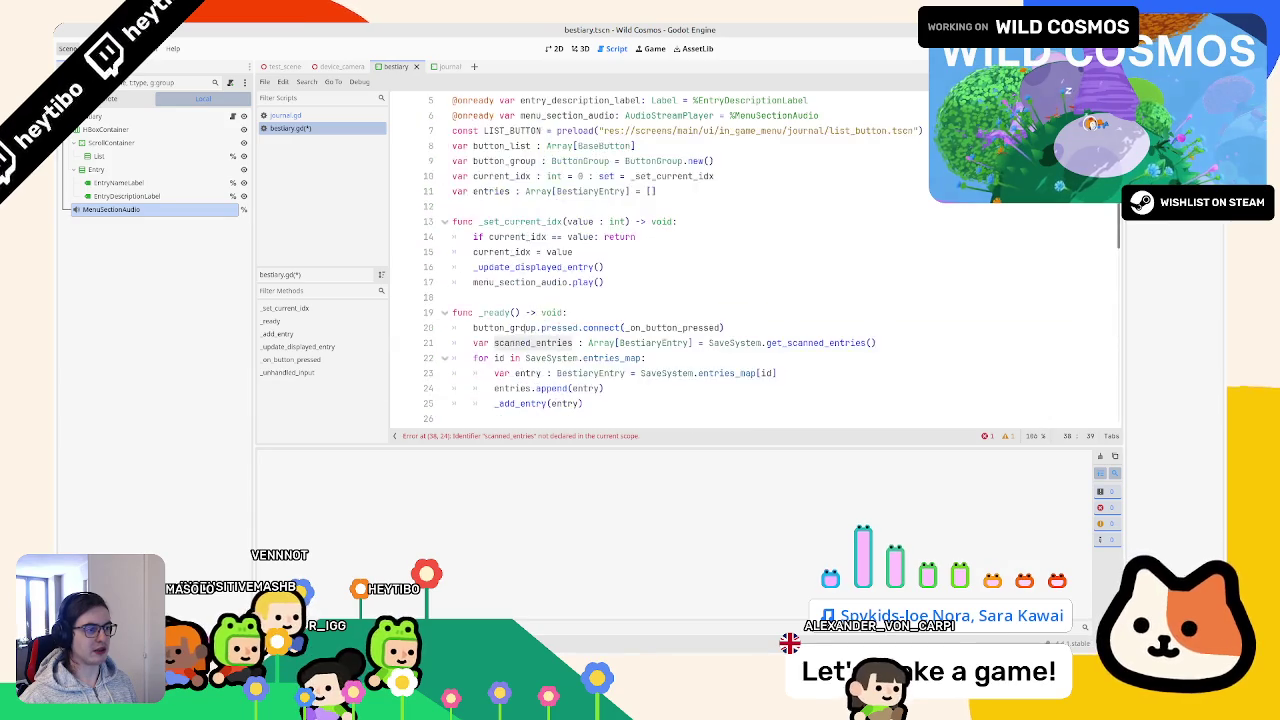
{"action": "left_click_drag", "start_coordinate": [473, 343], "coordinate": [954, 341]}
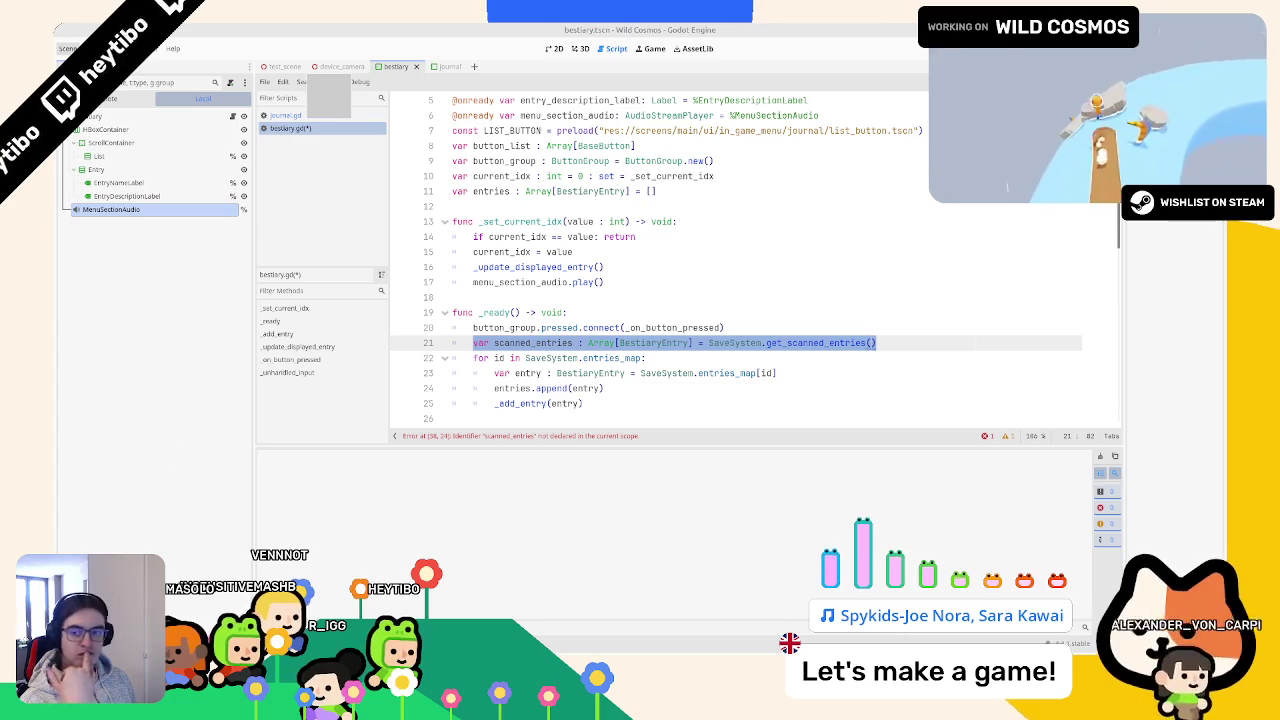
{"action": "scroll", "coordinate": [561, 283], "scroll_direction": "down", "scroll_amount": 1}
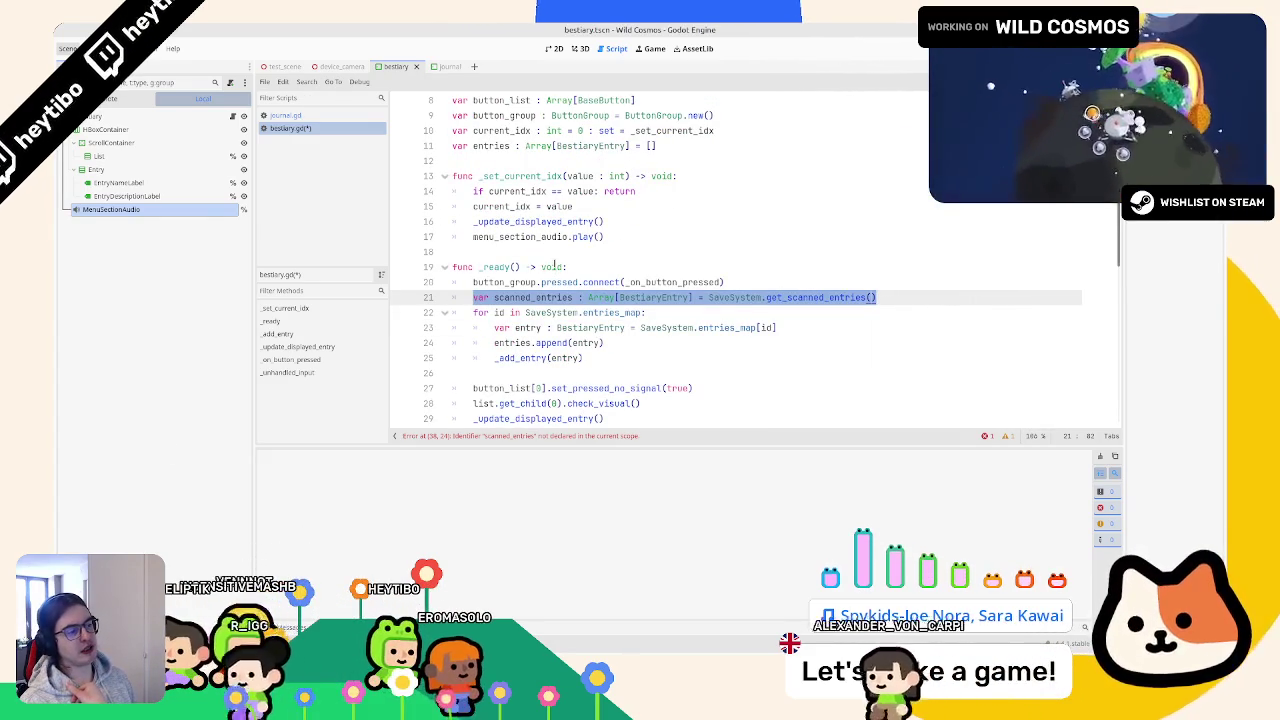
{"action": "scroll", "coordinate": [549, 266], "scroll_direction": "down", "scroll_amount": 5}
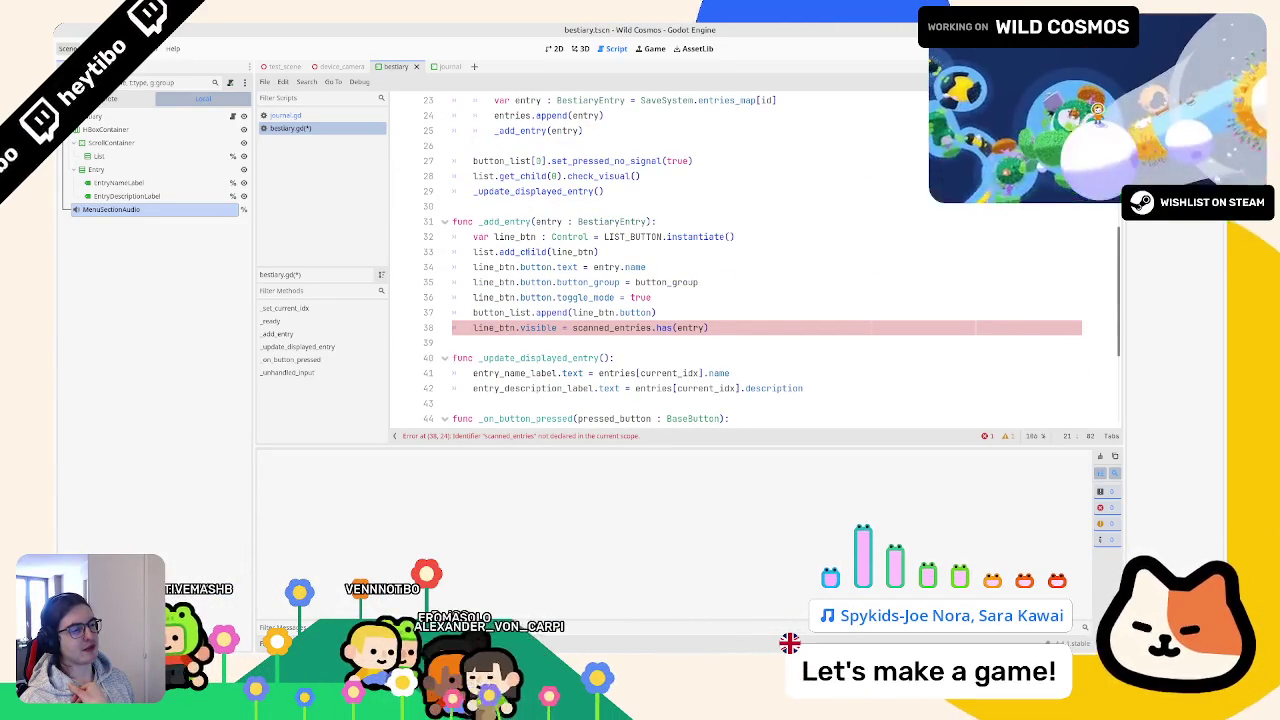
{"action": "double_click", "coordinate": [546, 222]}
{"action": "scroll", "coordinate": [541, 226], "scroll_direction": "up", "scroll_amount": 4}
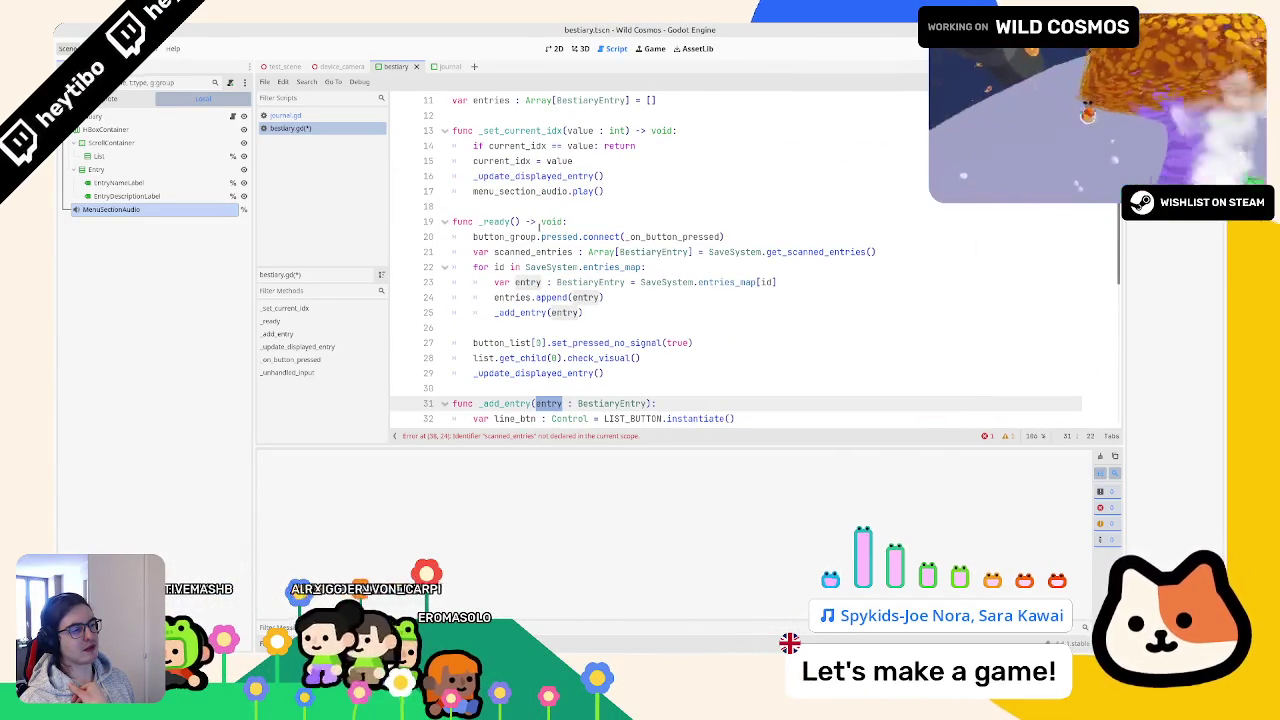
{"action": "left_click", "coordinate": [808, 252]}
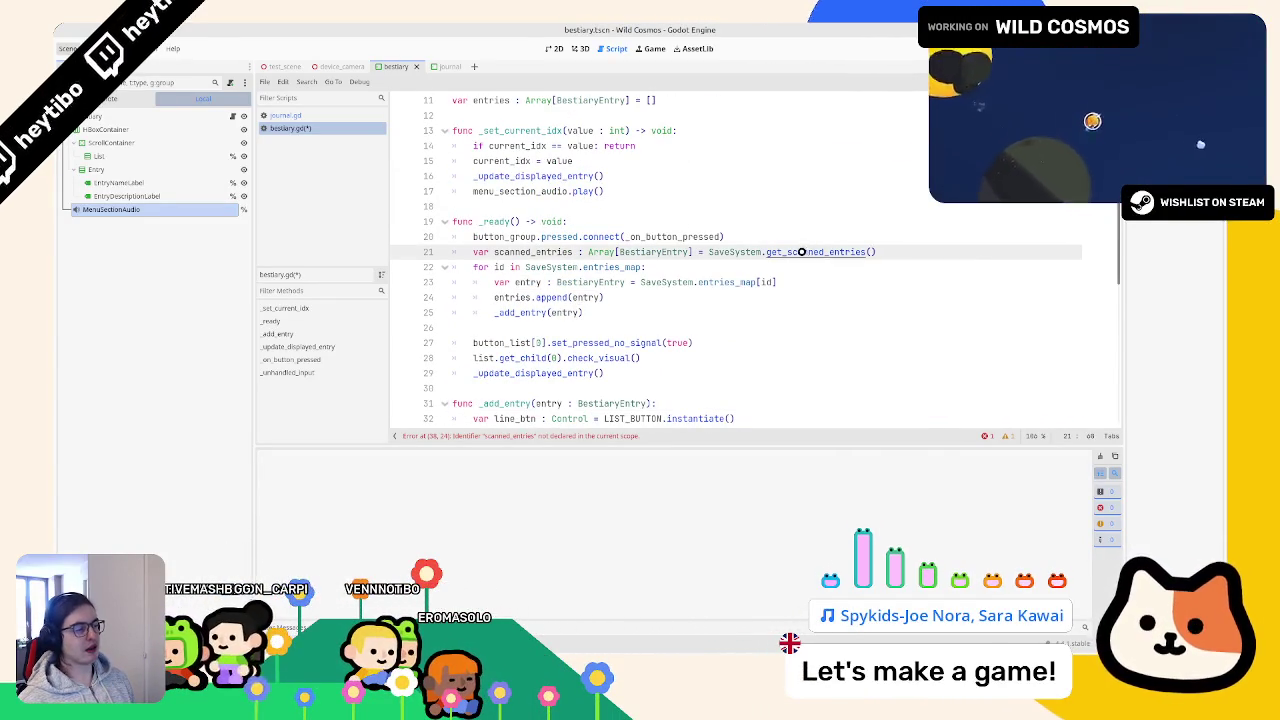
{"action": "left_click", "coordinate": [802, 252], "text": "ctrl"}
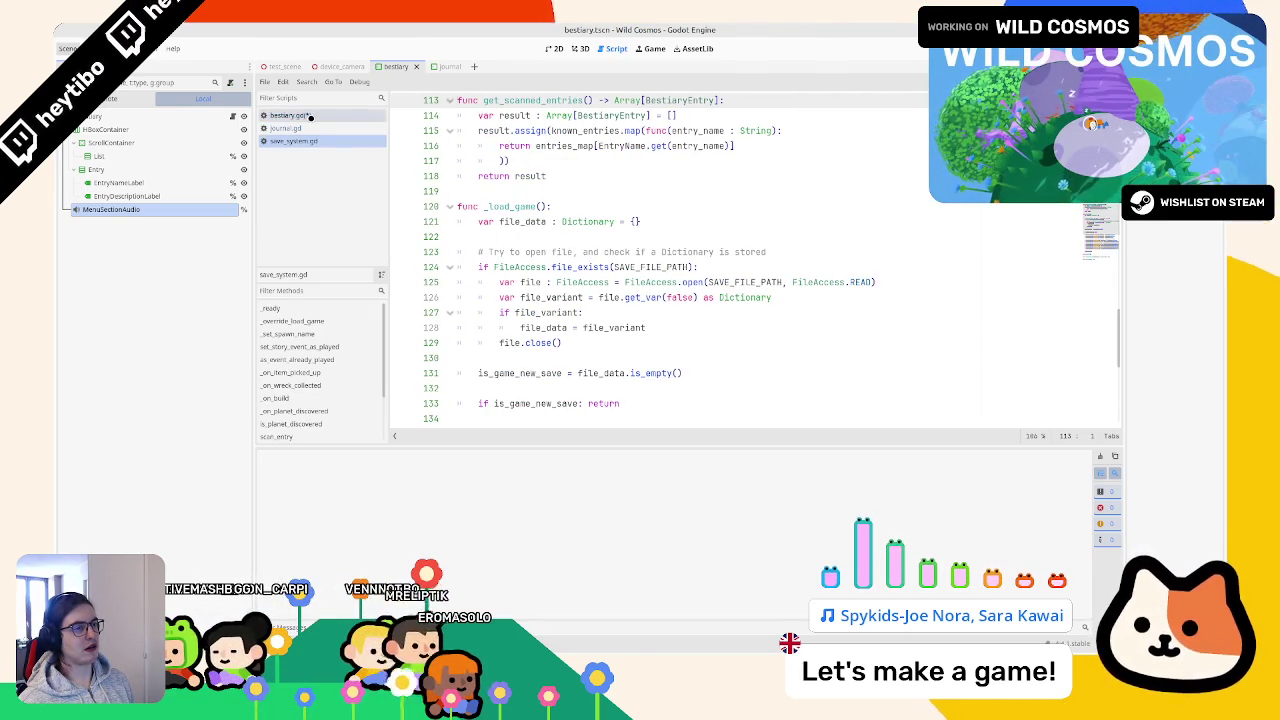
{"action": "left_click", "coordinate": [290, 115]}
{"action": "left_click_drag", "start_coordinate": [473, 253], "coordinate": [903, 249]}
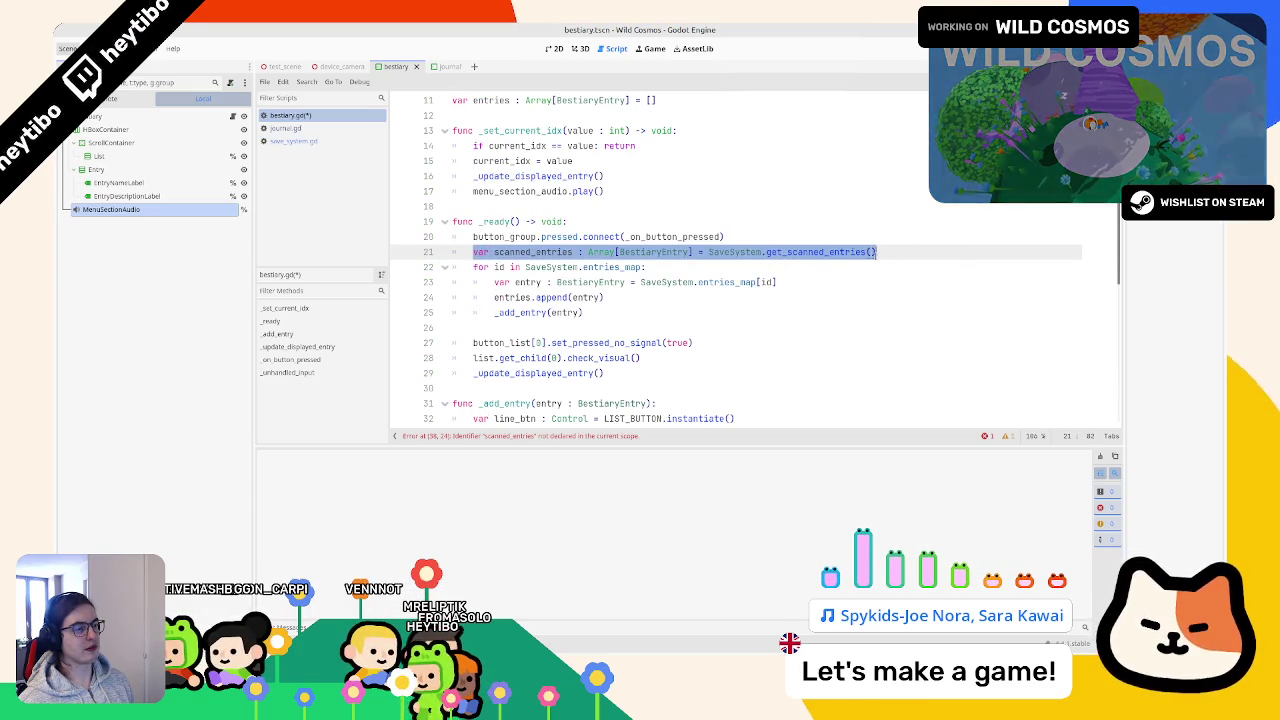
{"action": "double_click", "coordinate": [527, 252]}
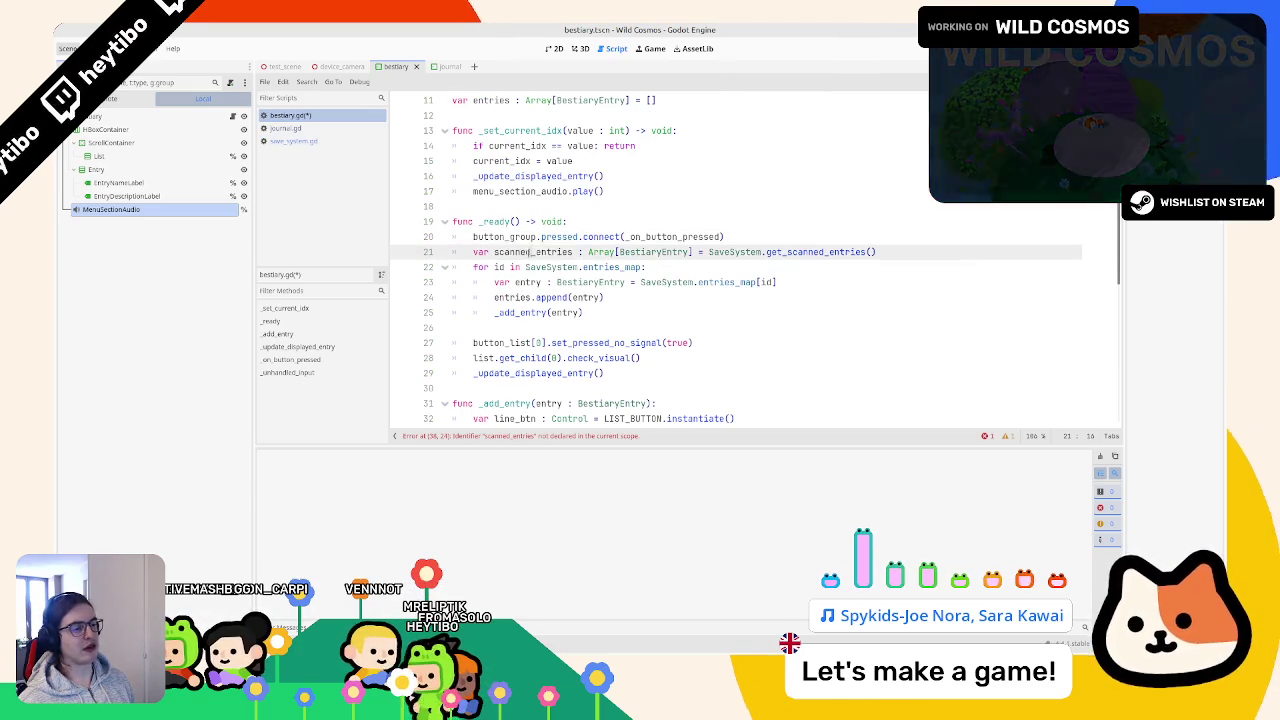
{"action": "left_click_drag", "start_coordinate": [474, 252], "coordinate": [957, 258]}
{"action": "scroll", "coordinate": [490, 241], "scroll_direction": "up", "scroll_amount": 3}
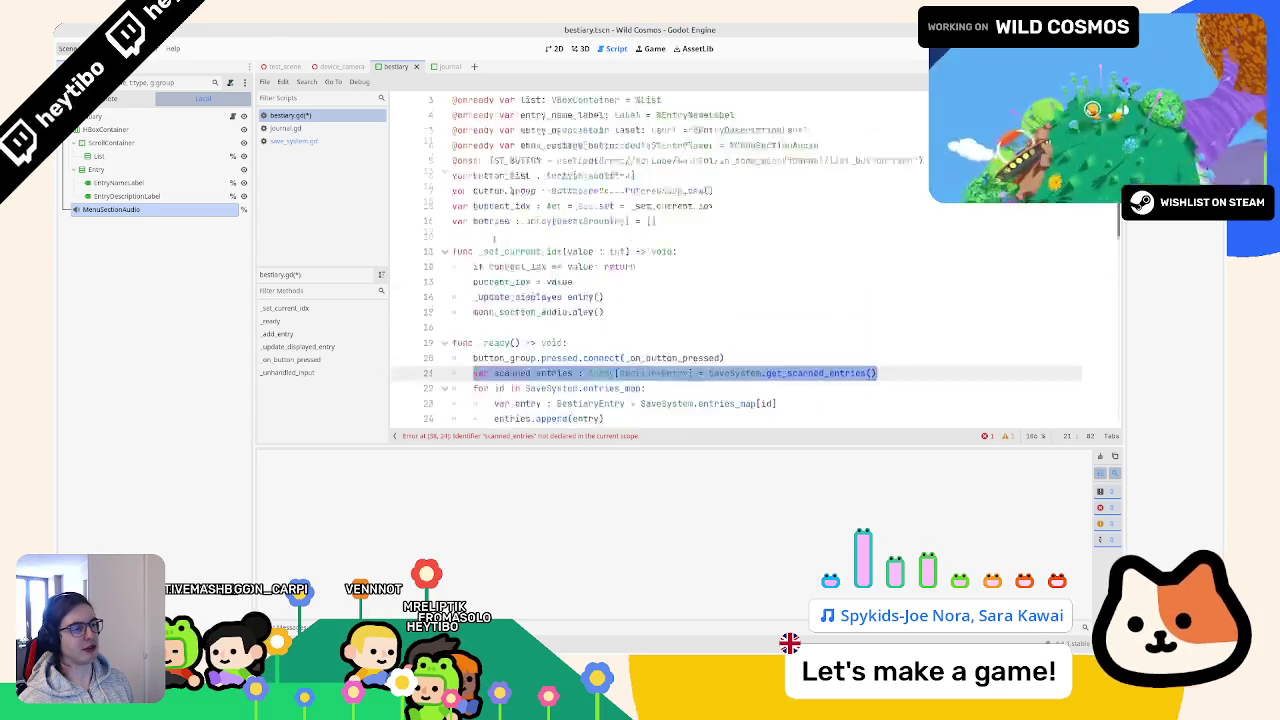
{"action": "double_click", "coordinate": [490, 252]}
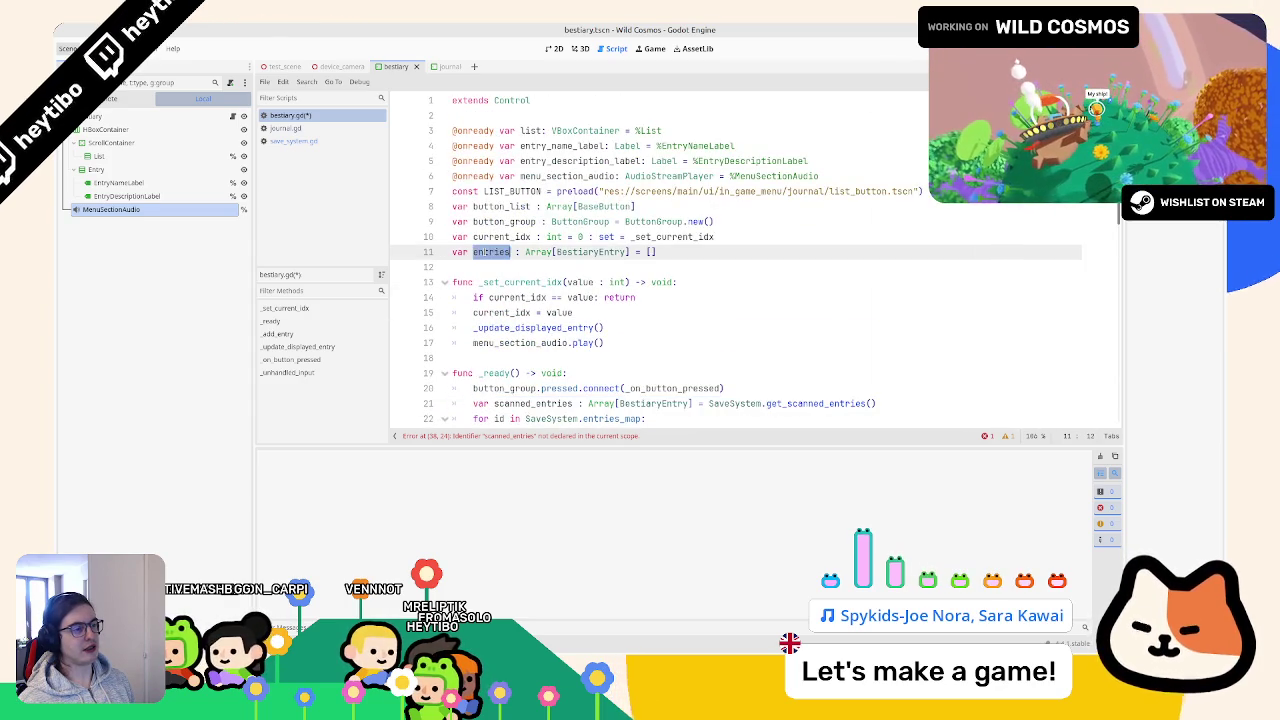
{"action": "scroll", "coordinate": [480, 240], "scroll_direction": "down", "scroll_amount": 6}
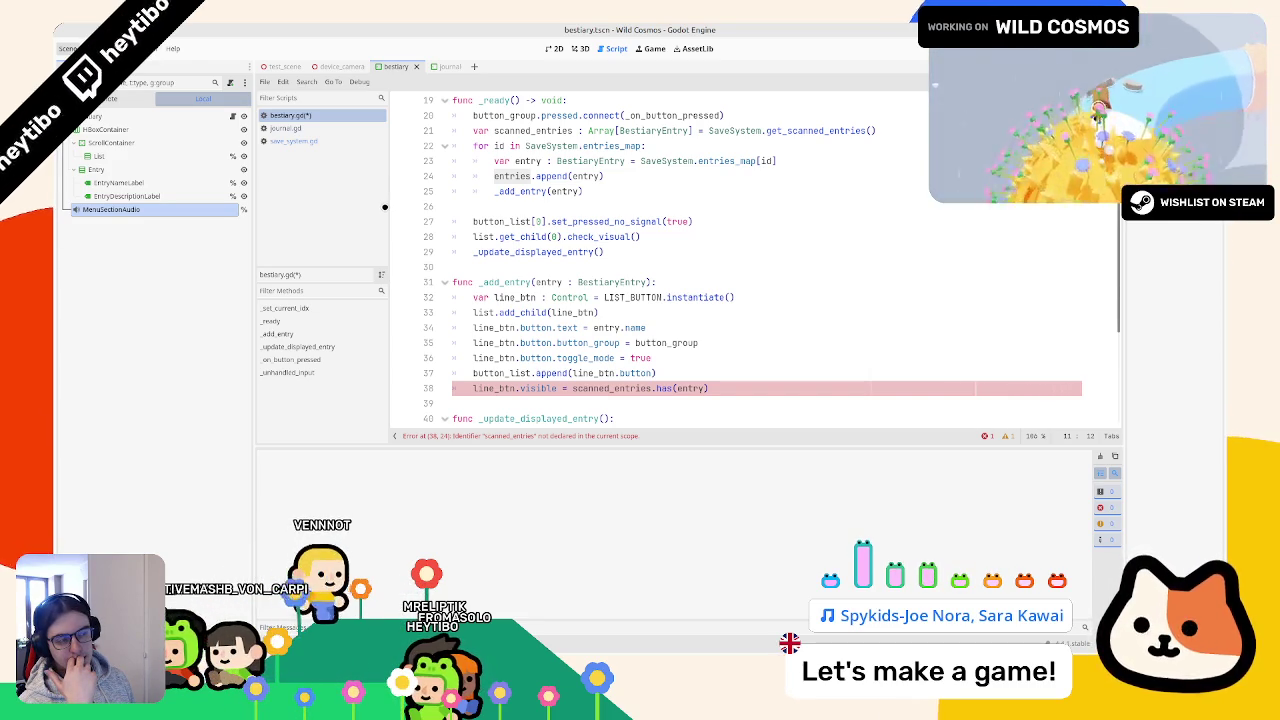
{"action": "scroll", "coordinate": [463, 202], "scroll_direction": "up", "scroll_amount": 2}
{"action": "scroll", "coordinate": [490, 205], "scroll_direction": "down", "scroll_amount": 2}
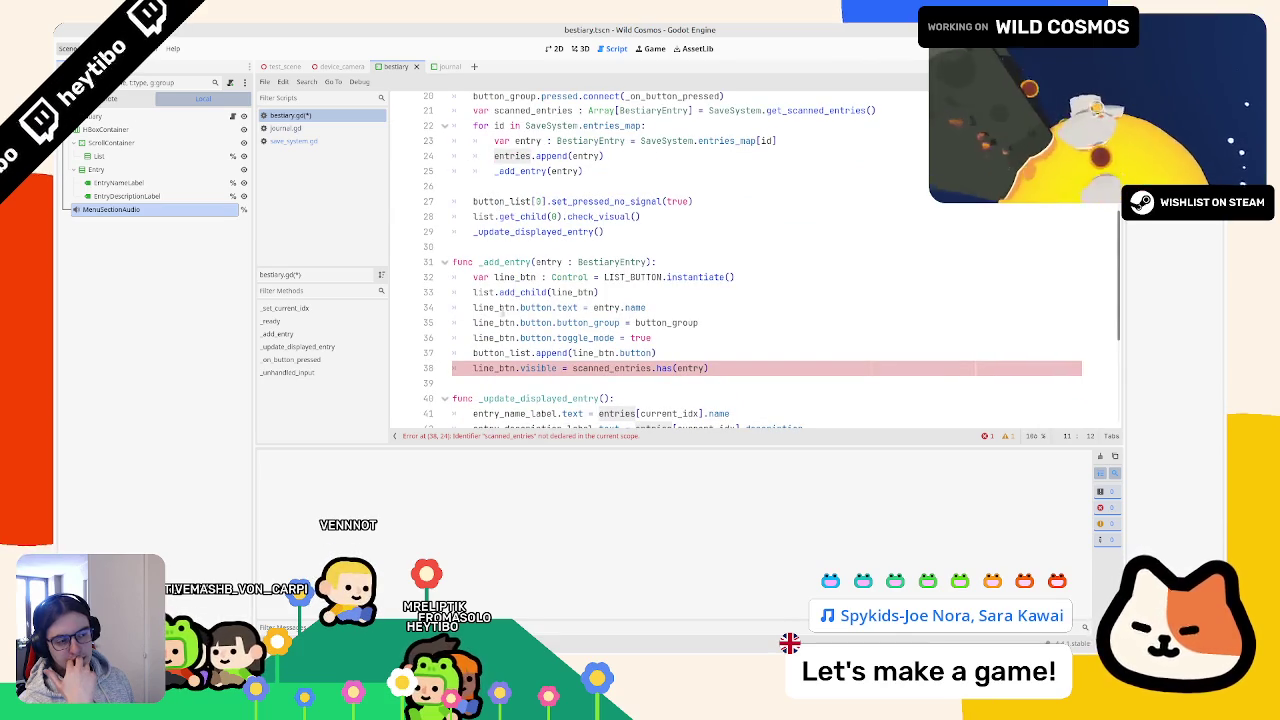
{"action": "left_click_drag", "start_coordinate": [473, 368], "coordinate": [873, 367]}
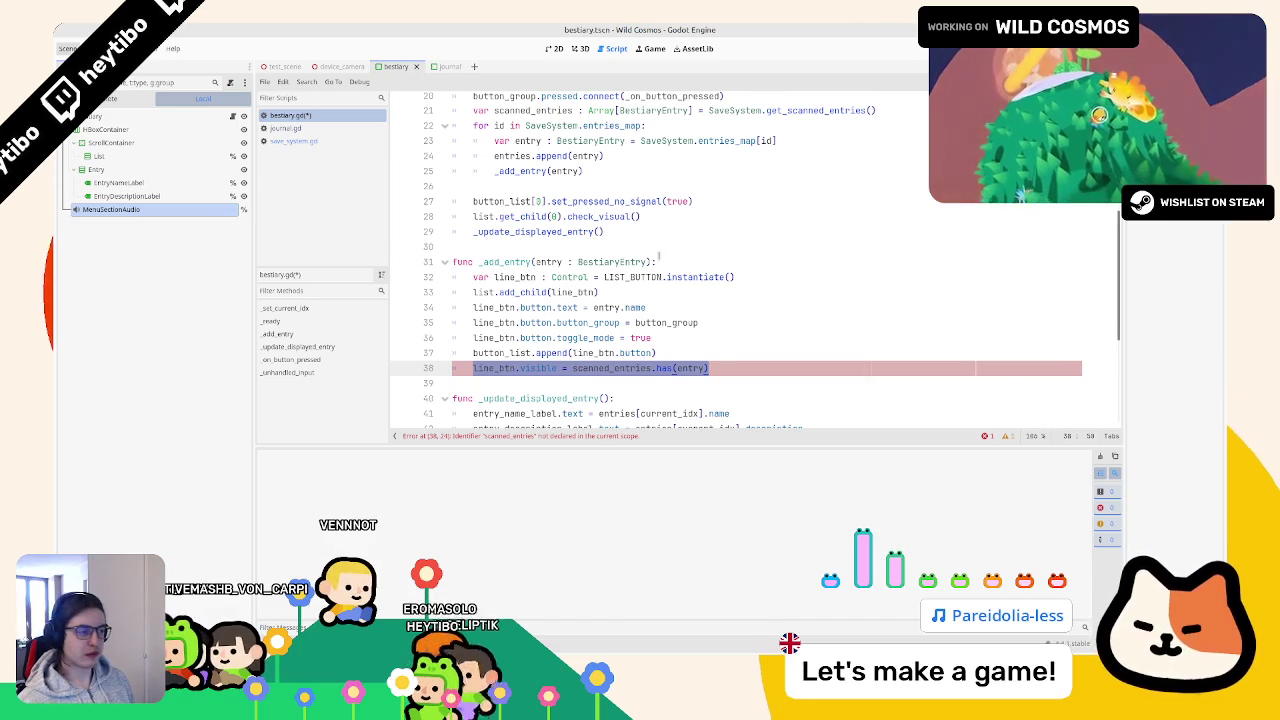
- Make _add_entry return line_btn, declared with a '-> Control' return type
{"action": "key", "text": "BackSpace"}
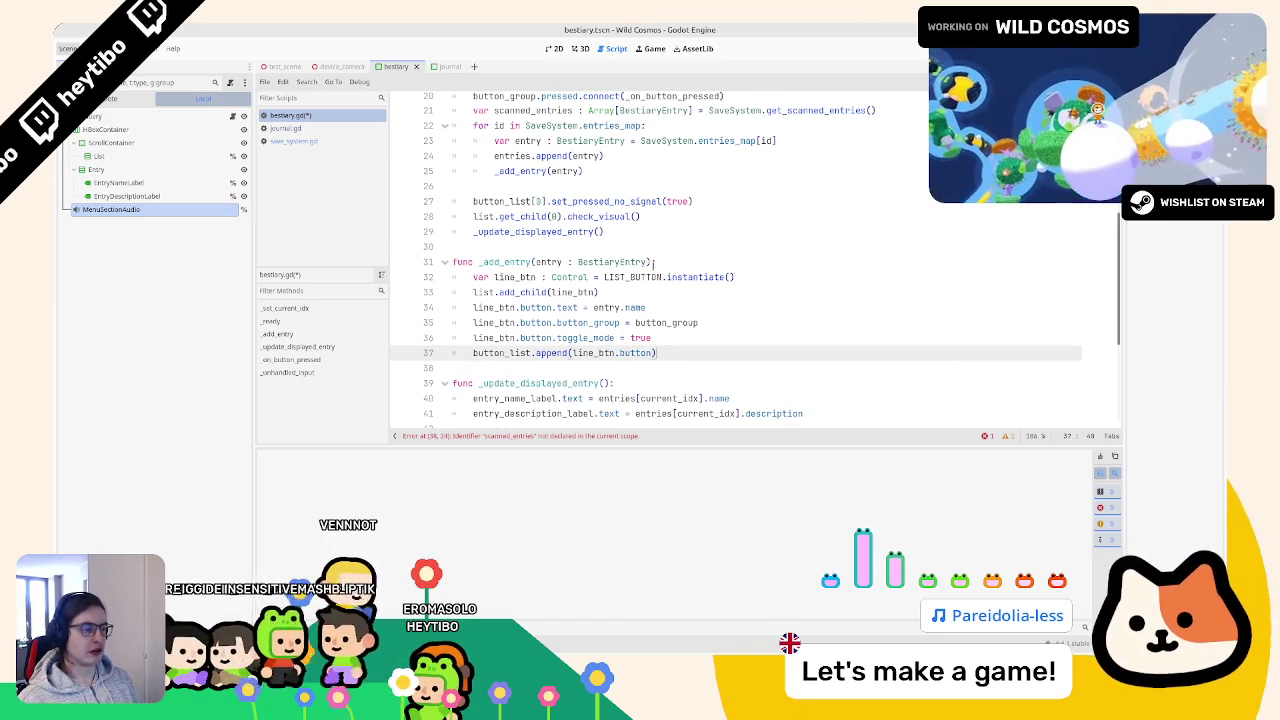
{"action": "type", "text": "return line"}
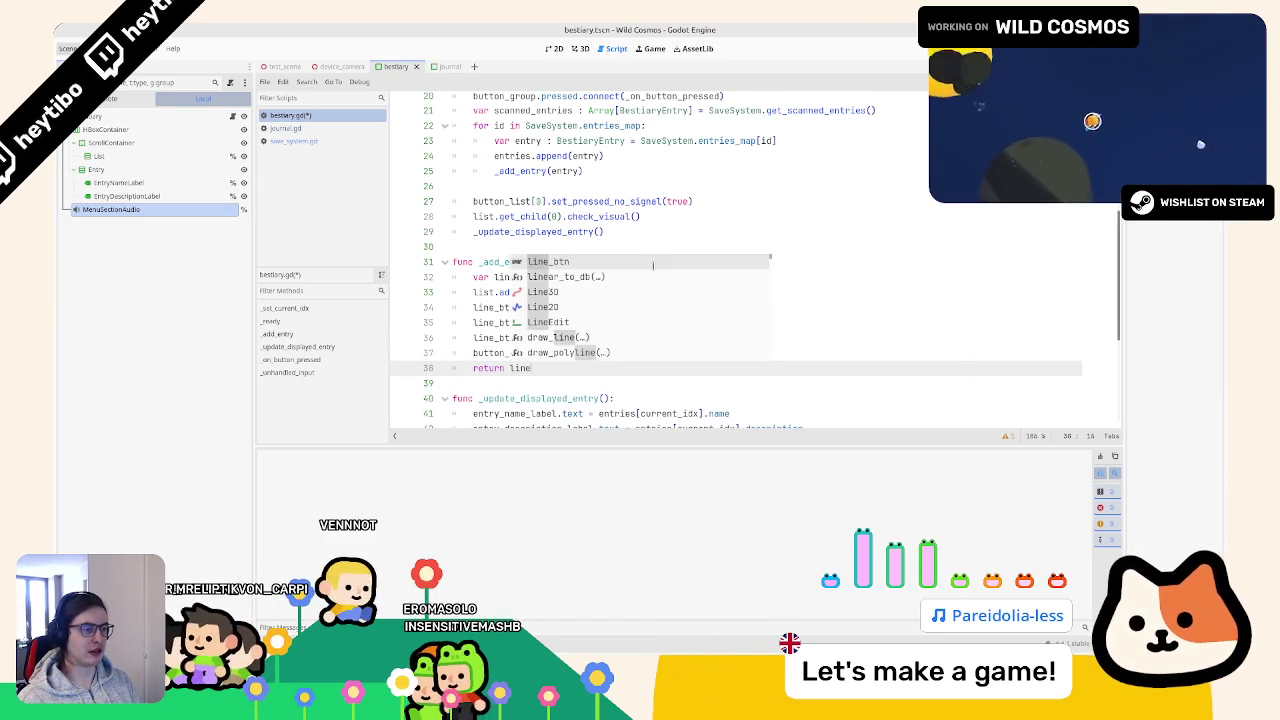
{"action": "type", "text": "_btn"}
{"action": "key", "text": "Up"}
{"action": "key", "text": "Up"}
{"action": "key", "text": "Up"}
{"action": "key", "text": "Down"}
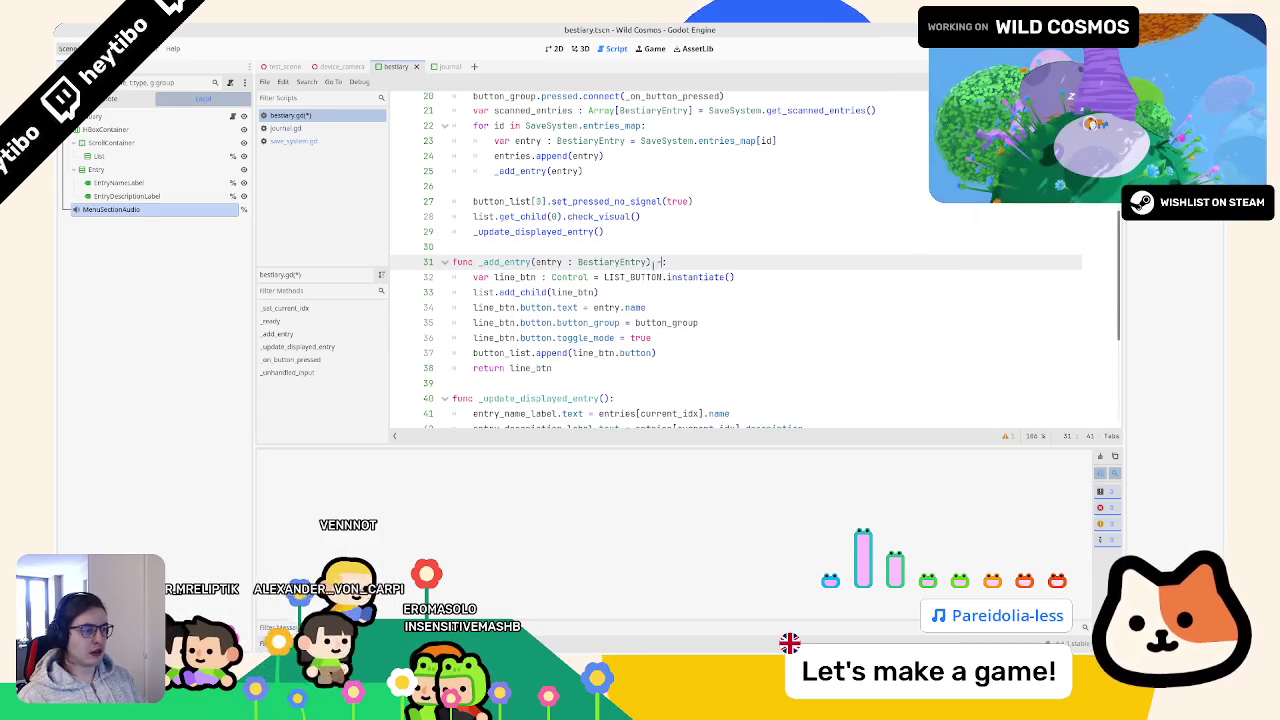
{"action": "type", "text": "Control"}
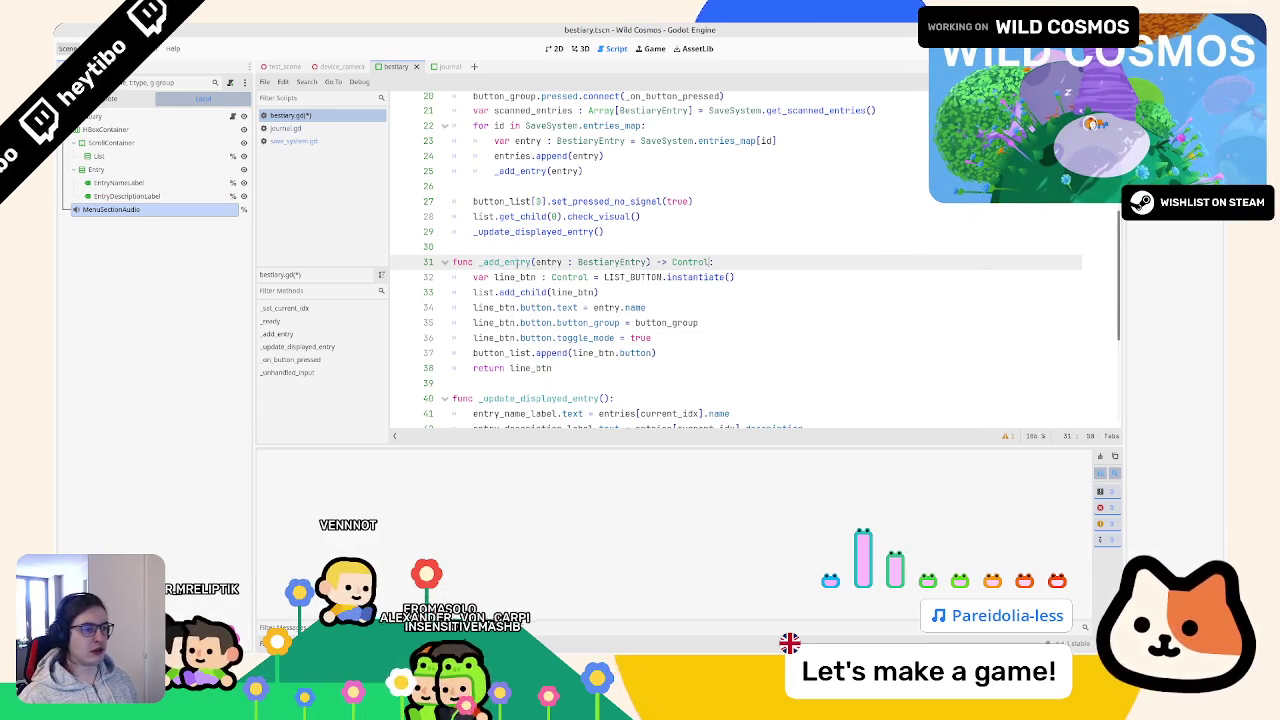
{"action": "double_click", "coordinate": [505, 262]}
- In _ready, store _add_entry's result in line_btn and set its visible to scanned_entries.has(entry)
{"action": "scroll", "coordinate": [505, 262], "scroll_direction": "up", "scroll_amount": 3}
{"action": "left_click", "coordinate": [490, 307]}
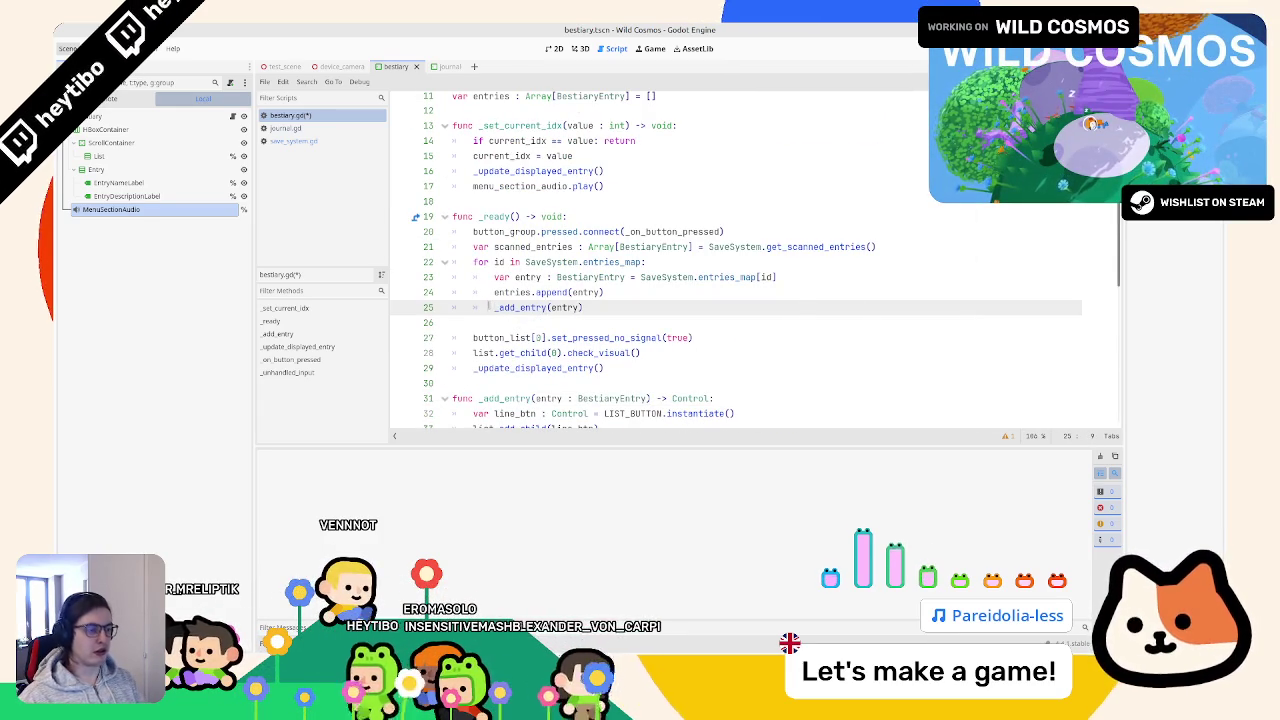
{"action": "type", "text": "var li"}
{"action": "type", "text": "ne_btn : "}
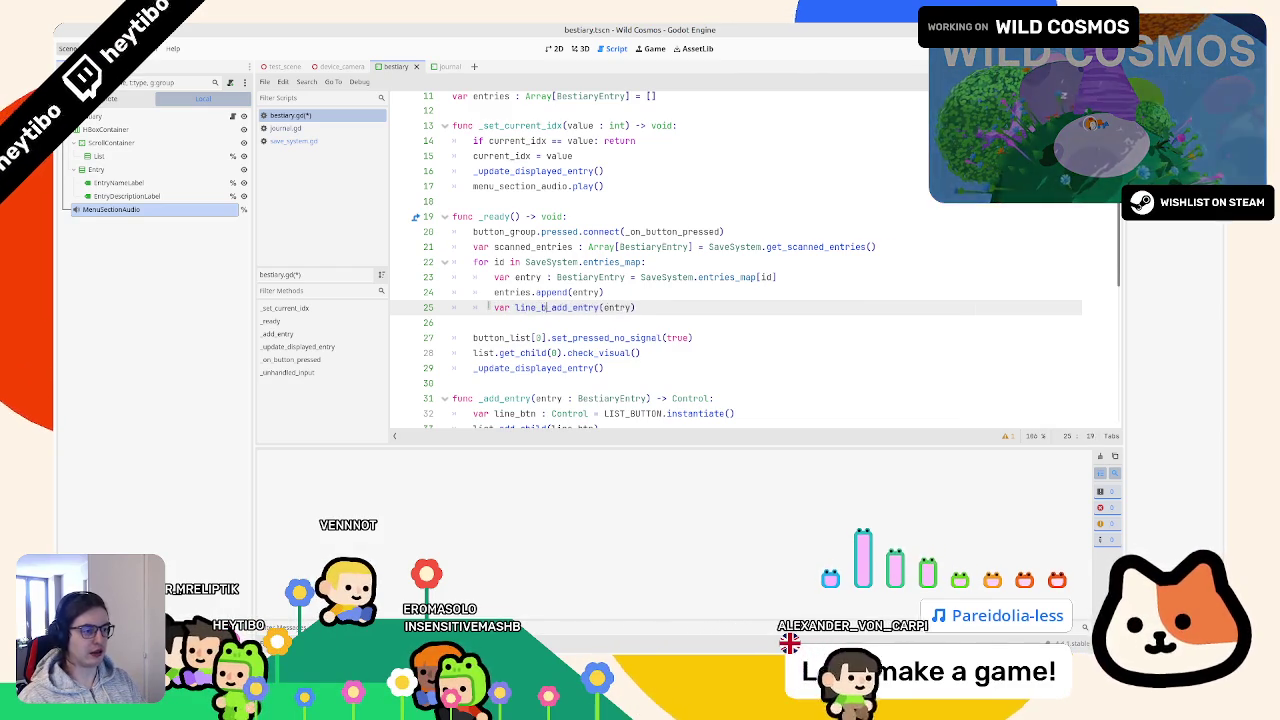
{"action": "type", "text": "Control ="}
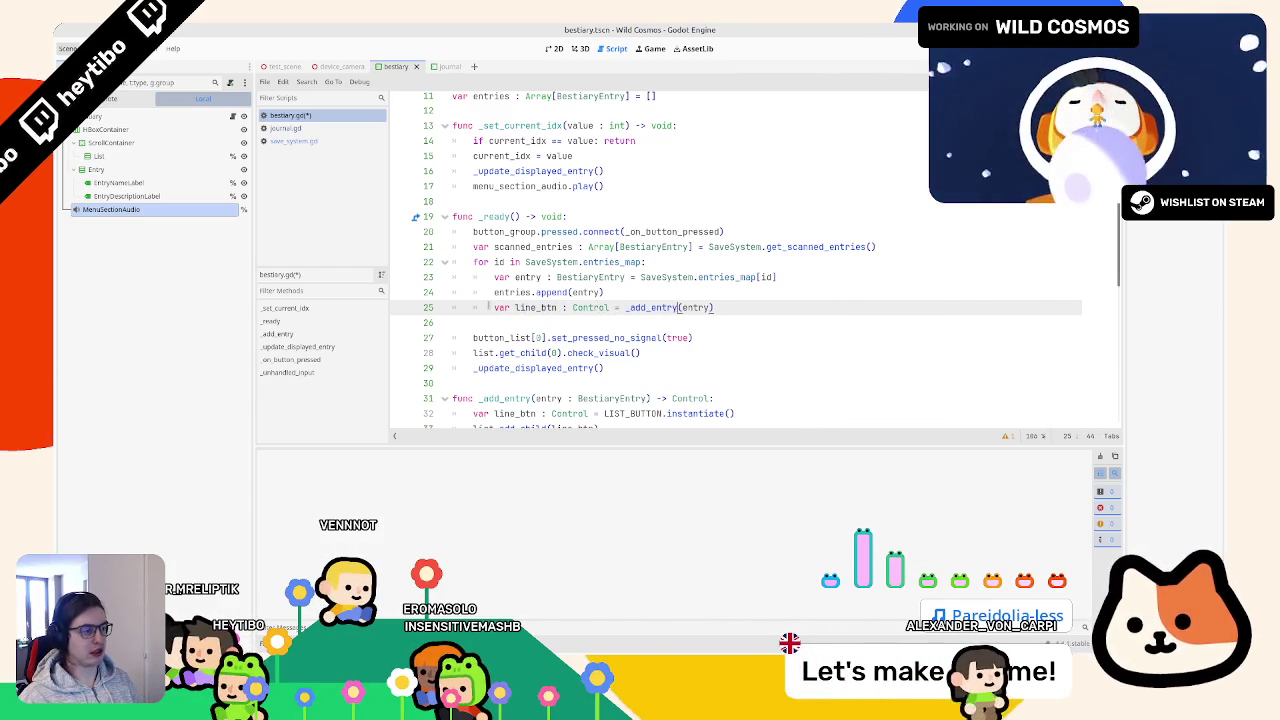
{"action": "key", "text": "End"}
{"action": "key", "text": "Return"}
{"action": "type", "text": "ine_btn.vbi"}
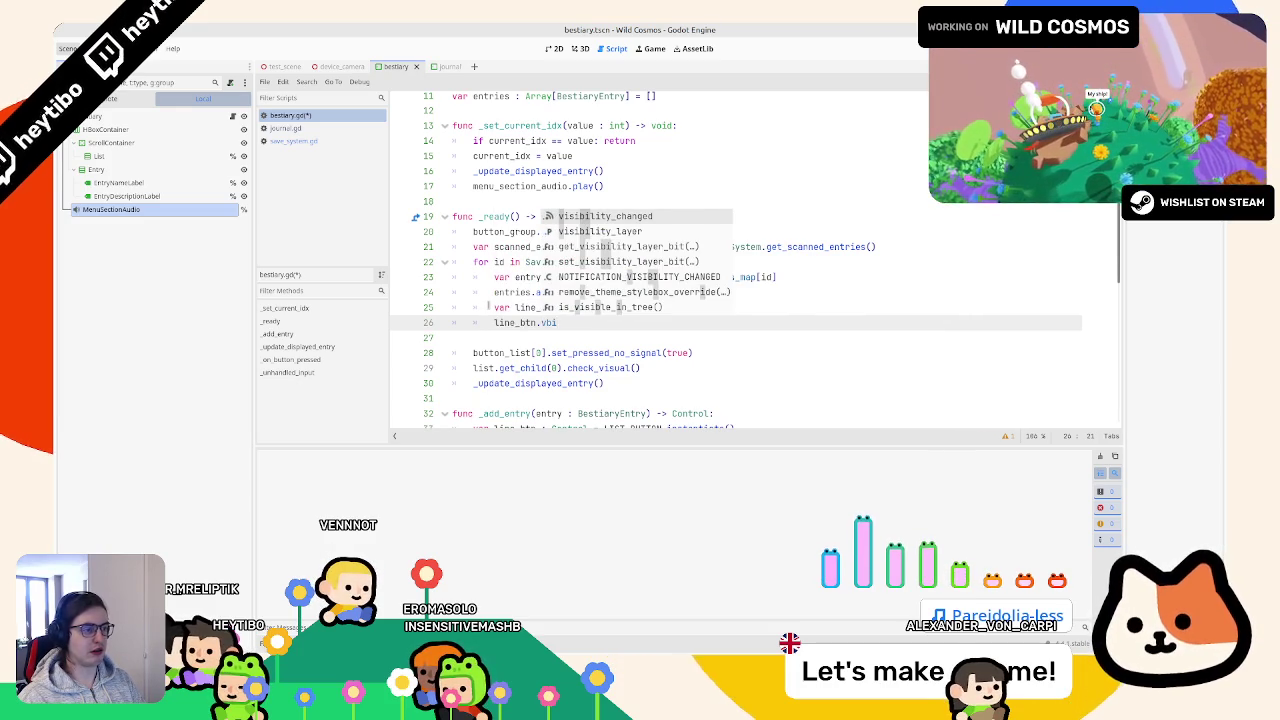
{"action": "key", "text": "BackSpace"}
{"action": "key", "text": "BackSpace"}
{"action": "type", "text": "isible "}
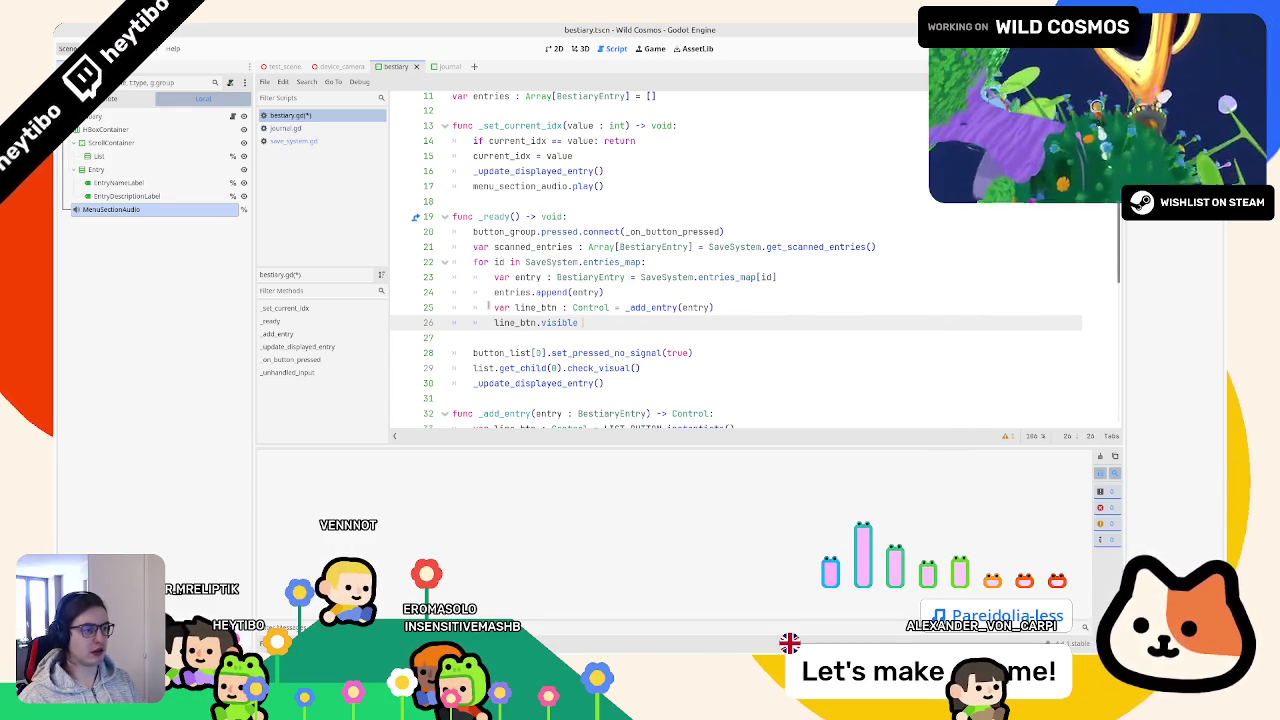
{"action": "type", "text": "= line_btn.visible = scanned_entries.has(entry)"}
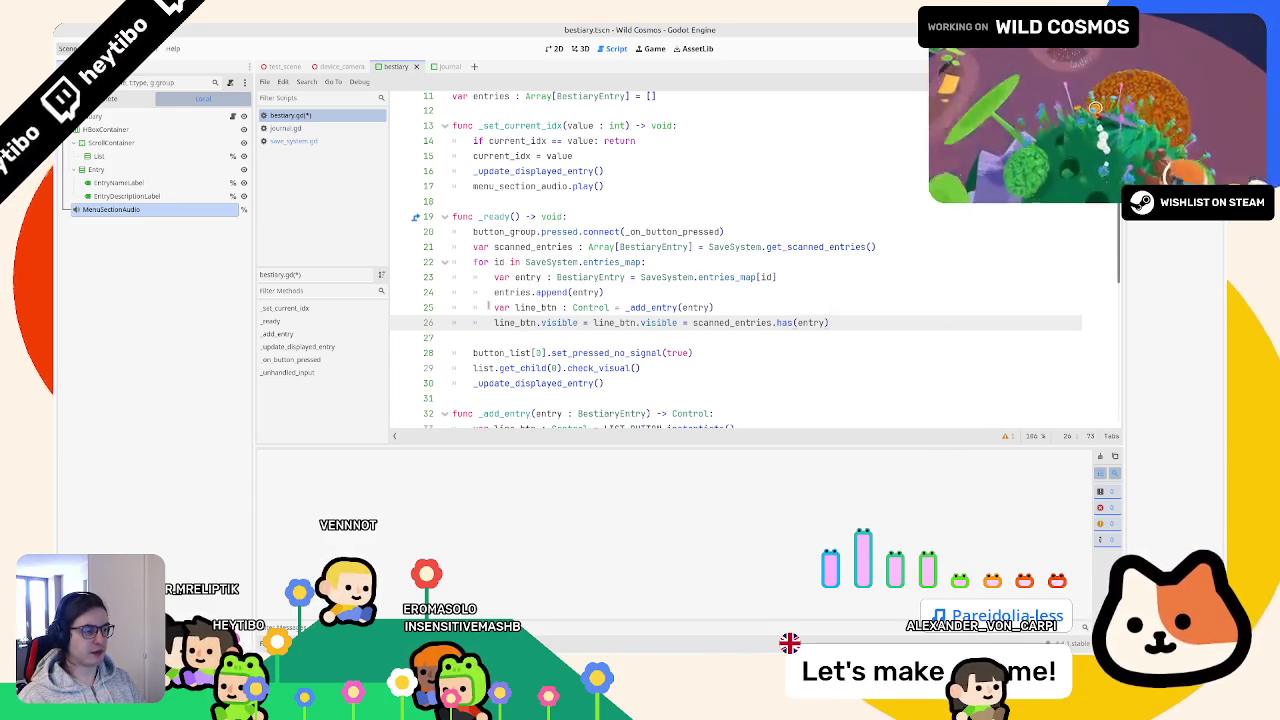
- Remove the duplicated 'line_btn.visible =' assignment and run the game again
{"action": "key", "text": "F5"}
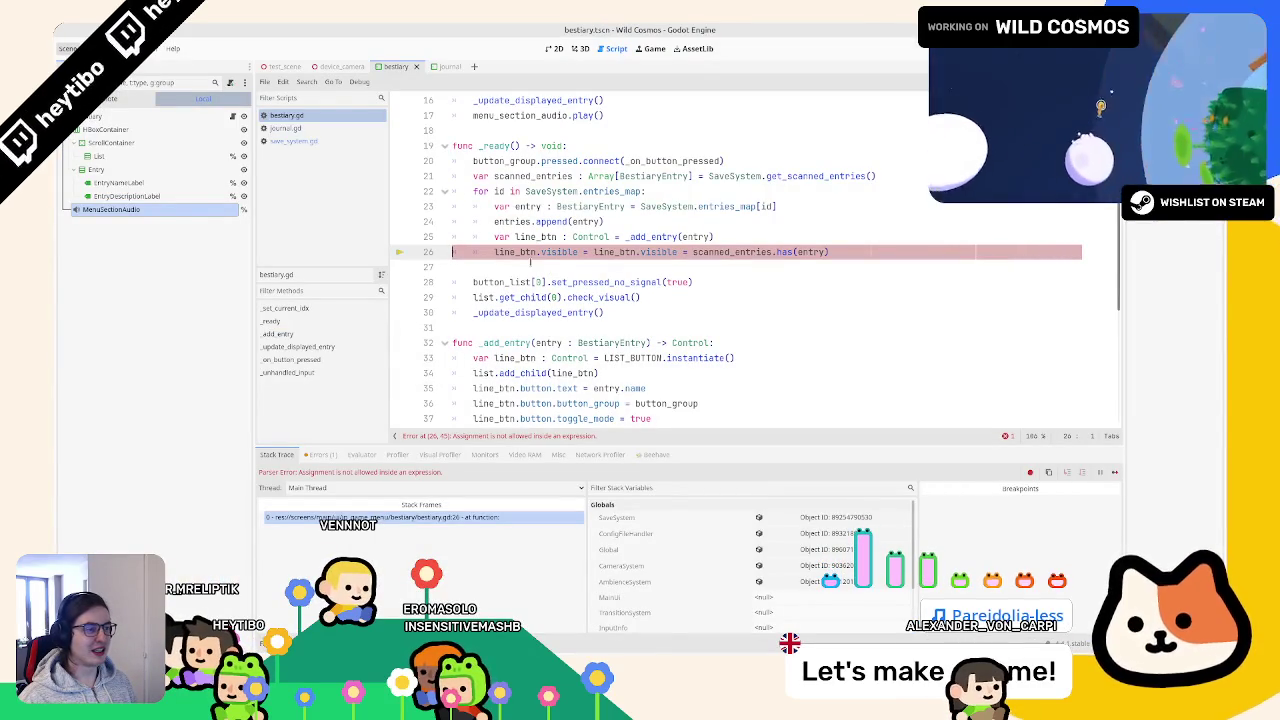
{"action": "left_click", "coordinate": [636, 252]}
{"action": "left_click_drag", "start_coordinate": [636, 252], "coordinate": [677, 251]}
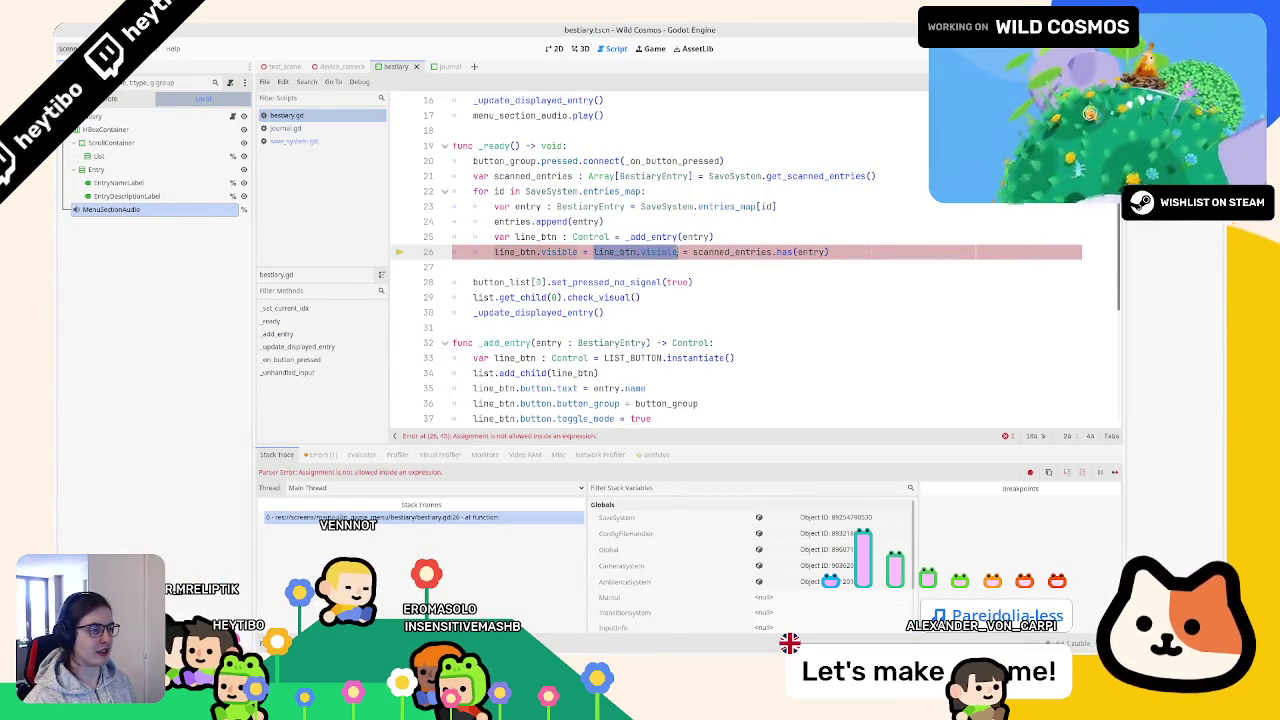
{"action": "key", "text": "BackSpace"}
{"action": "key", "text": "F5"}
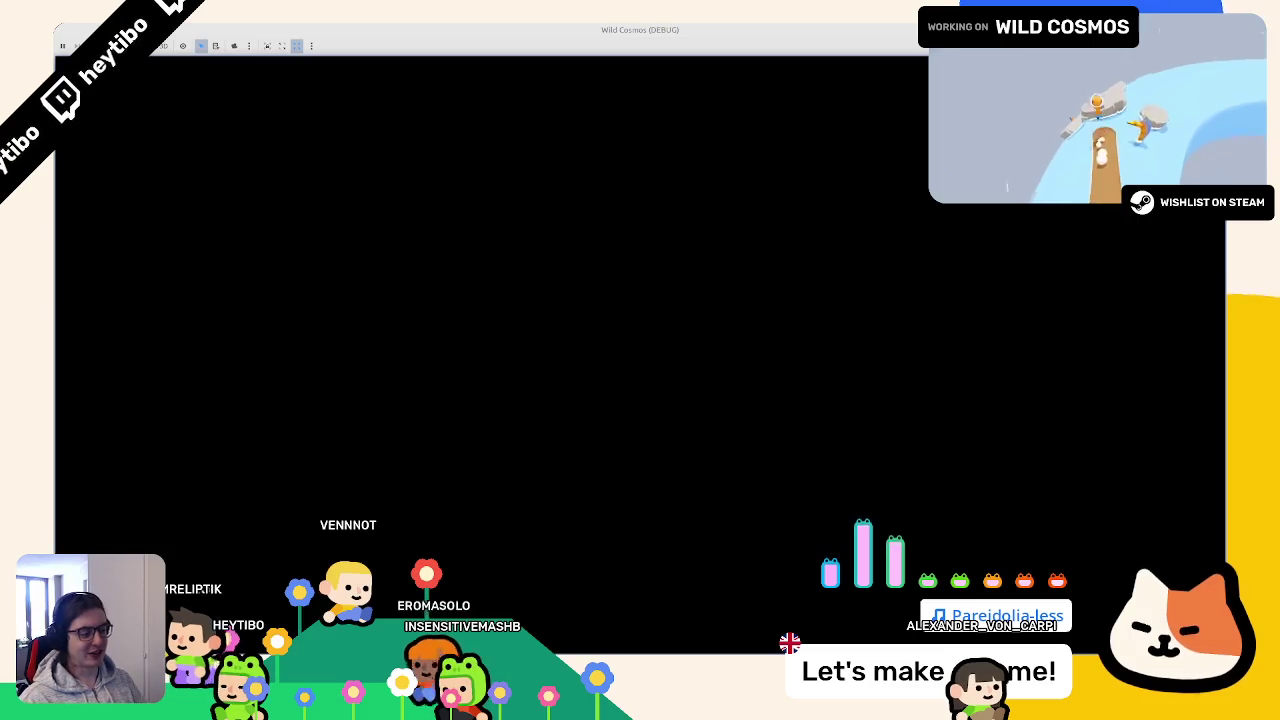
- Open the in-game menu and browse the Bestiary entries, Crested dodo through Pygmy helmetheads
{"action": "key", "text": "Tab"}
{"action": "key", "text": "e"}
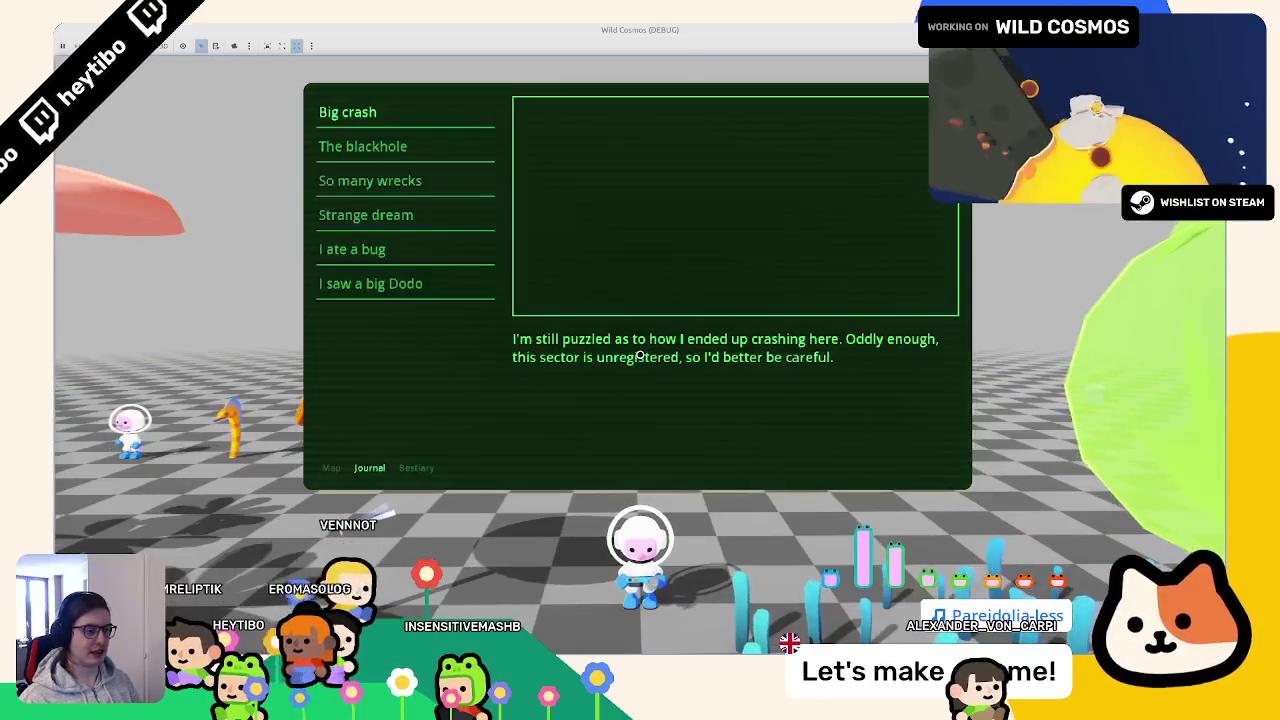
{"action": "key", "text": "e"}
{"action": "key", "text": "Down"}
{"action": "key", "text": "Up"}
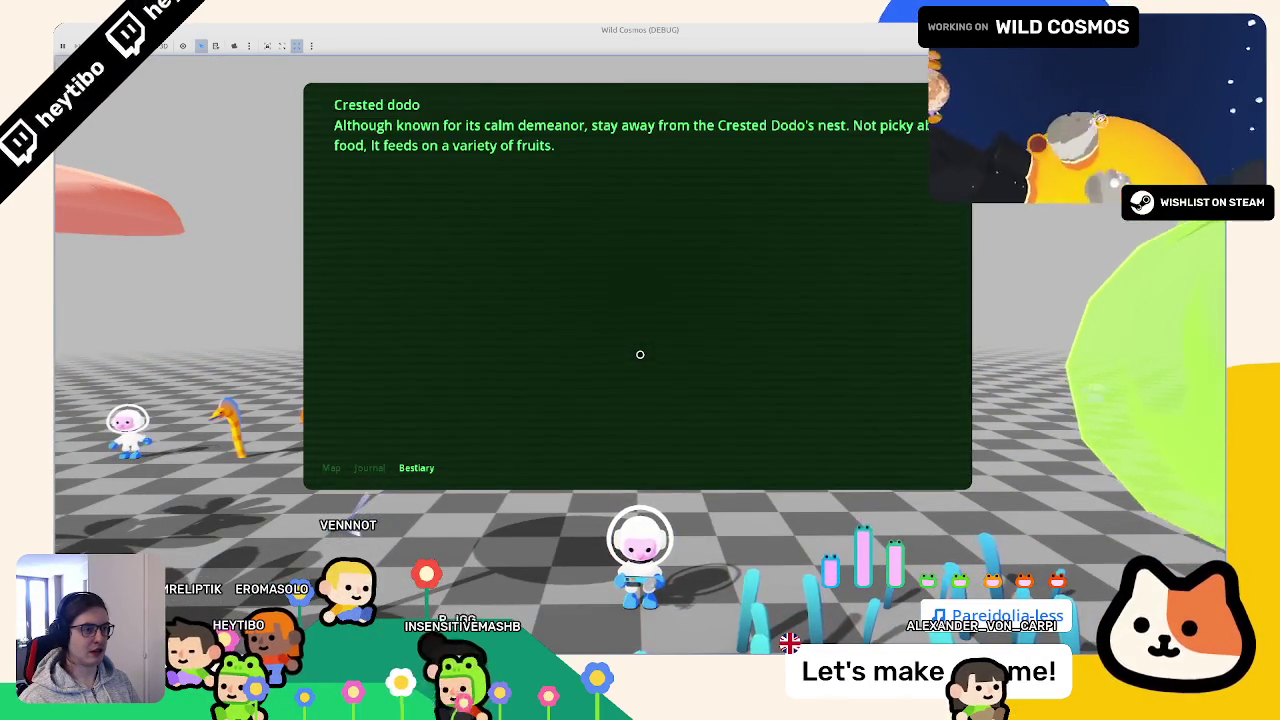
{"action": "key", "text": "Down"}
{"action": "key", "text": "Up"}
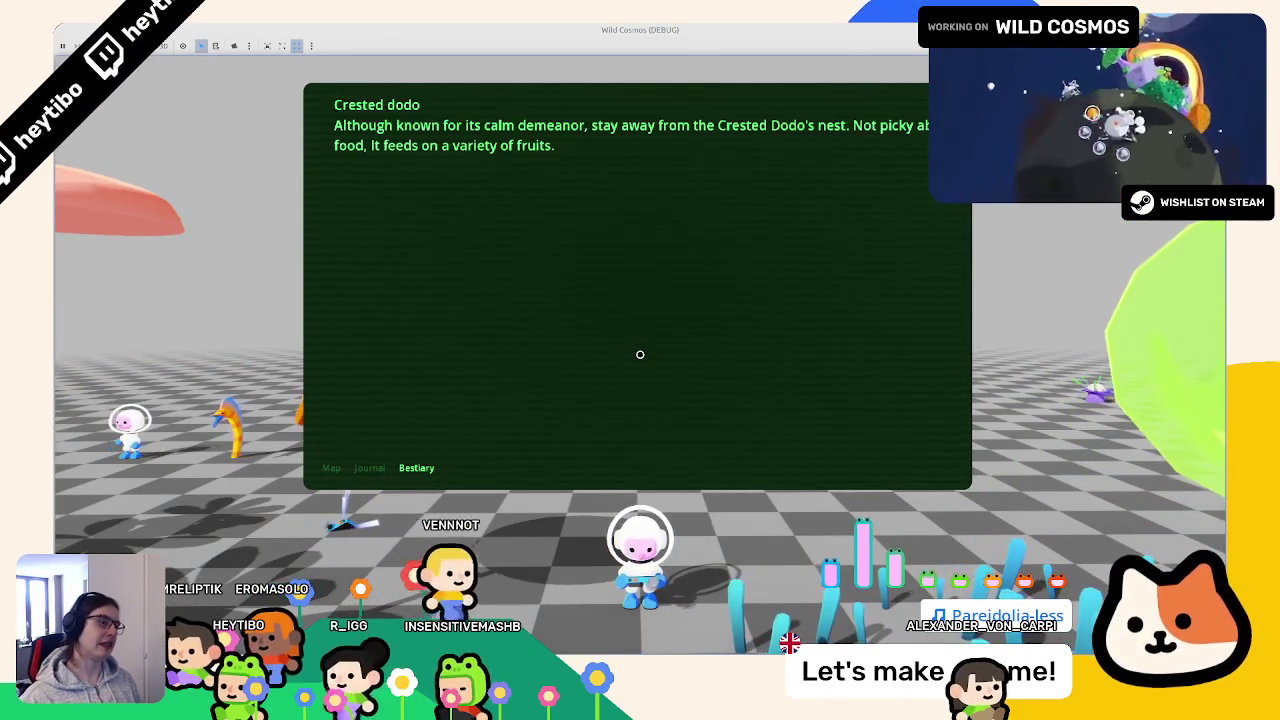
{"action": "key", "text": "Down"}
{"action": "key", "text": "Up"}
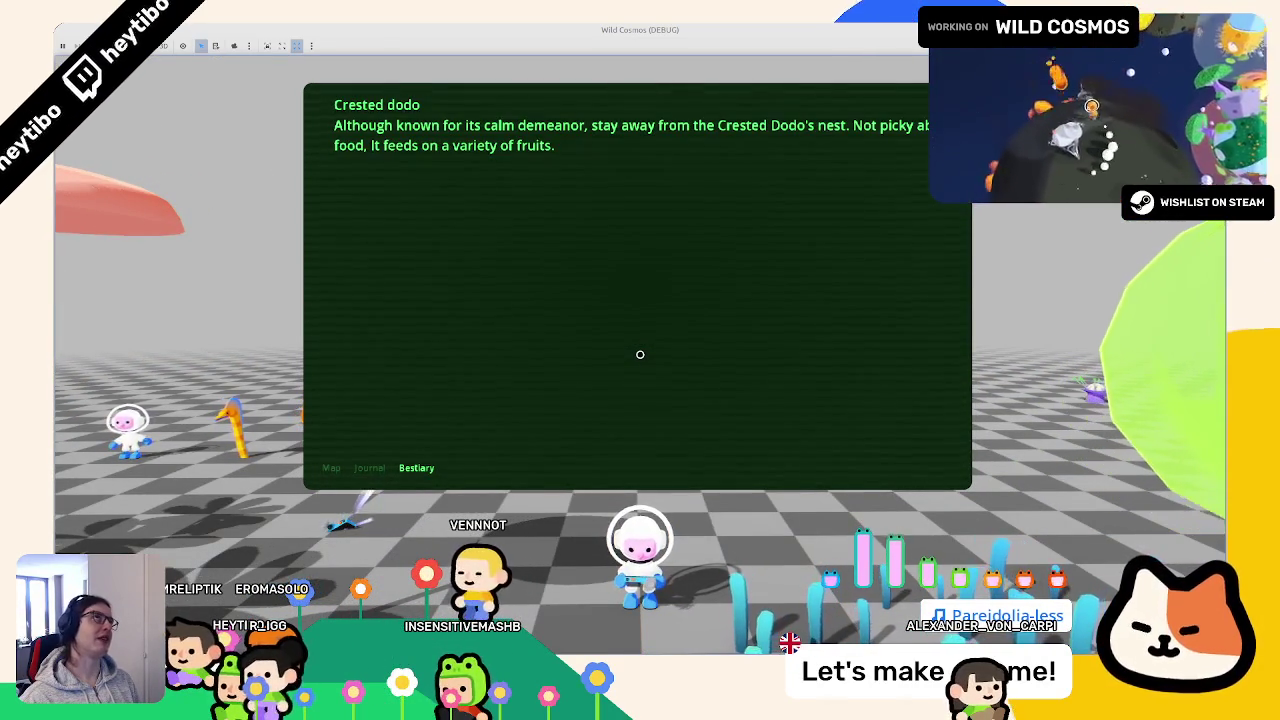
{"action": "key", "text": "Down"}
{"action": "key", "text": "Down"}
{"action": "key", "text": "Down"}
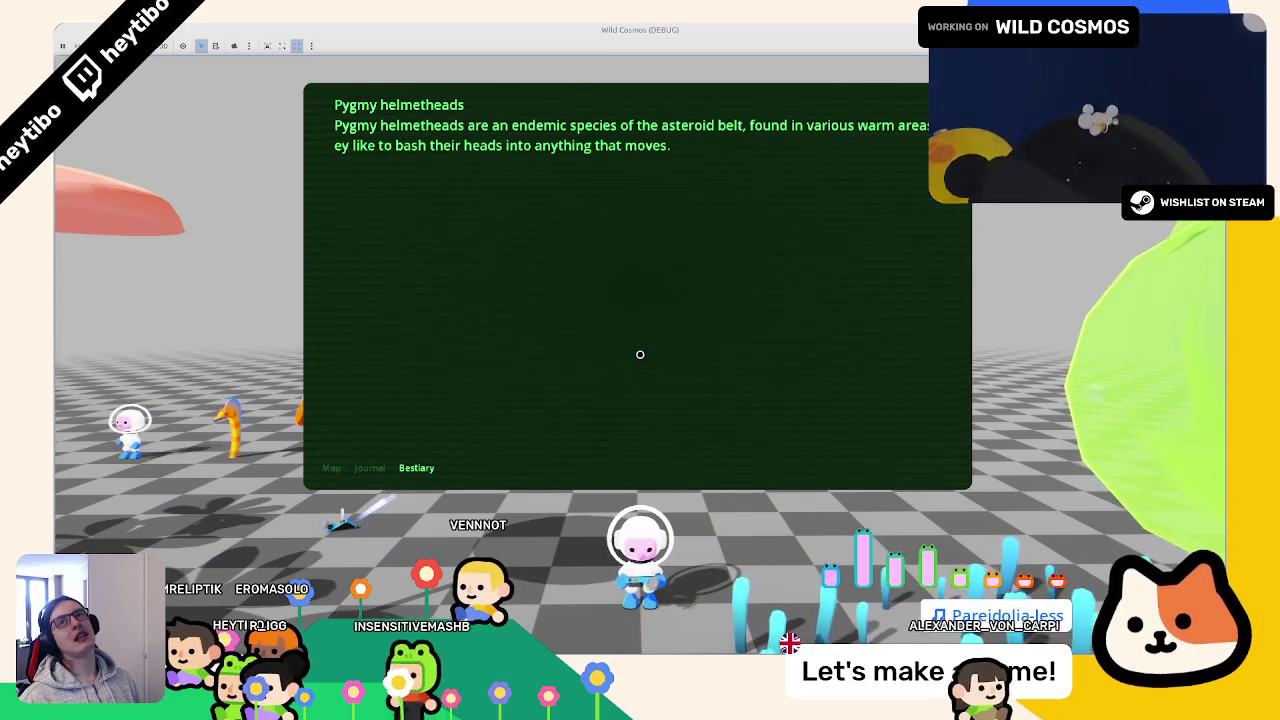
{"action": "key", "text": "Down"}
{"action": "key", "text": "Up"}
{"action": "key", "text": "Down"}
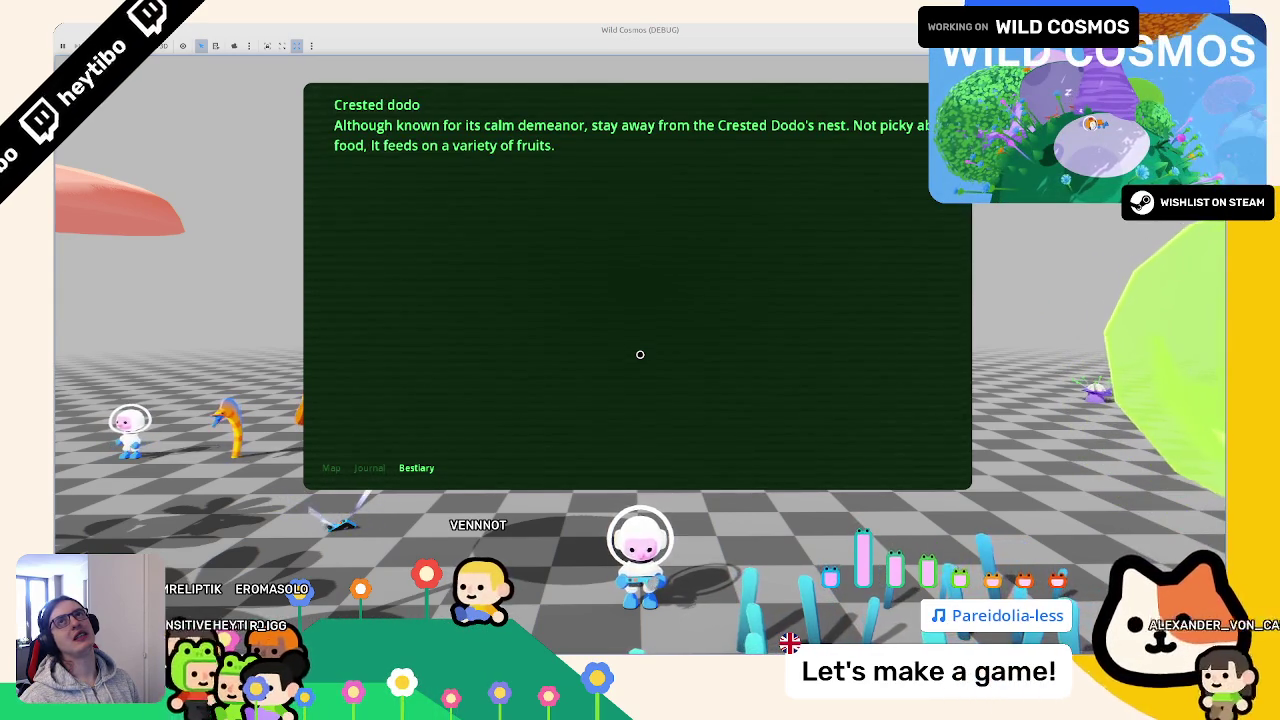
{"action": "key", "text": "Up"}
{"action": "key", "text": "Up"}
- Browse the Journal logs and Map page, then return to the Bestiary showing Water Eel
{"action": "key", "text": "e"}
{"action": "key", "text": "e"}
{"action": "key", "text": "e"}
{"action": "key", "text": "q"}
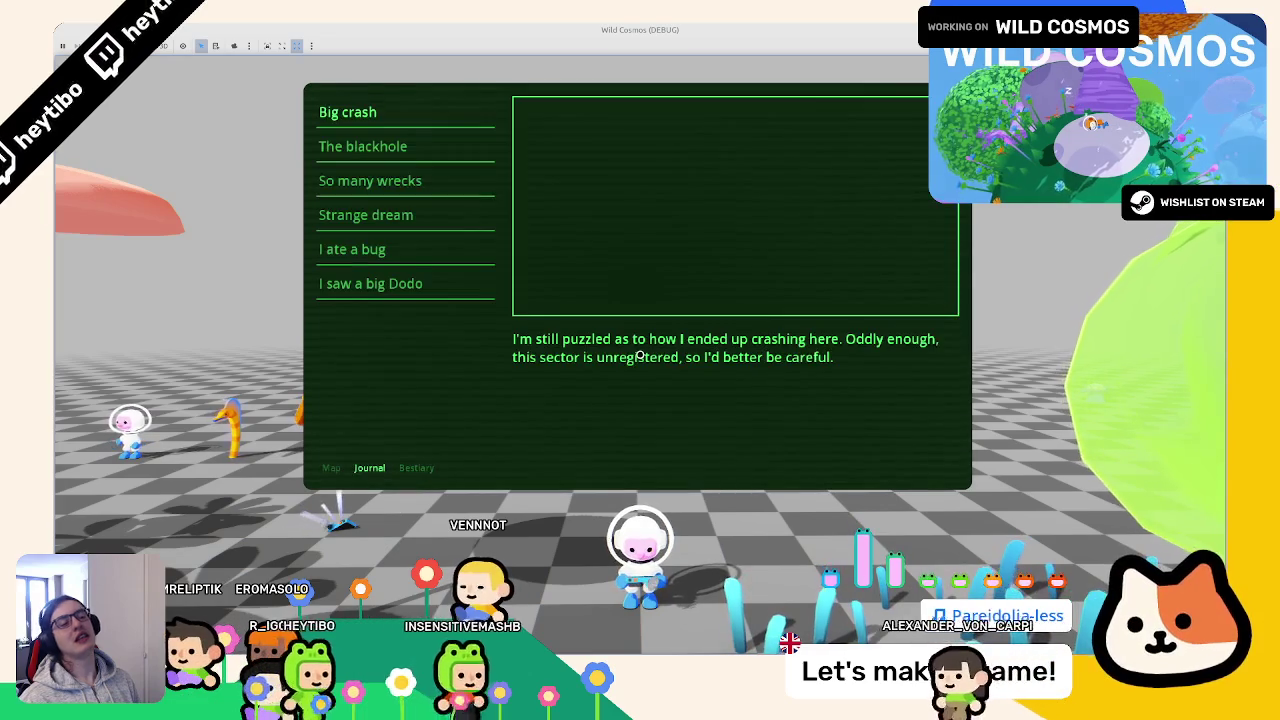
{"action": "key", "text": "Down"}
{"action": "key", "text": "Down"}
{"action": "key", "text": "Down"}
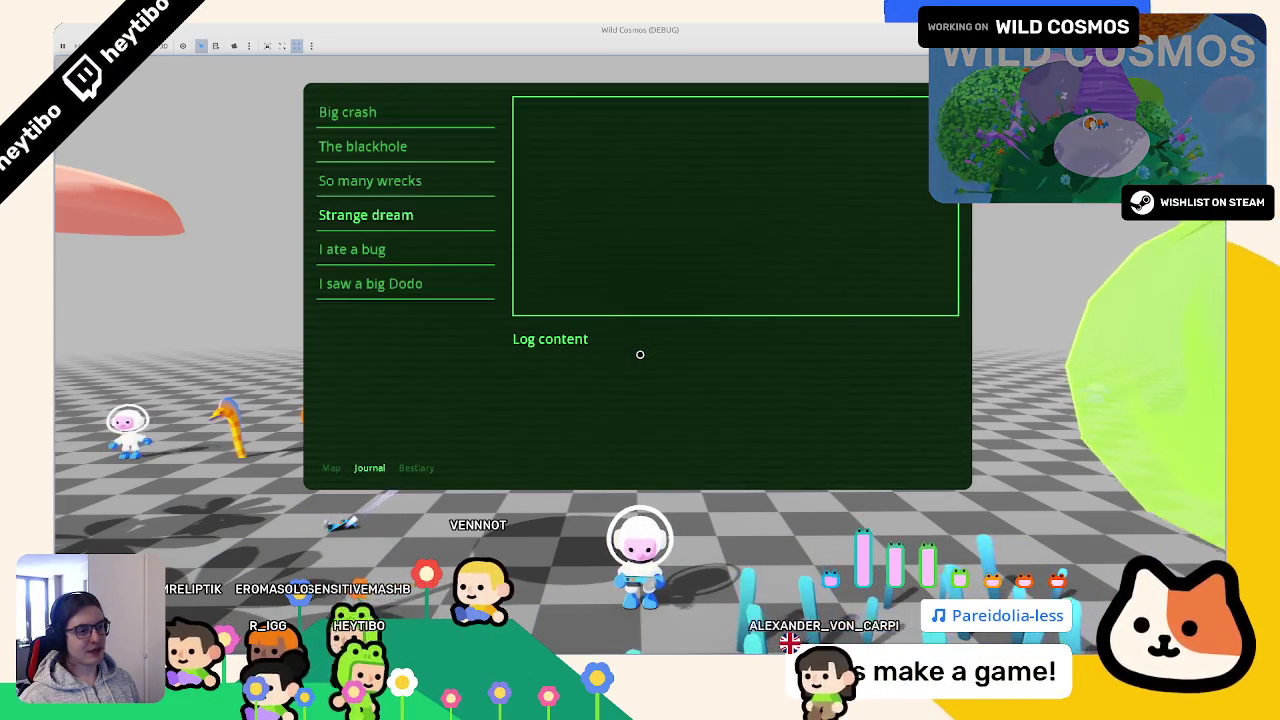
{"action": "key", "text": "Up"}
{"action": "key", "text": "Up"}
{"action": "key", "text": "Up"}
{"action": "key", "text": "Up"}
{"action": "key", "text": "Down"}
{"action": "key", "text": "Down"}
{"action": "key", "text": "Down"}
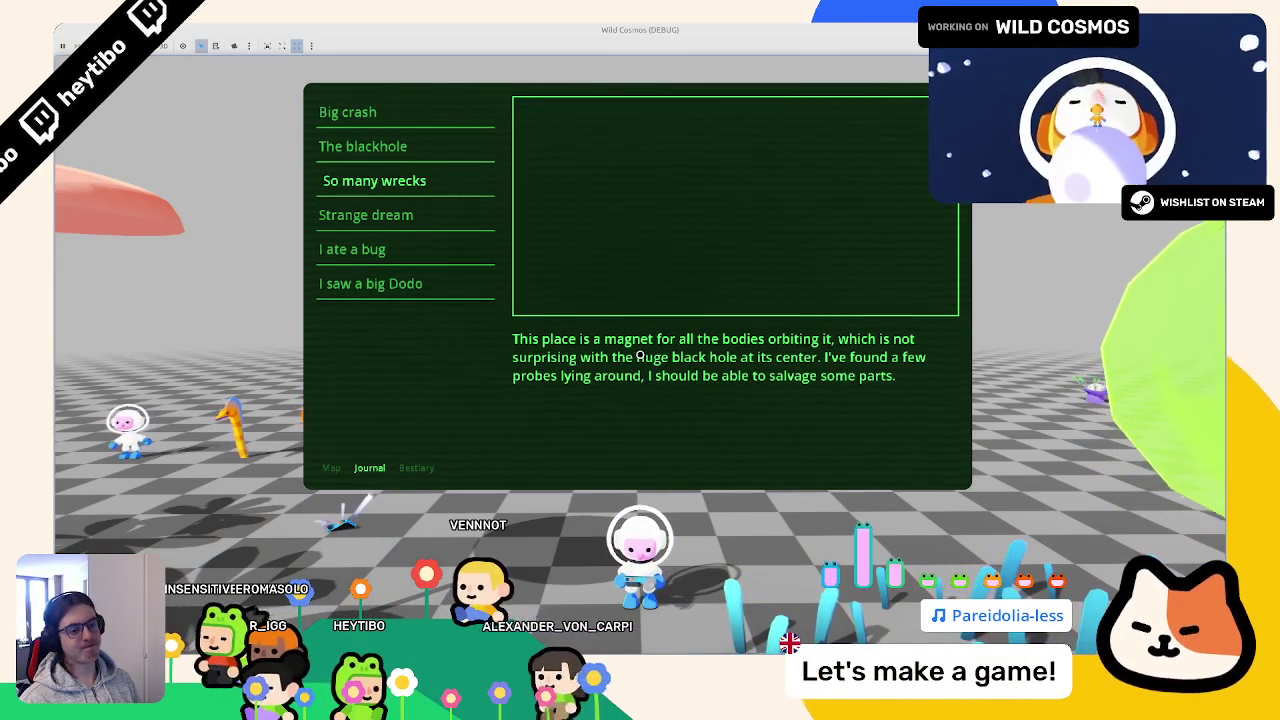
{"action": "key", "text": "q"}
{"action": "key", "text": "e"}
{"action": "key", "text": "e"}
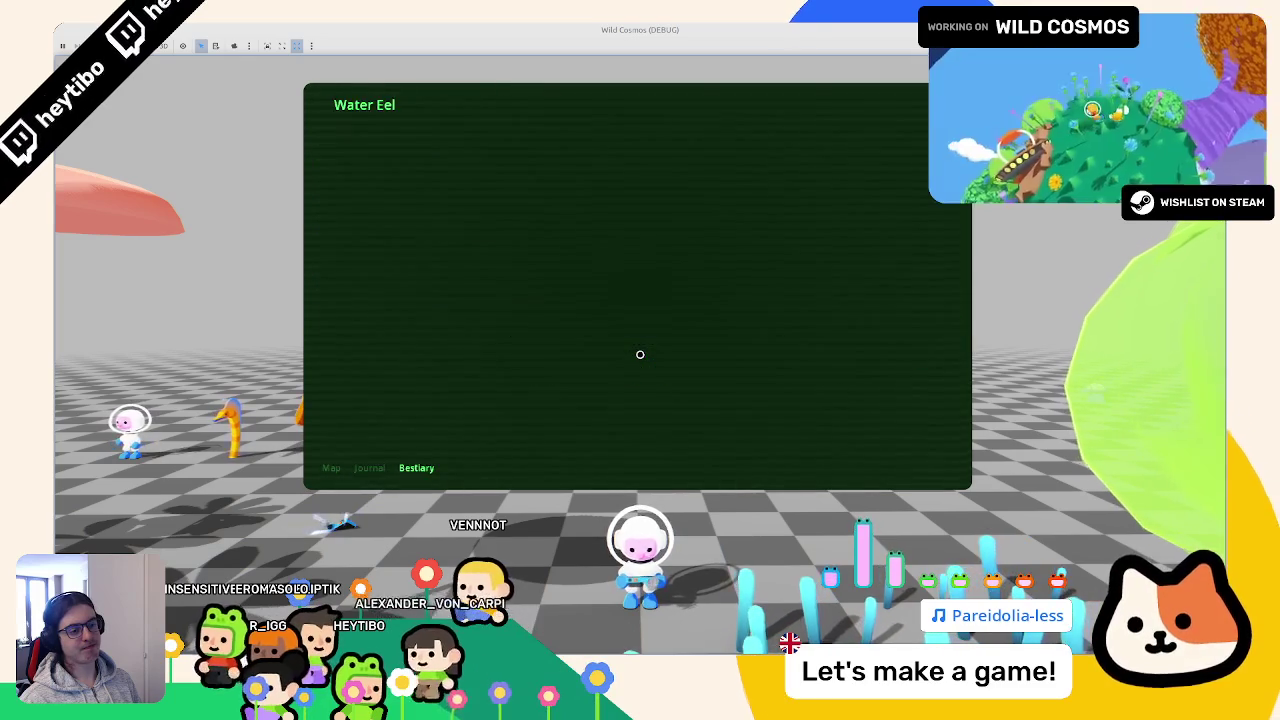
{"action": "key", "text": "q"}
{"action": "key", "text": "e"}
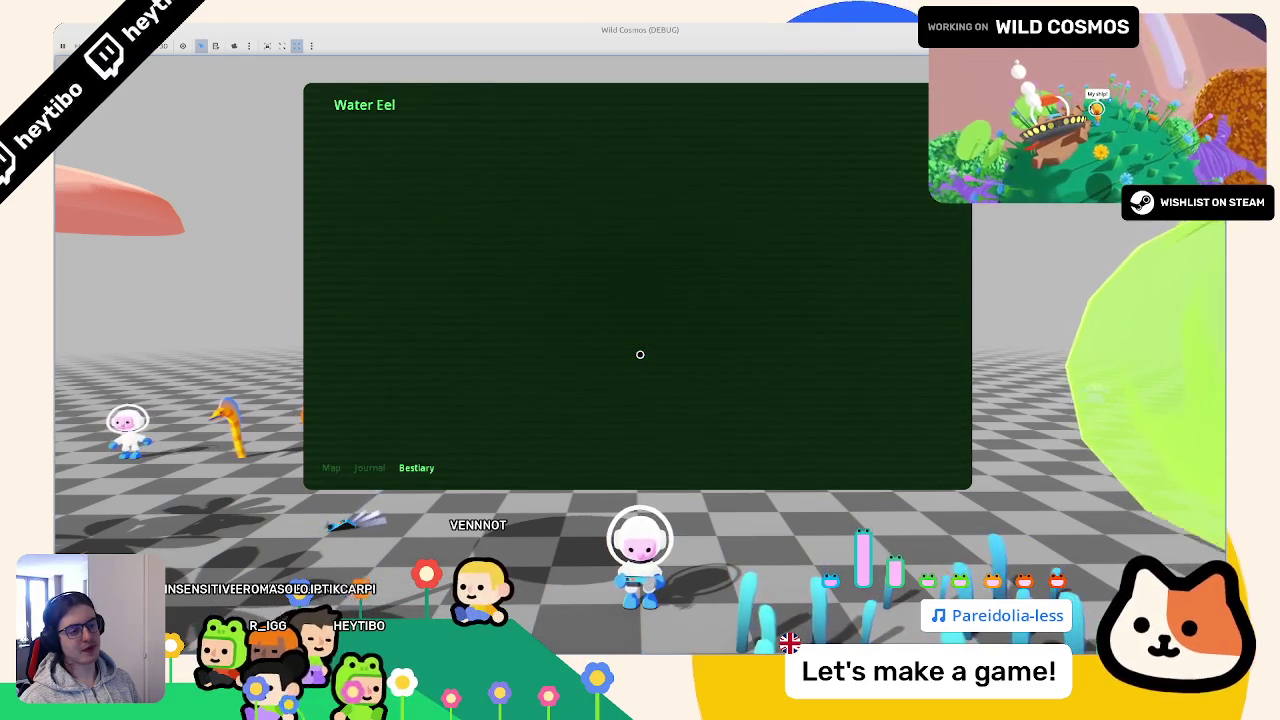
{"action": "key", "text": "Down"}
{"action": "key", "text": "Up"}
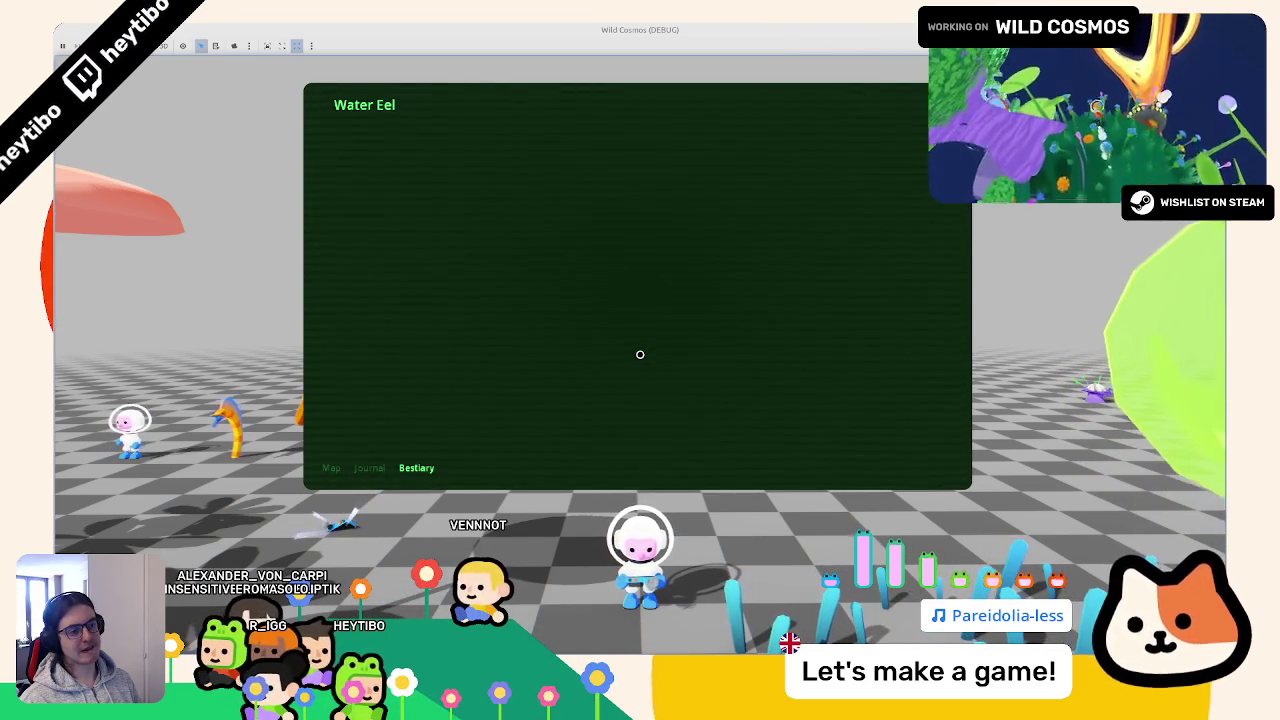
{"action": "key", "text": "q"}
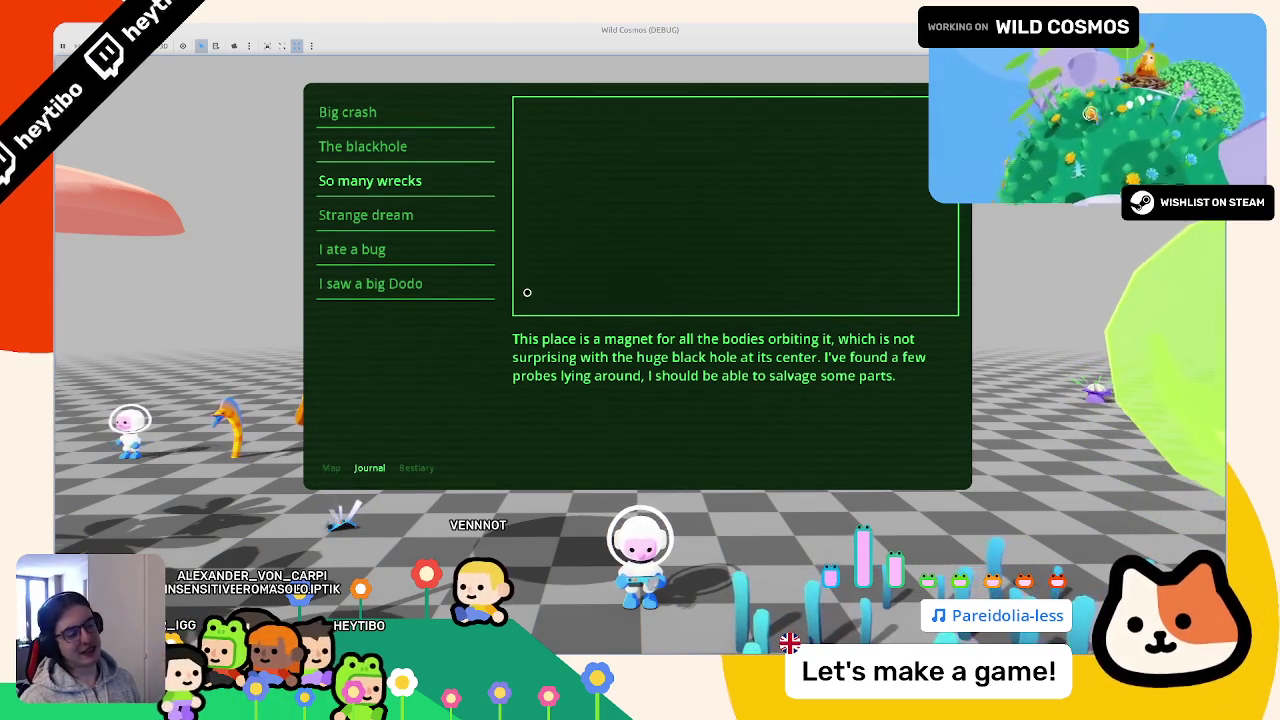
{"action": "left_click", "coordinate": [416, 468]}
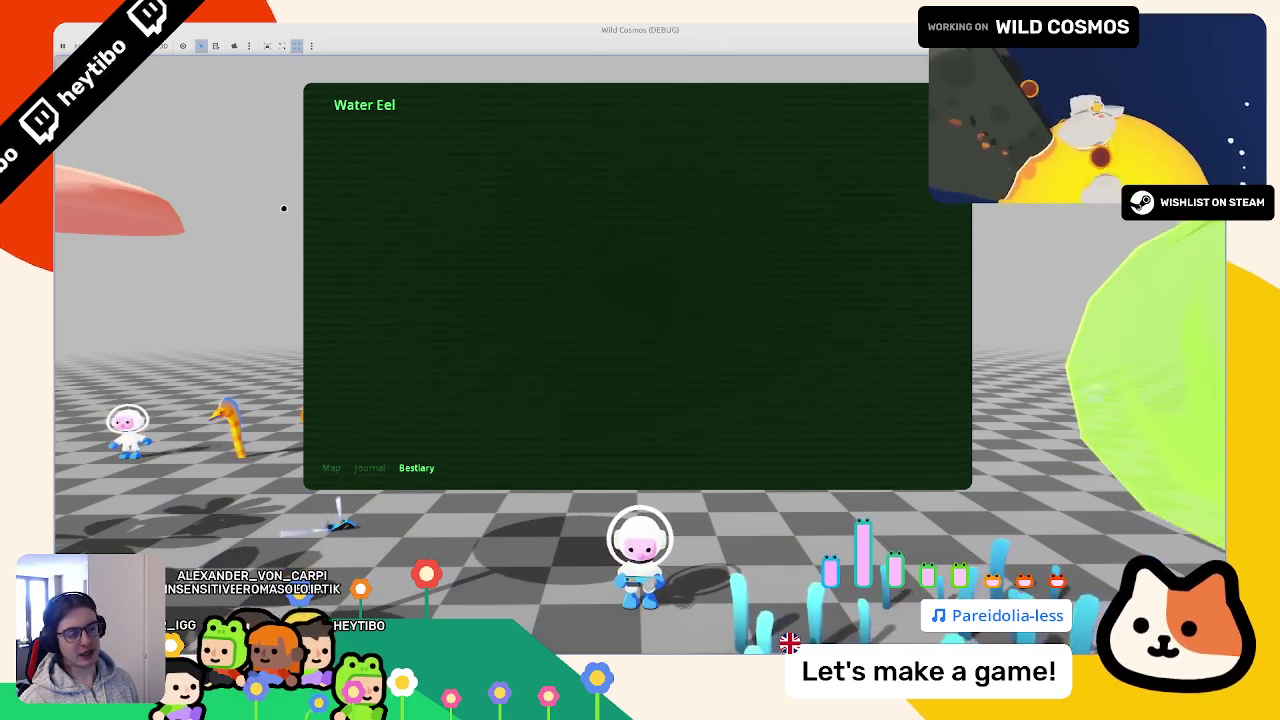
- Close the menu, roam the astronaut around the test field, then pause and quit to the editor
{"action": "key", "text": "Escape"}
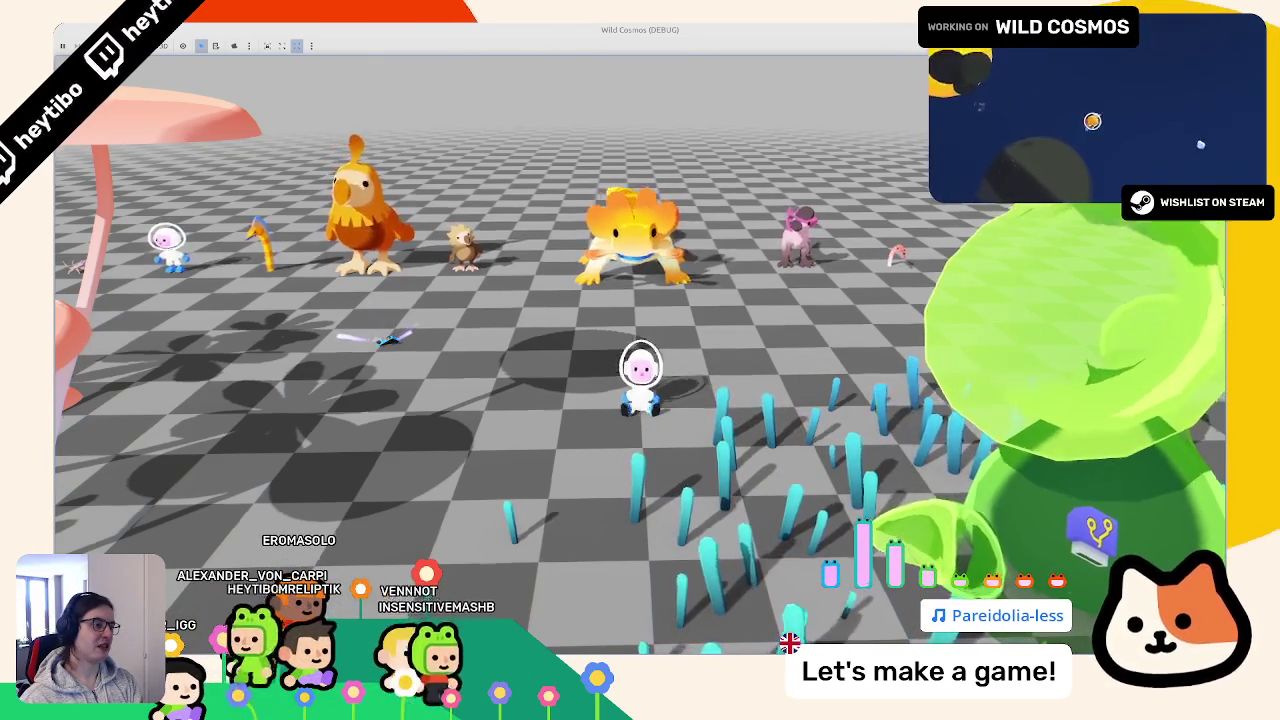
{"action": "key", "text": "s"}
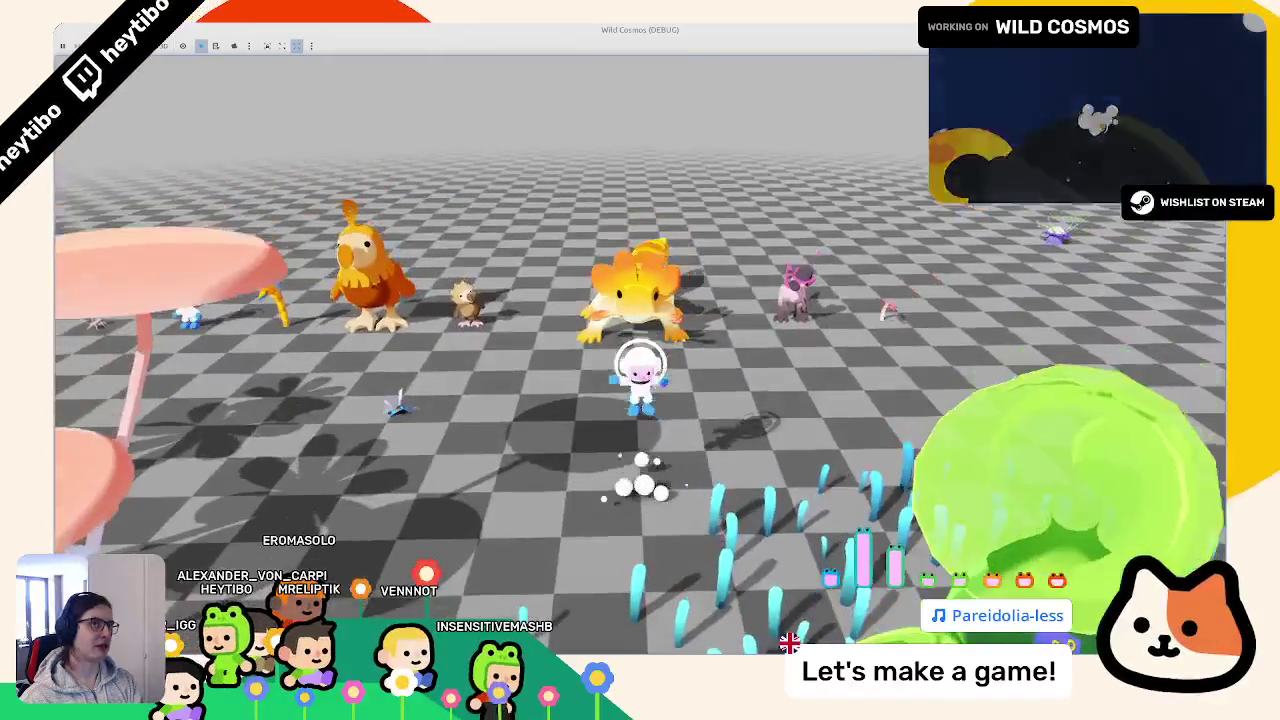
{"action": "key", "text": "a"}
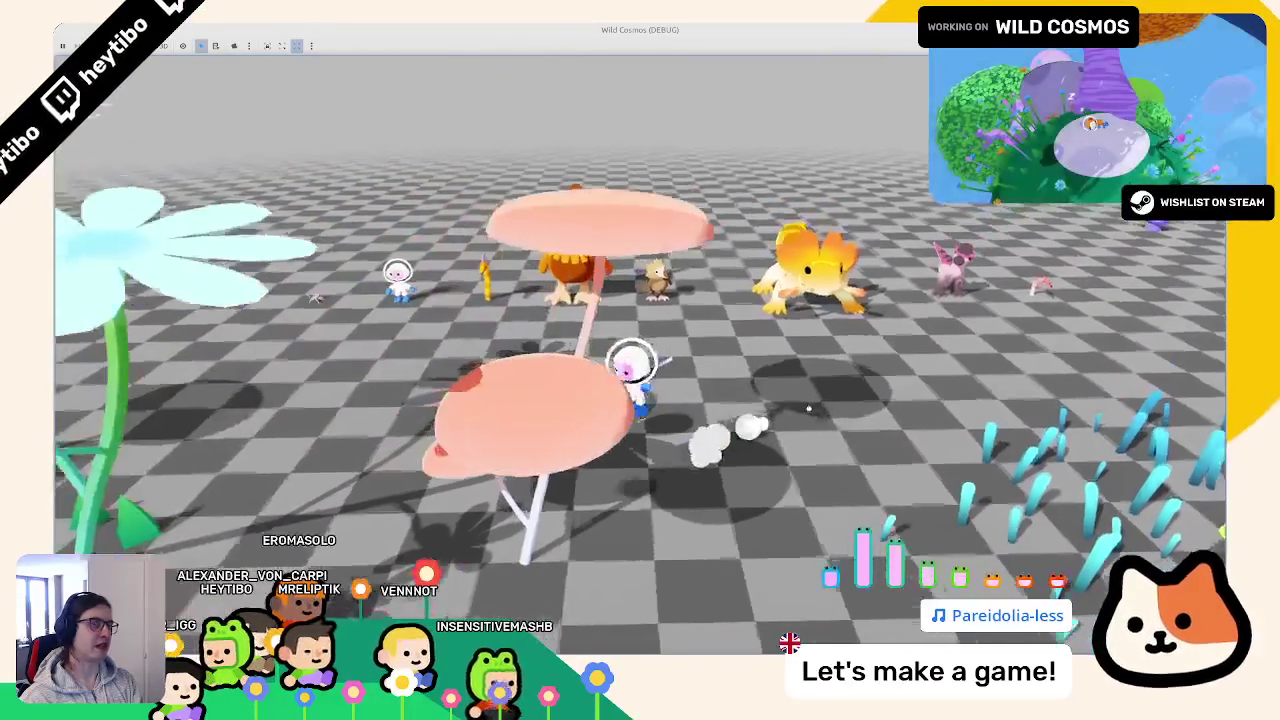
{"action": "key", "text": "w"}
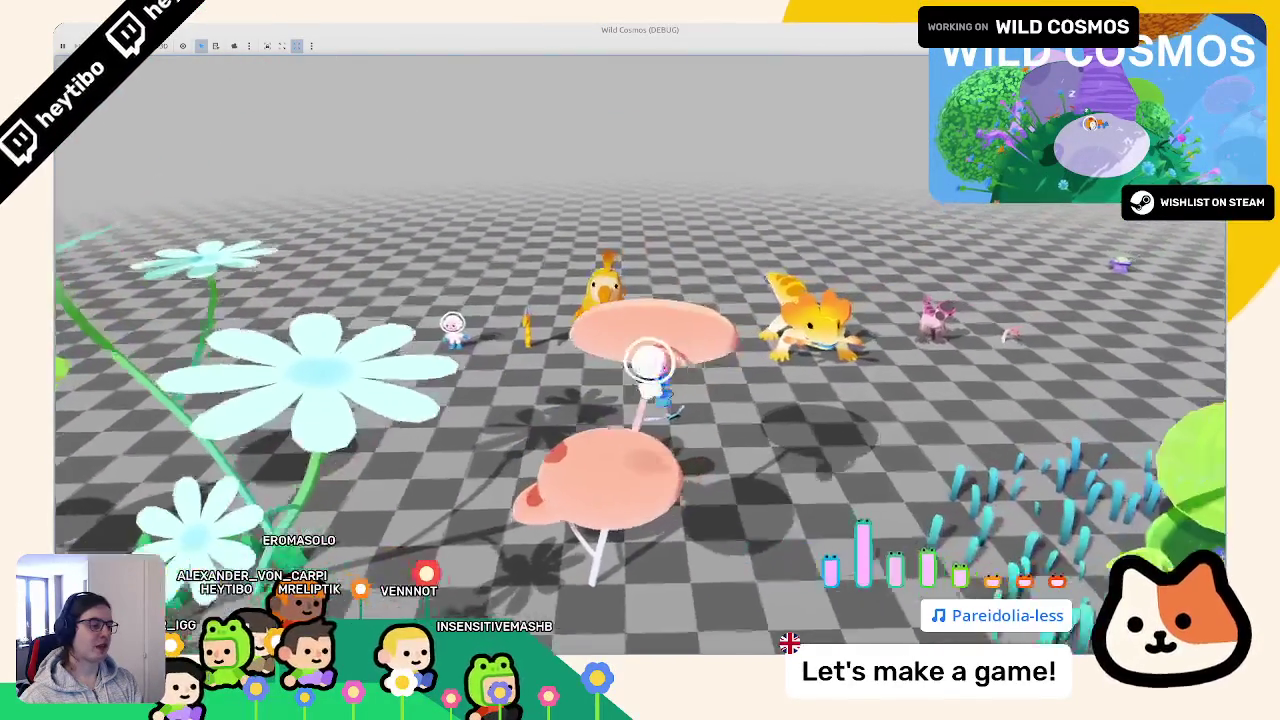
{"action": "key", "text": "w"}
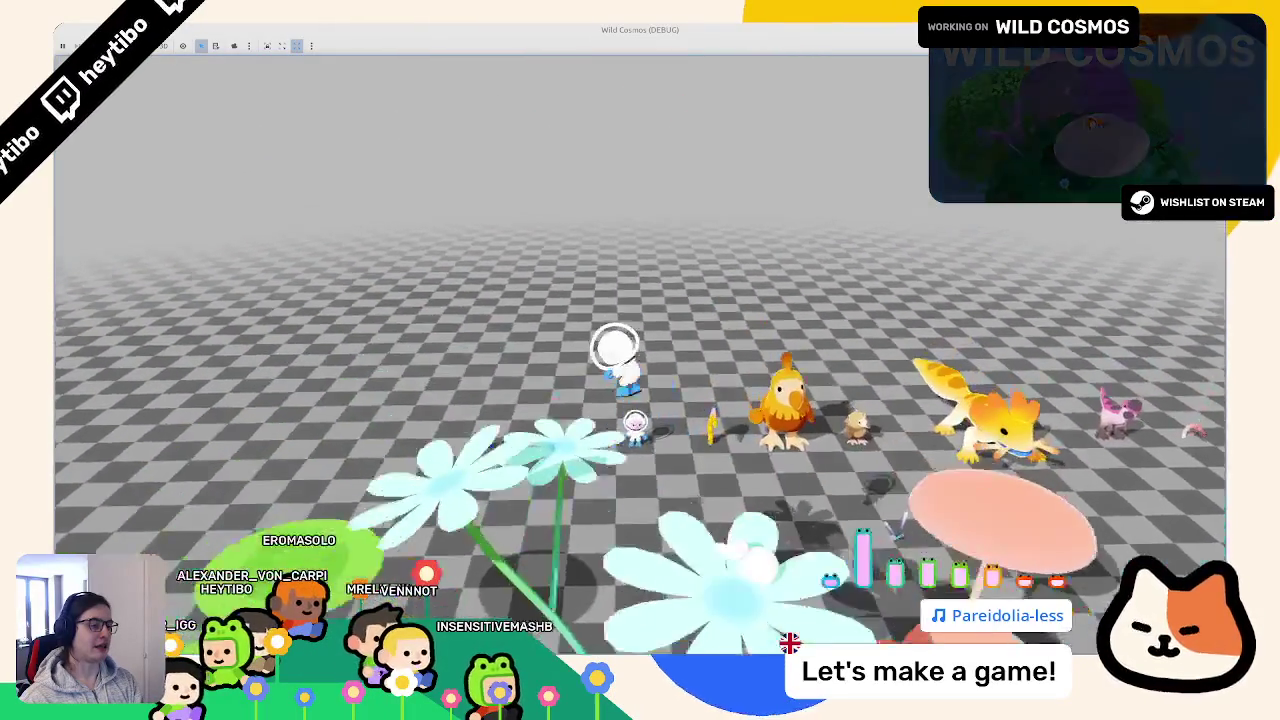
{"action": "key", "text": "a"}
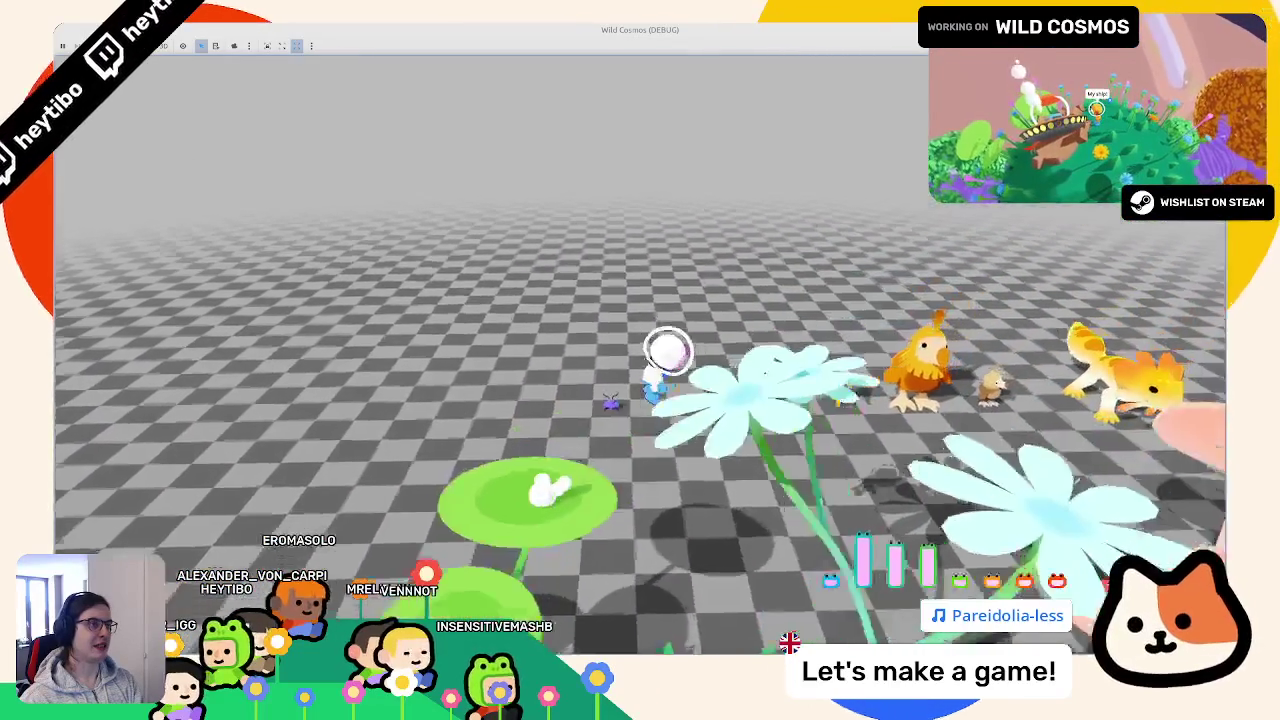
{"action": "key", "text": "a"}
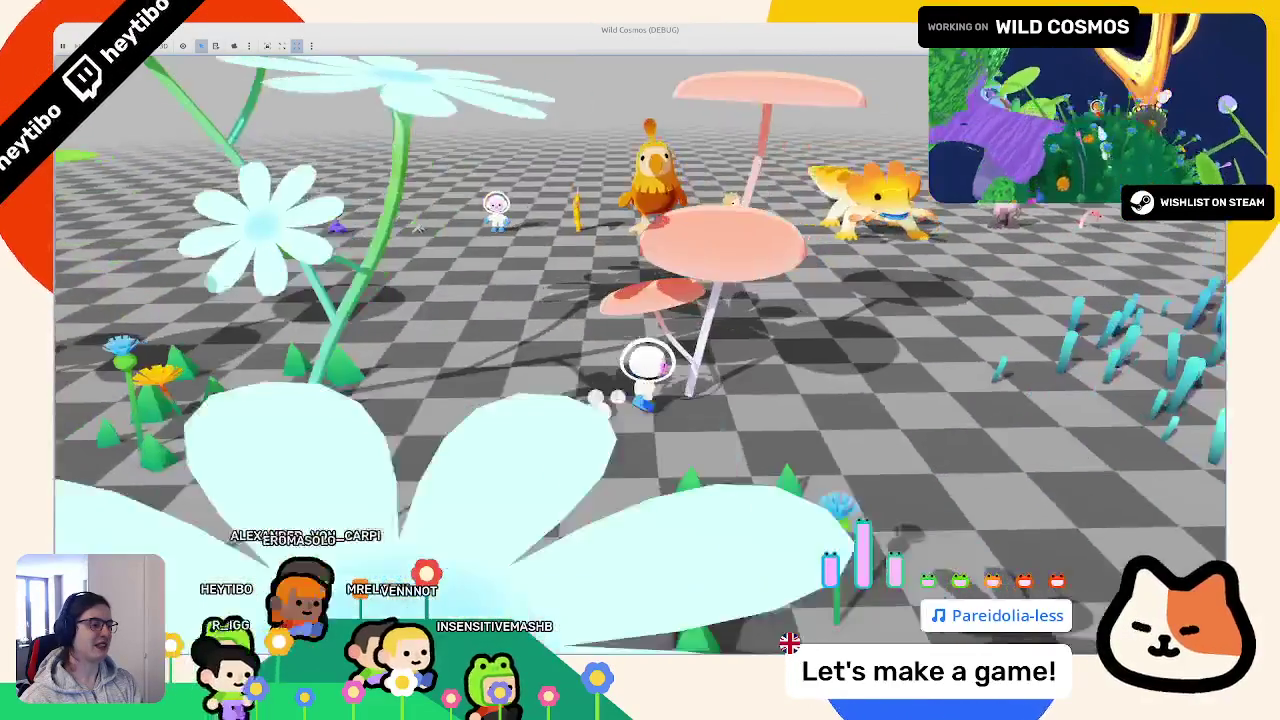
{"action": "key", "text": "a"}
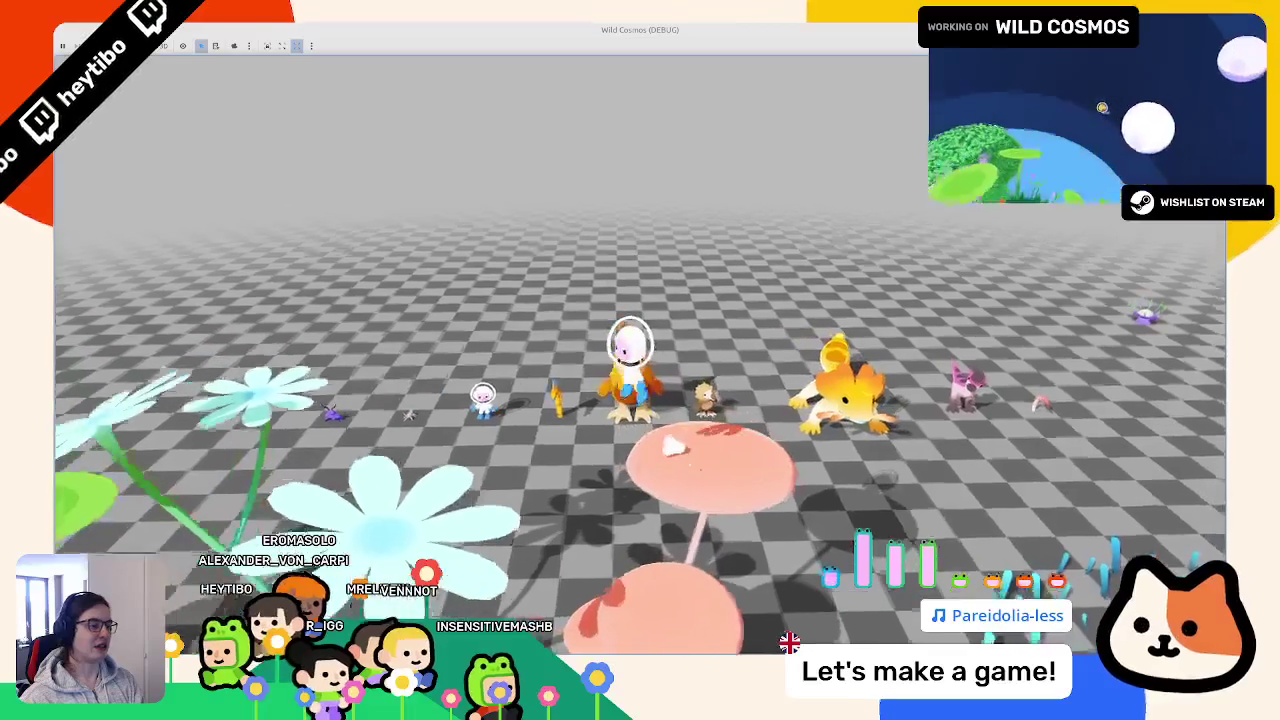
{"action": "key", "text": "Escape"}
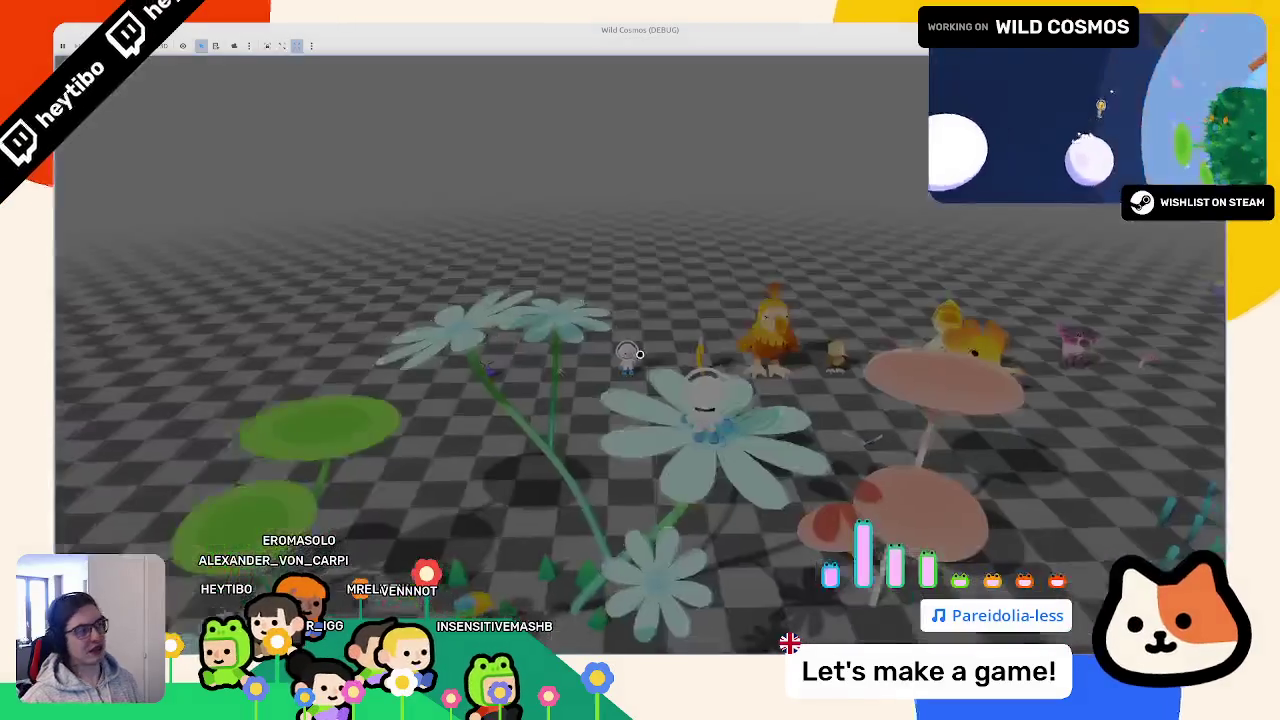
{"action": "left_click", "coordinate": [157, 274]}
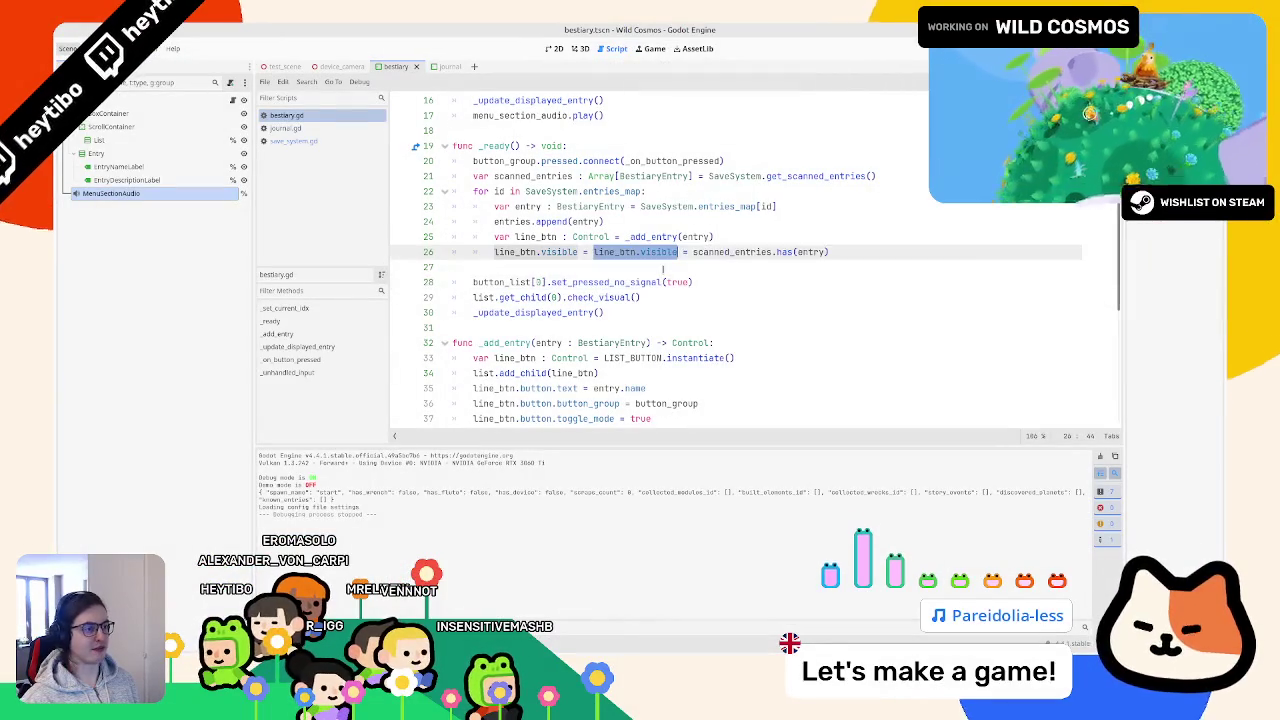
- Delete the visibility line, drop _add_entry's return type and add an is_known : bool = false parameter
{"action": "key", "text": "BackSpace"}
{"action": "key", "text": "BackSpace"}
{"action": "key", "text": "BackSpace"}
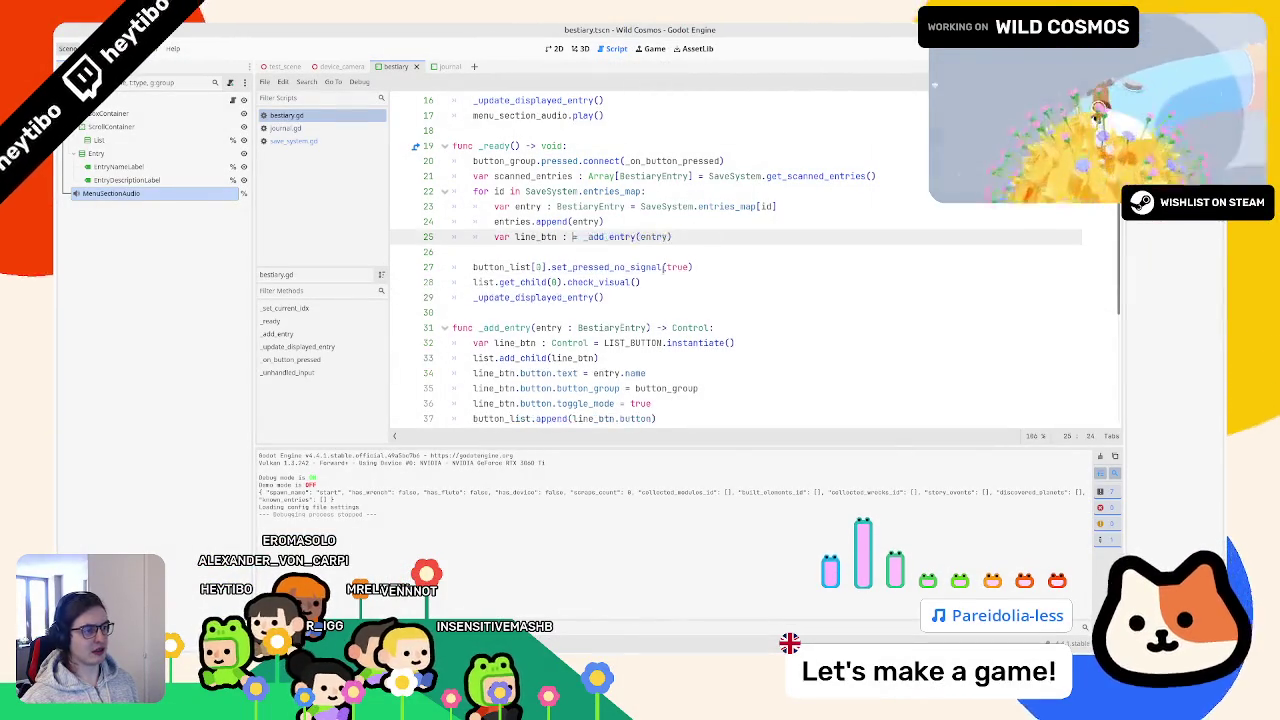
{"action": "key", "text": "Down"}
{"action": "key", "text": "Down"}
{"action": "key", "text": "Down"}
{"action": "key", "text": "End"}
{"action": "key", "text": "BackSpace"}
{"action": "key", "text": "BackSpace"}
{"action": "key", "text": "BackSpace"}
{"action": "key", "text": "BackSpace"}
{"action": "key", "text": "BackSpace"}
{"action": "key", "text": "BackSpace"}
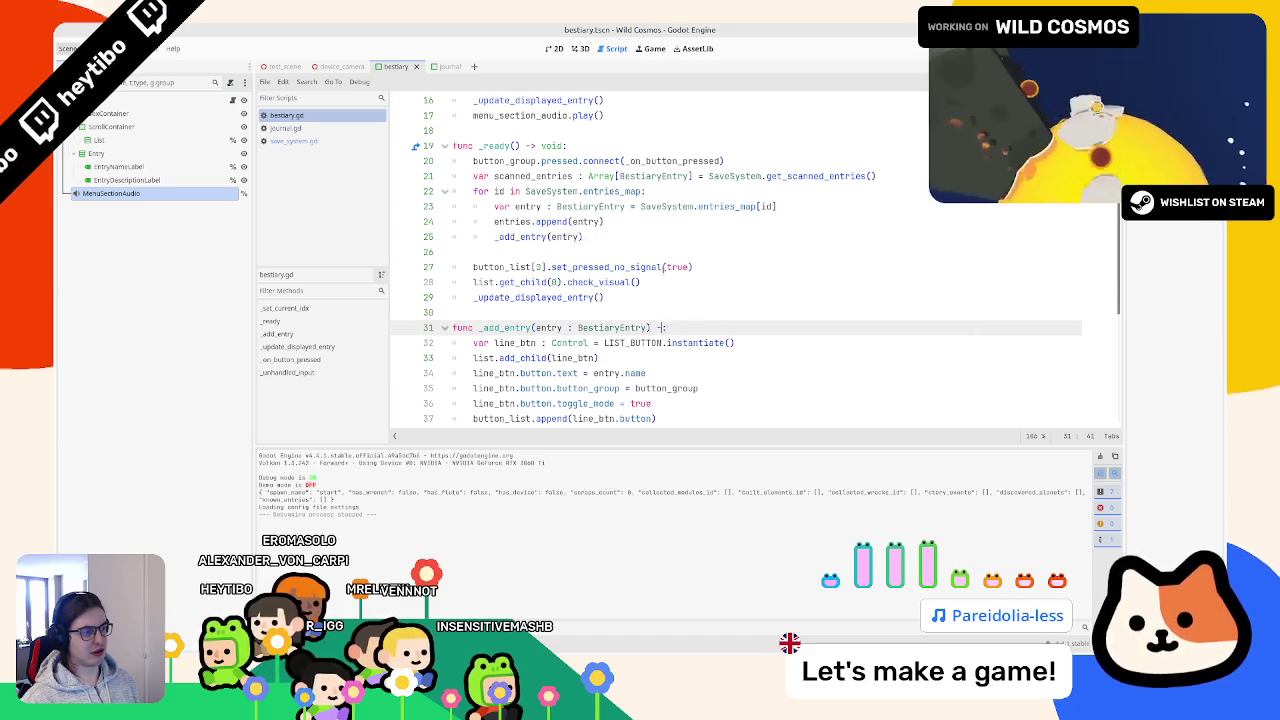
{"action": "scroll", "coordinate": [662, 266], "scroll_direction": "down", "scroll_amount": 1}
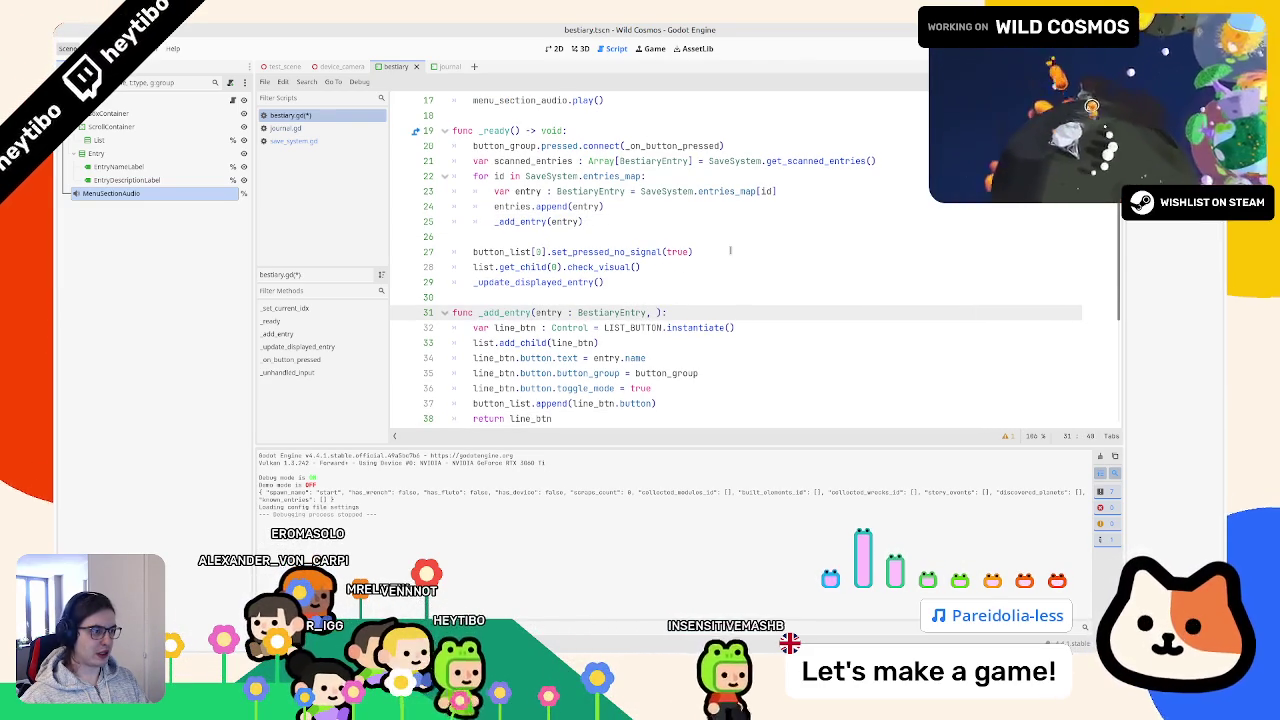
{"action": "type", "text": "is_hnown : bool "}
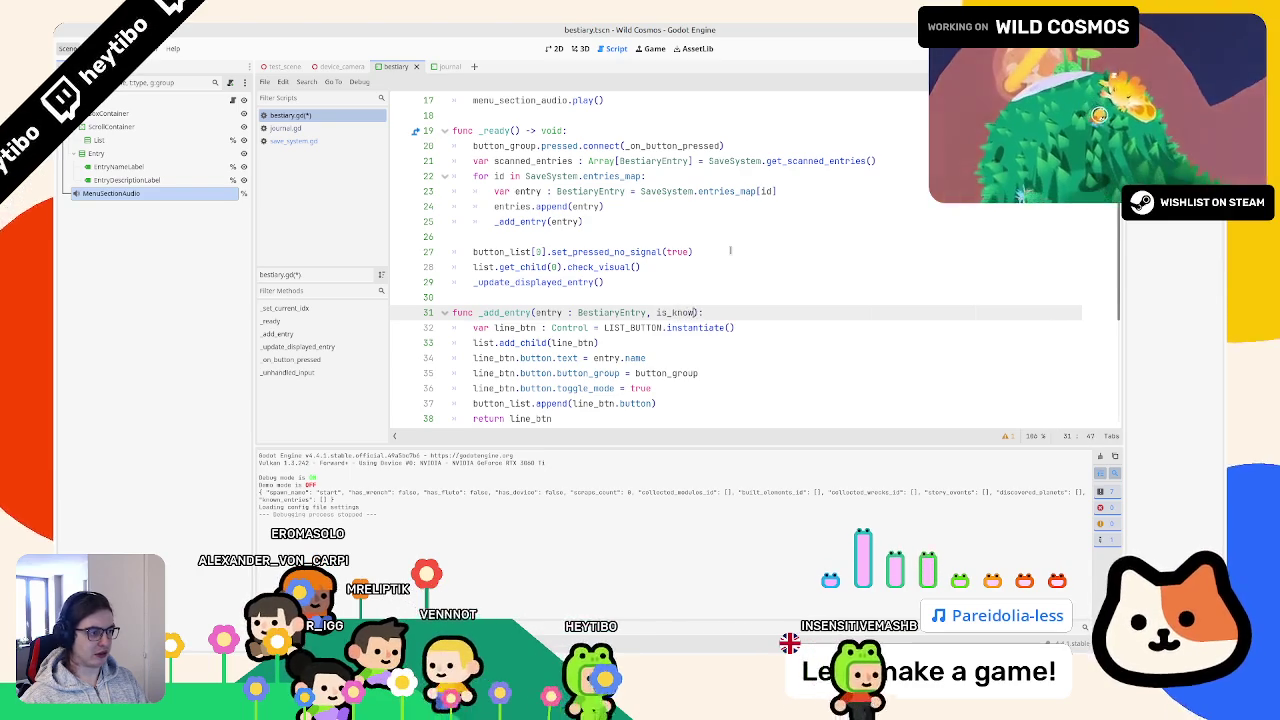
{"action": "type", "text": "= false"}
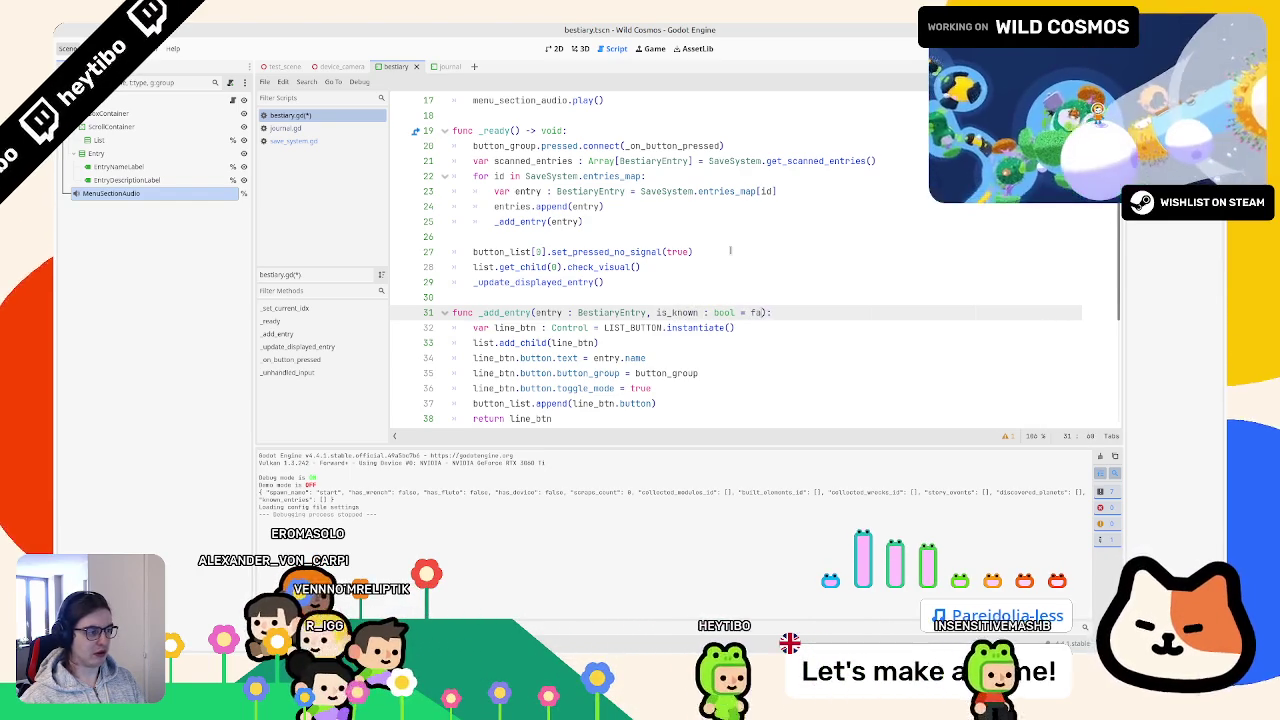
- Pass scanned_entries.has(entry) to the _add_entry call and remove the leftover visibility assignment
{"action": "left_click", "coordinate": [580, 227]}
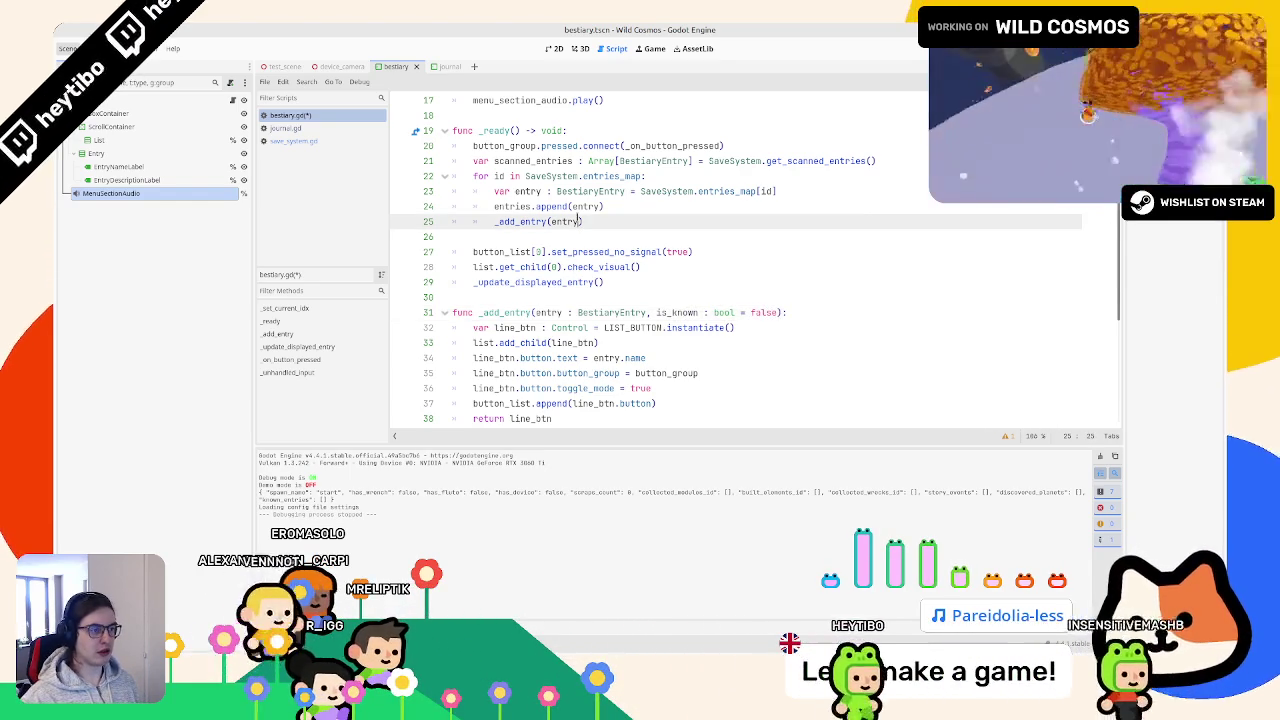
{"action": "type", "text": ","}
{"action": "type", "text": "line_btn.visible = scanned_entries.has(entry)"}
{"action": "left_click_drag", "start_coordinate": [686, 221], "coordinate": [588, 221]}
{"action": "key", "text": "BackSpace"}
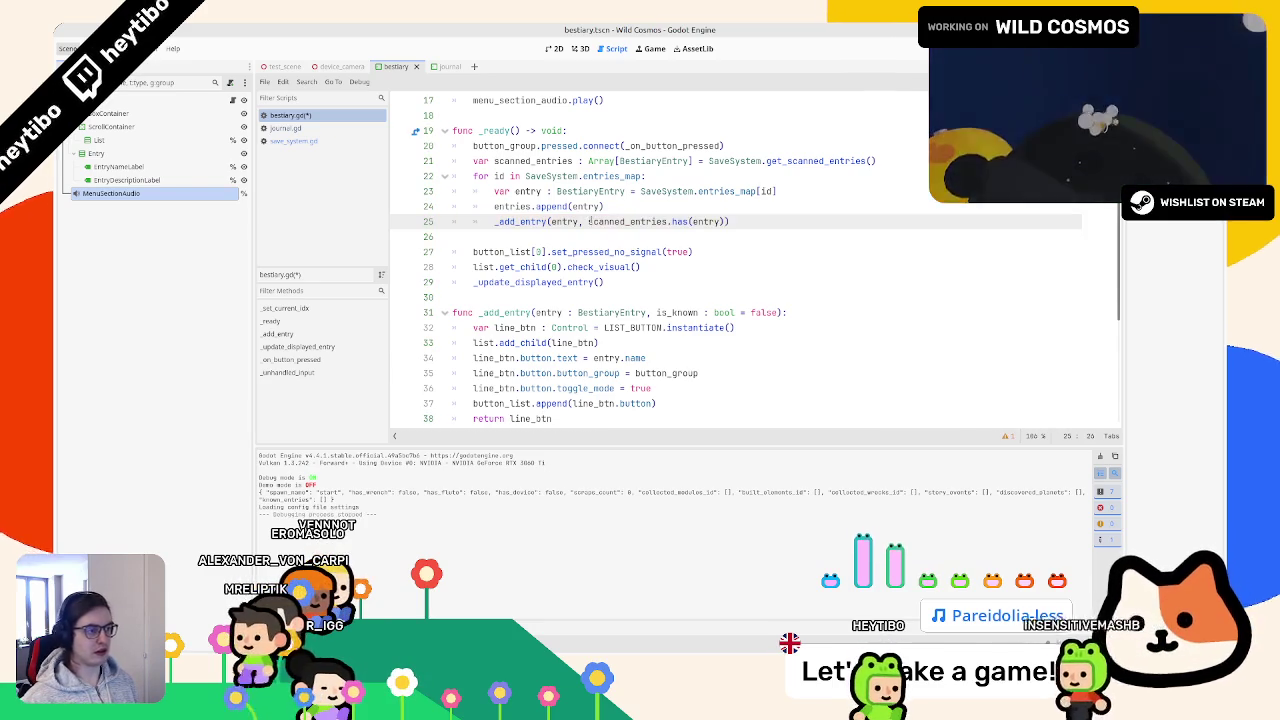
- Make the button text the entry name if is_known else "???" and run the game
{"action": "double_click", "coordinate": [676, 312]}
{"action": "scroll", "coordinate": [669, 312], "scroll_direction": "down", "scroll_amount": 3}
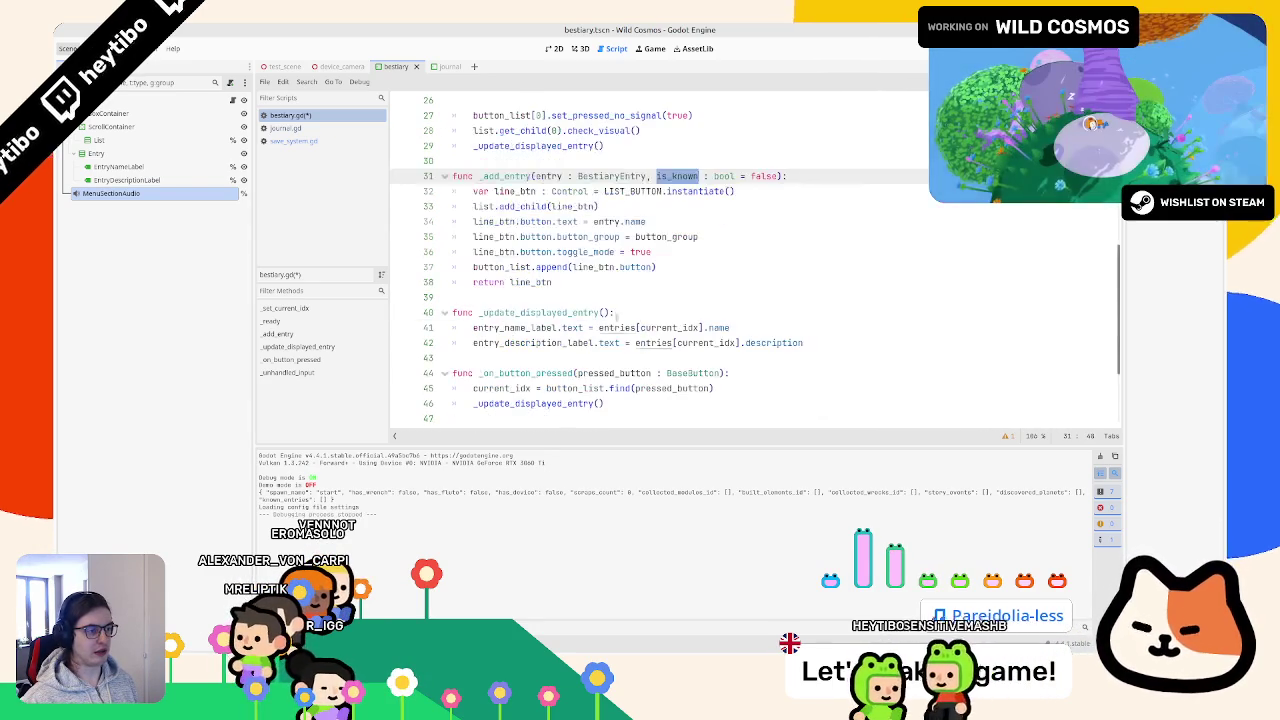
{"action": "left_click", "coordinate": [685, 221]}
{"action": "type", "text": "f is_known else \""}
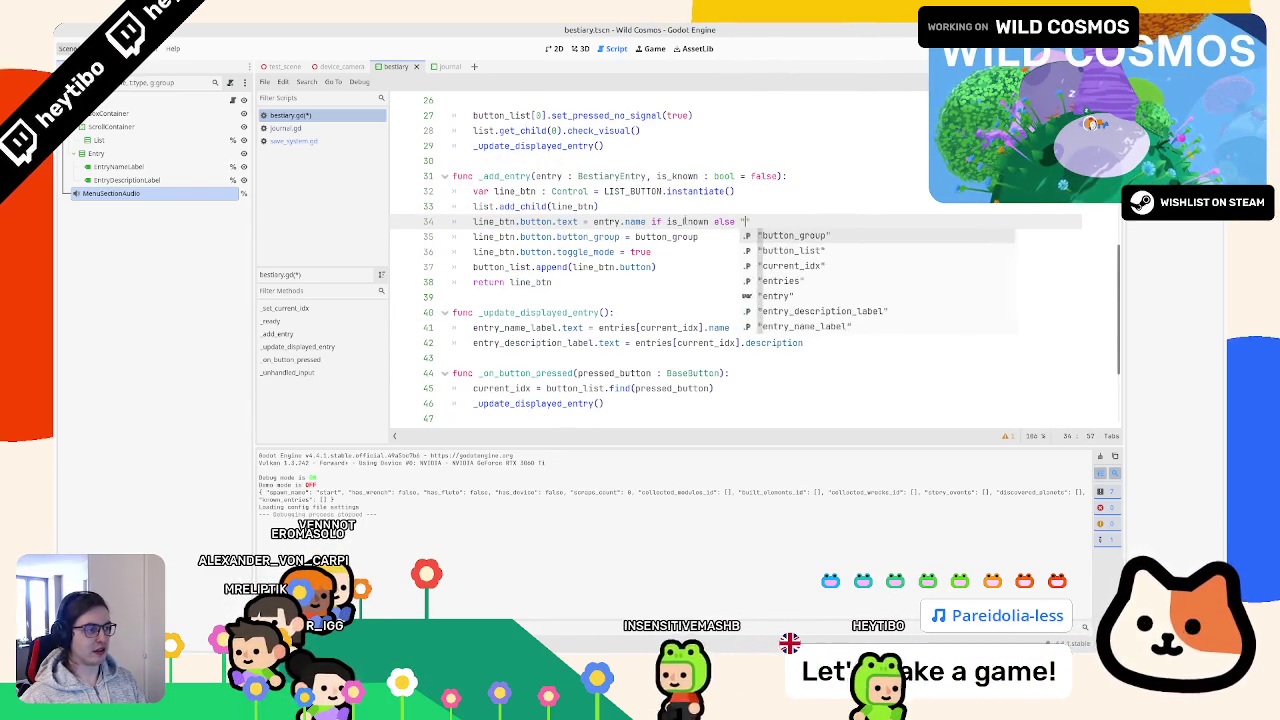
{"action": "type", "text": "???"}
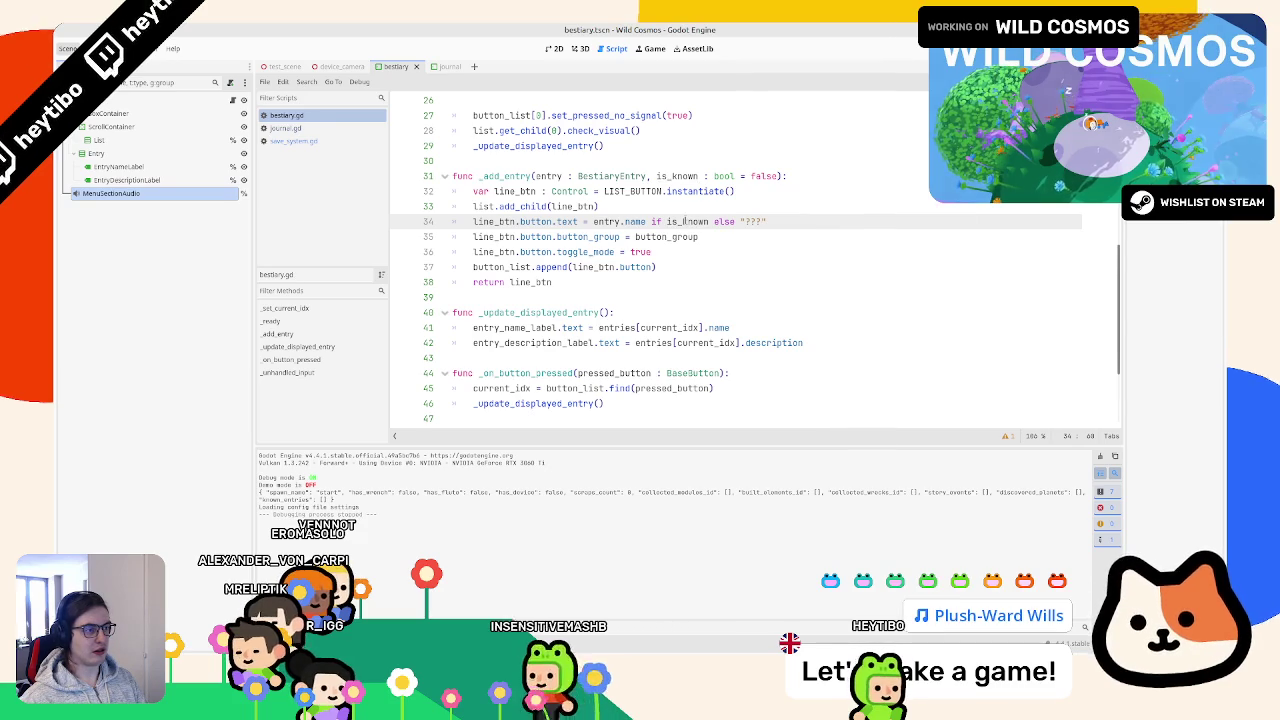
{"action": "key", "text": "F5"}
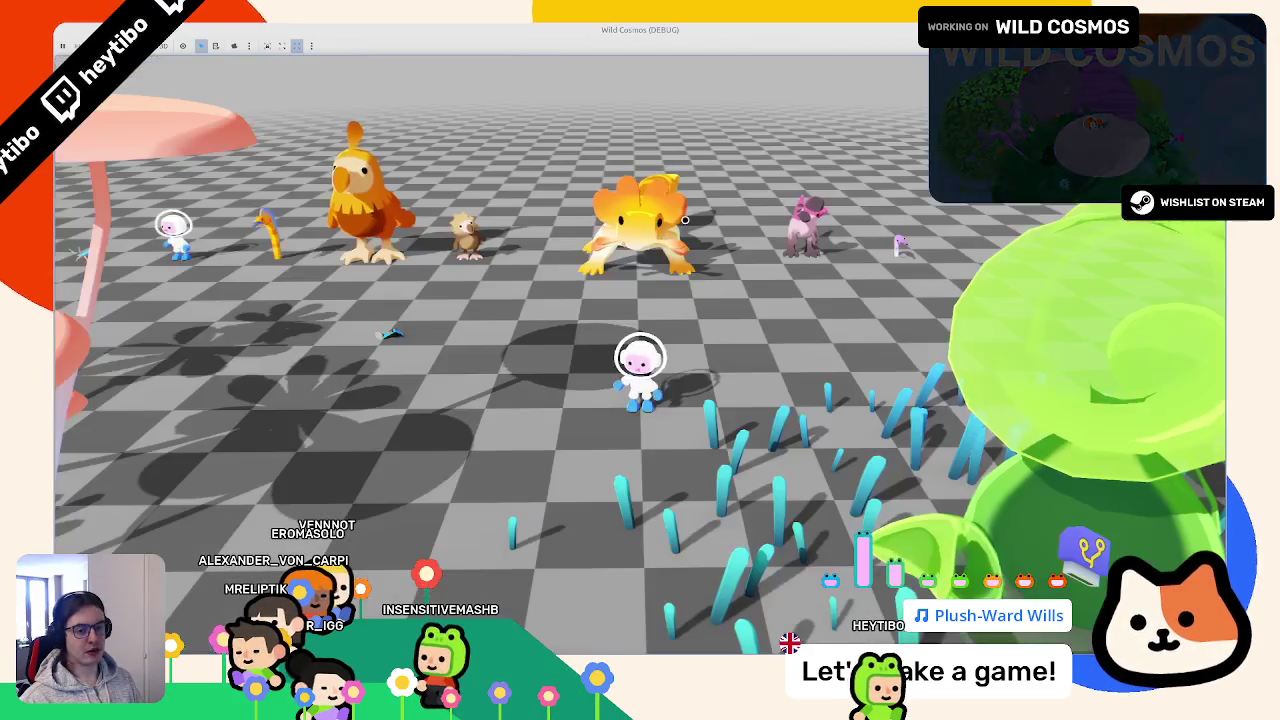
- Open the journal's Bestiary page and select each ??? entry to check its details
{"action": "key", "text": "m"}
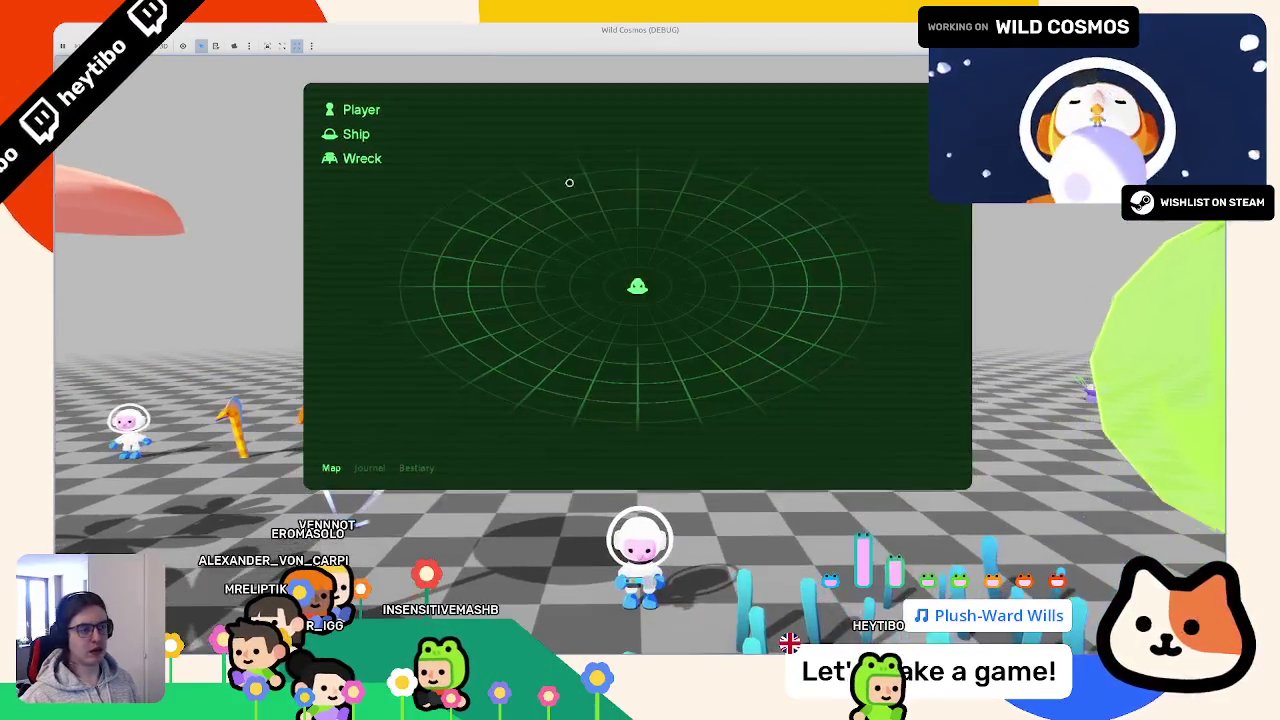
{"action": "left_click", "coordinate": [399, 470]}
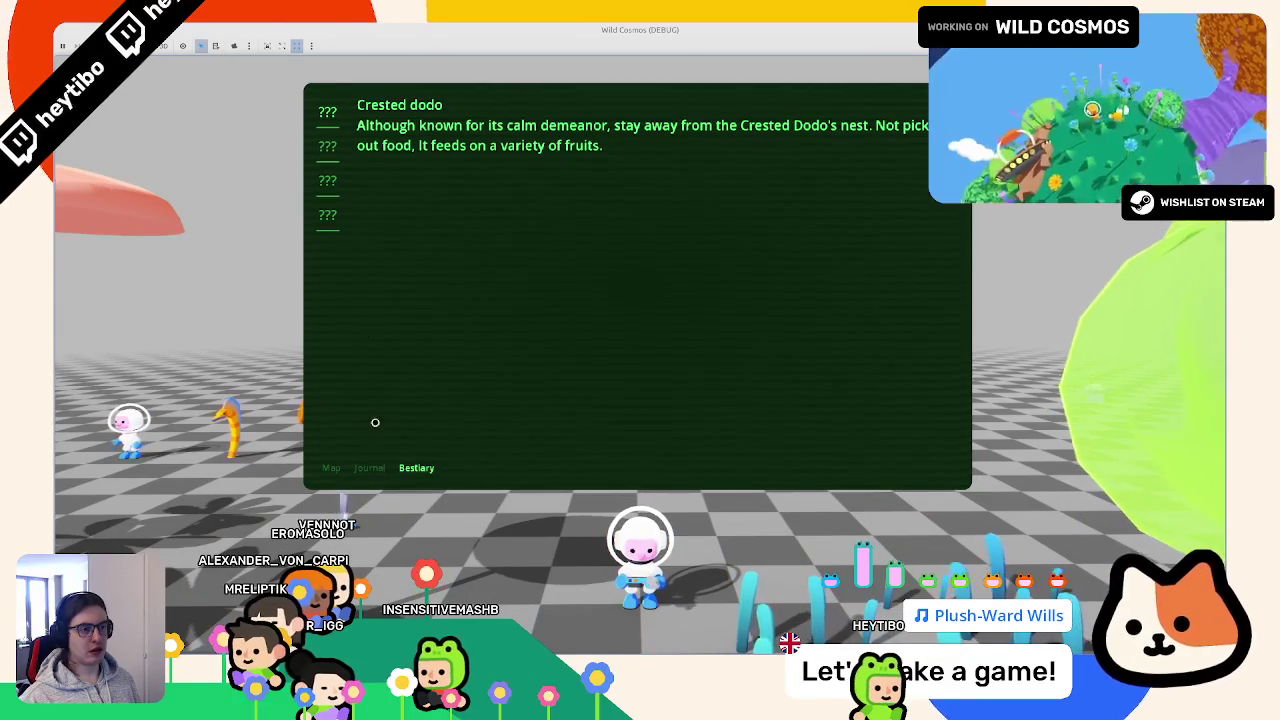
{"action": "left_click", "coordinate": [327, 146]}
{"action": "left_click", "coordinate": [327, 180]}
{"action": "left_click", "coordinate": [327, 215]}
{"action": "left_click", "coordinate": [327, 146]}
{"action": "left_click", "coordinate": [327, 180]}
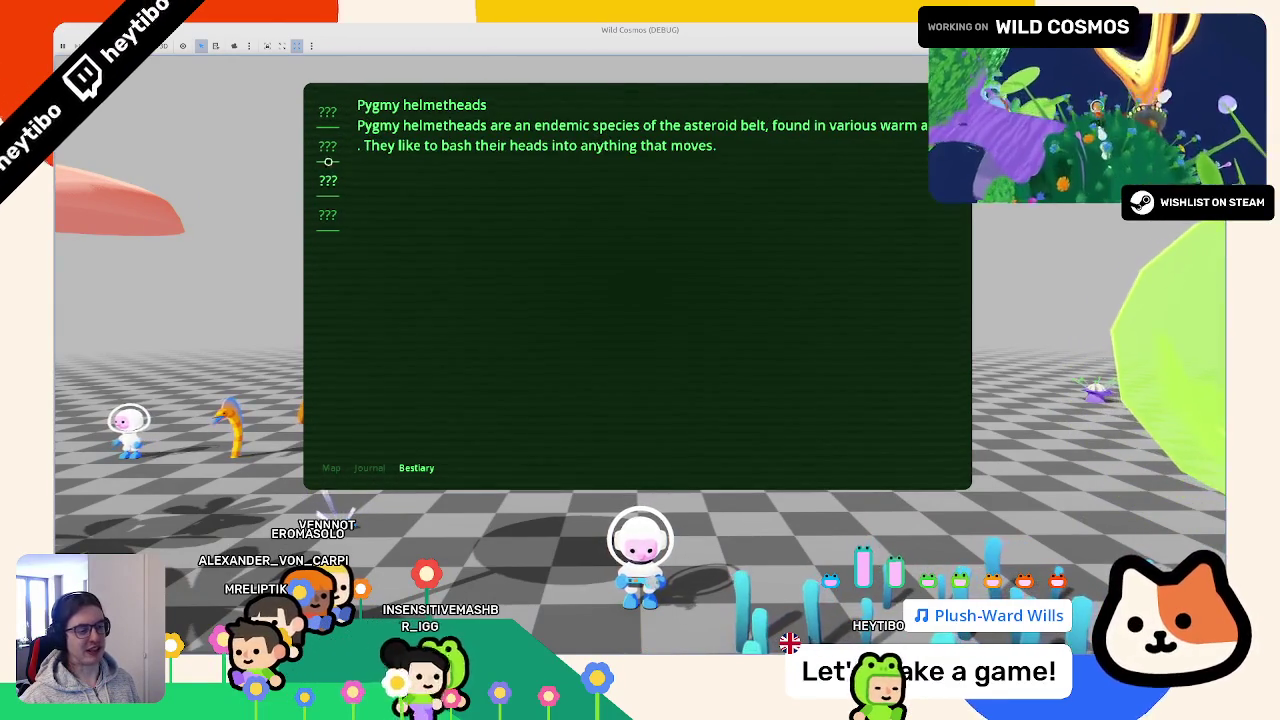
{"action": "left_click", "coordinate": [327, 146]}
{"action": "left_click", "coordinate": [327, 111]}
{"action": "key", "text": "Up"}
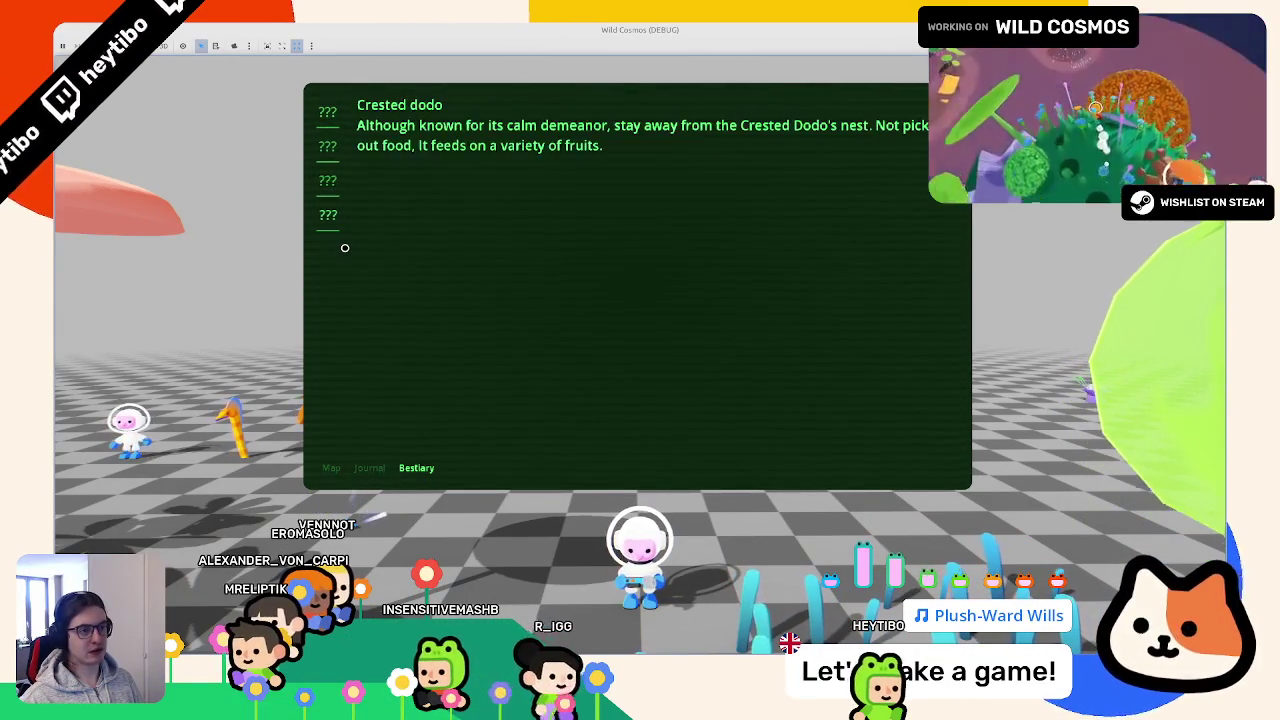
{"action": "key", "text": "Down"}
{"action": "key", "text": "Down"}
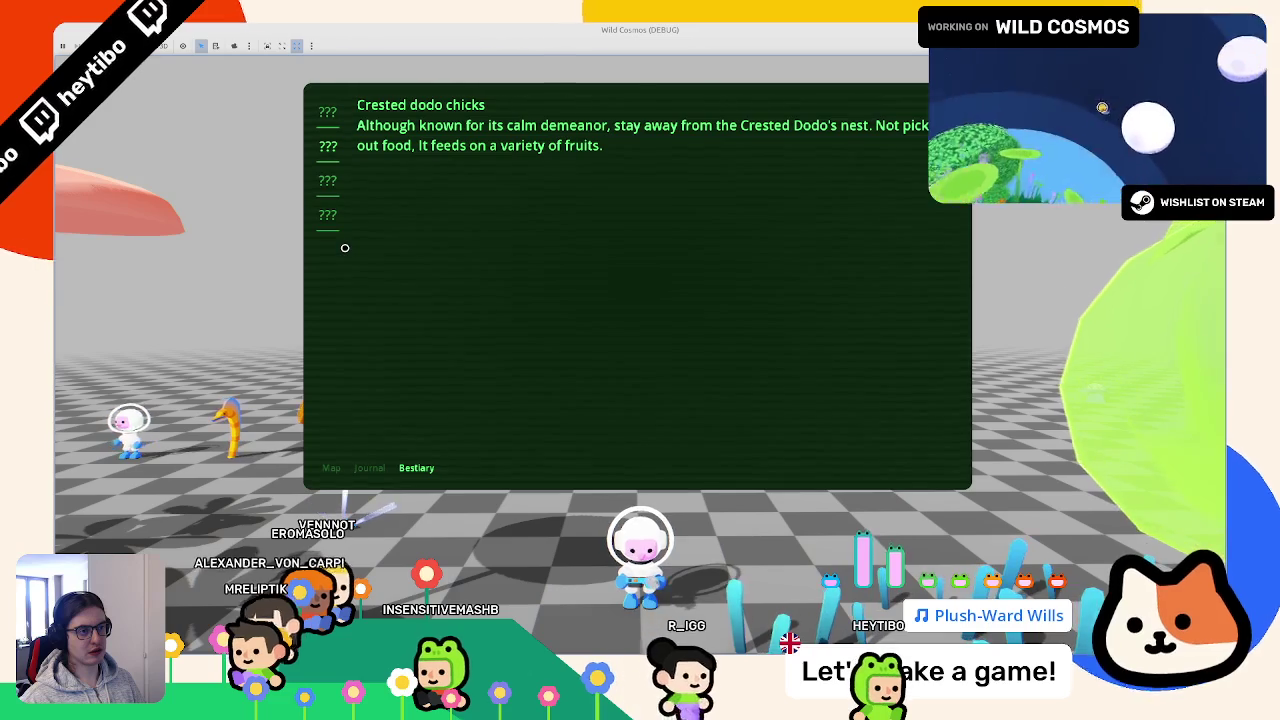
- Cycle between the Journal and Bestiary pages, step through entries, then stop the game
{"action": "key", "text": "q"}
{"action": "key", "text": "e"}
{"action": "key", "text": "Up"}
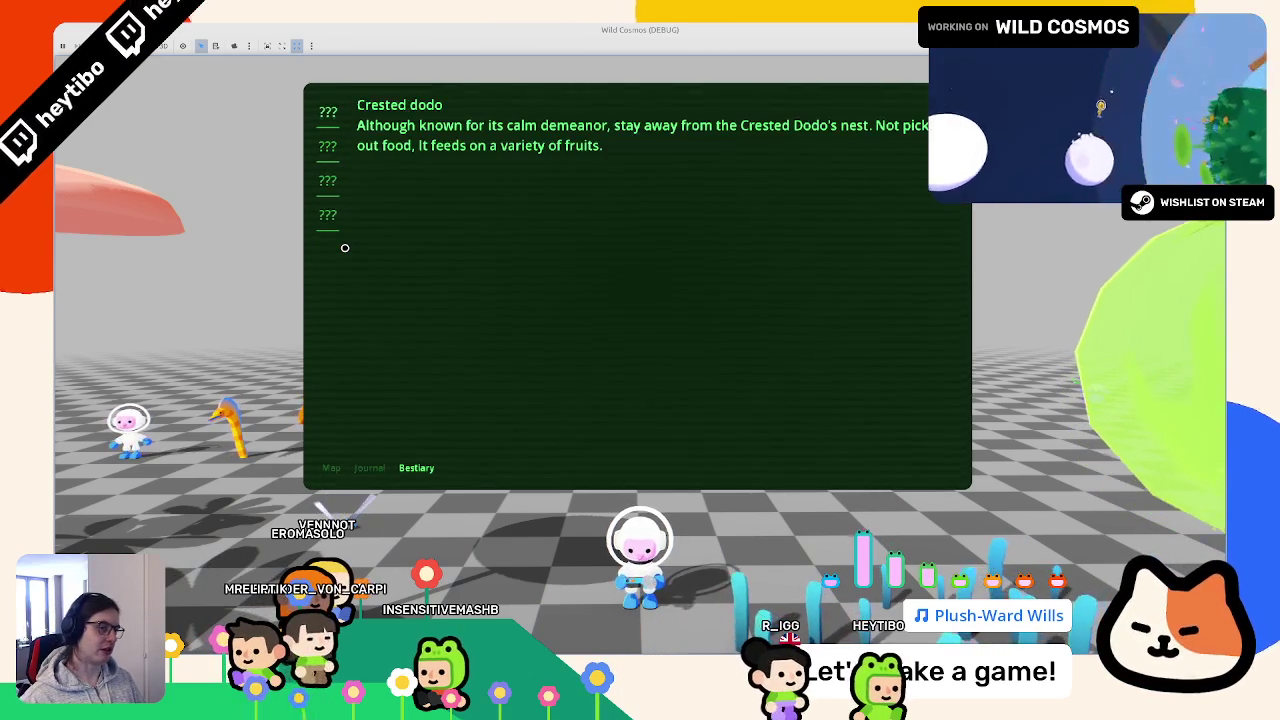
{"action": "key", "text": "q"}
{"action": "key", "text": "q"}
{"action": "key", "text": "e"}
{"action": "key", "text": "e"}
{"action": "key", "text": "Up"}
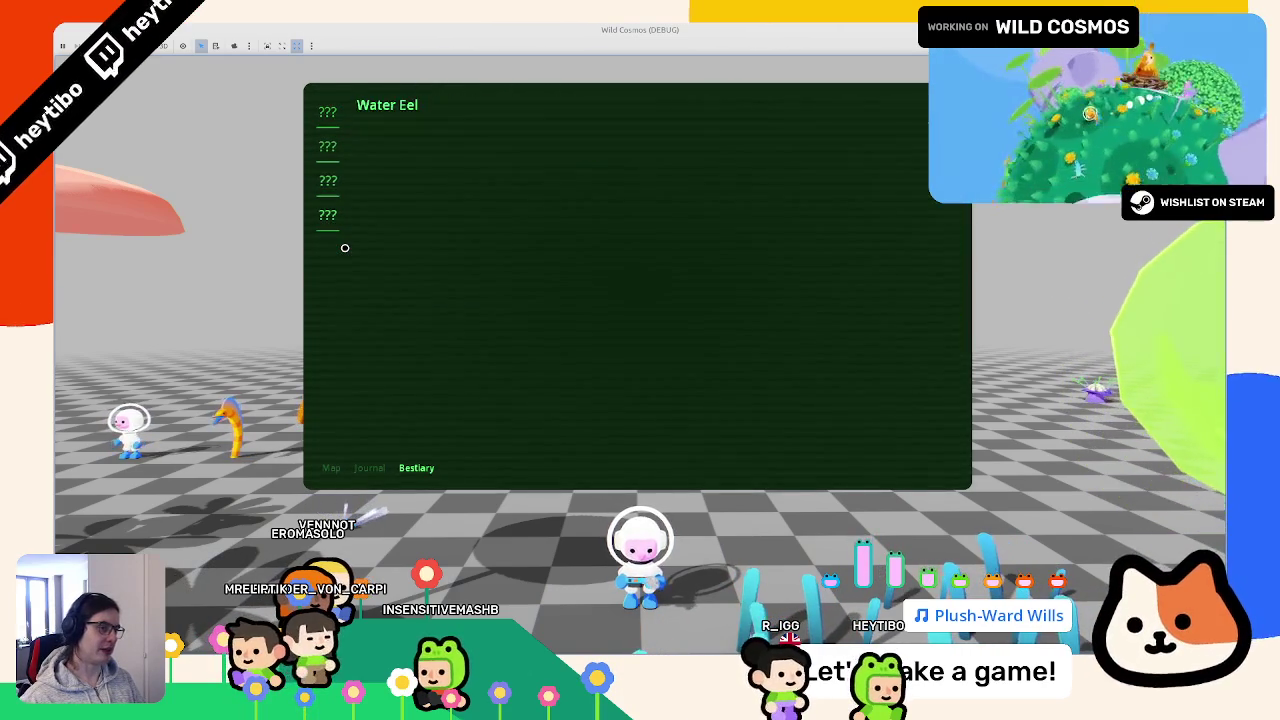
{"action": "key", "text": "Up"}
{"action": "key", "text": "Down"}
{"action": "key", "text": "Down"}
{"action": "key", "text": "Down"}
{"action": "key", "text": "Down"}
{"action": "key", "text": "Down"}
{"action": "key", "text": "Down"}
{"action": "key", "text": "Down"}
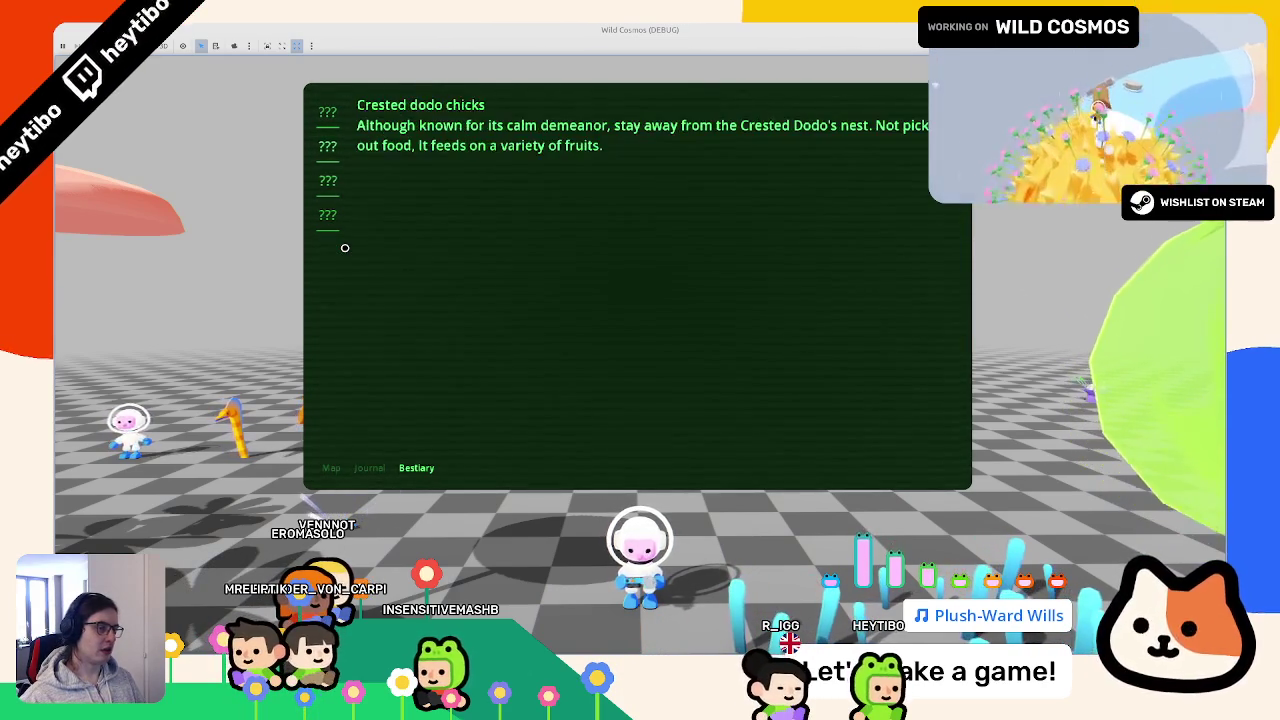
{"action": "key", "text": "Up"}
{"action": "key", "text": "F8"}
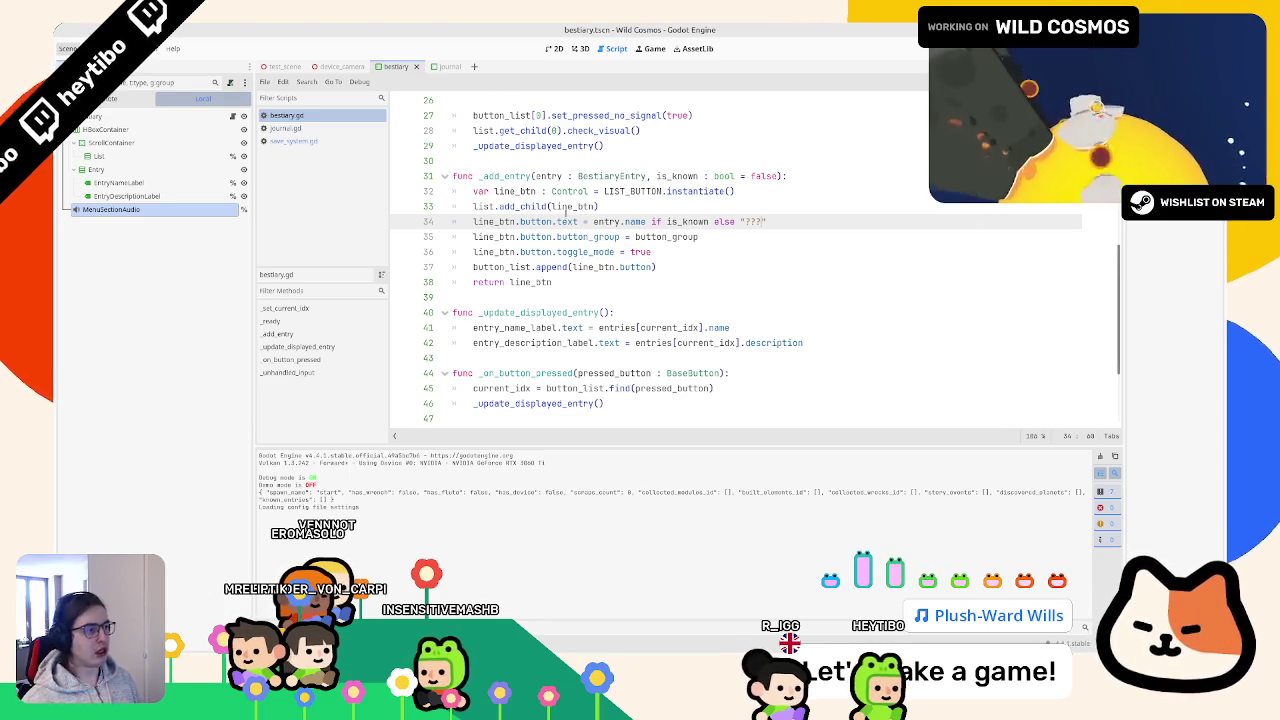
- After a quick test run, cut the scanned_entries declaration out of _ready
{"action": "key", "text": "F5"}
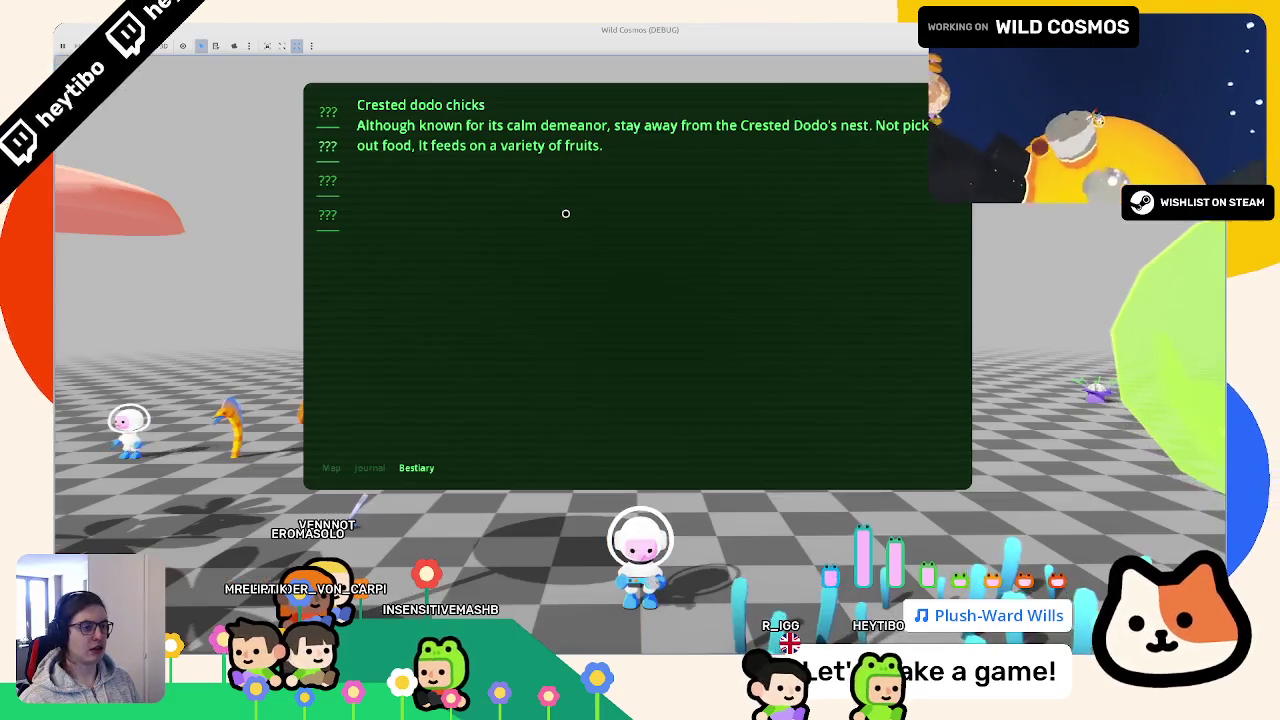
{"action": "key", "text": "F8"}
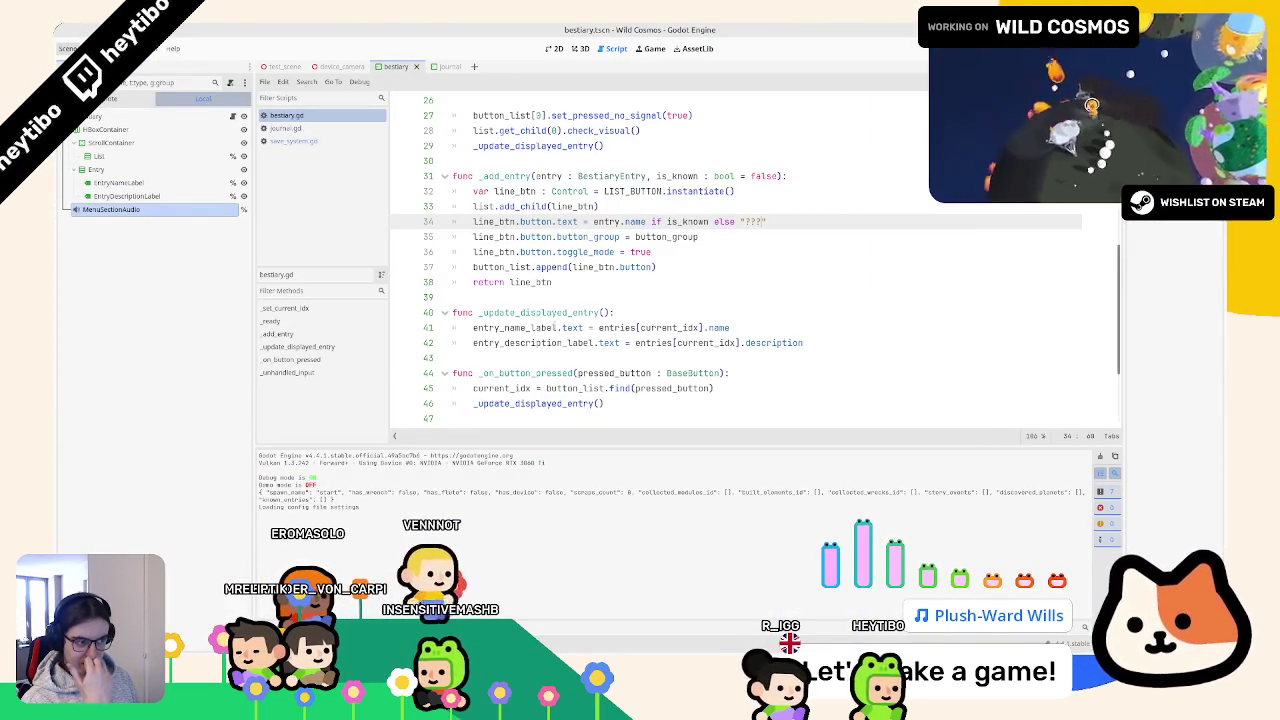
{"action": "scroll", "coordinate": [559, 327], "scroll_direction": "up", "scroll_amount": 4}
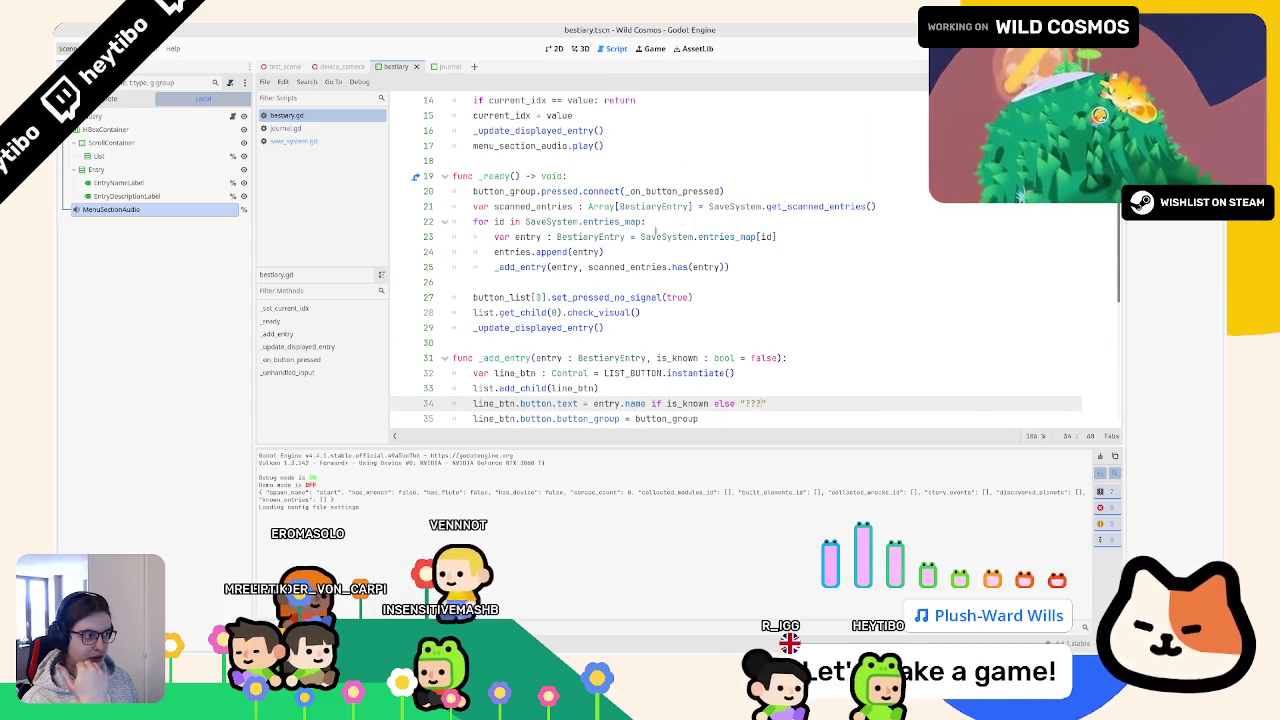
{"action": "left_click_drag", "start_coordinate": [876, 206], "coordinate": [473, 206]}
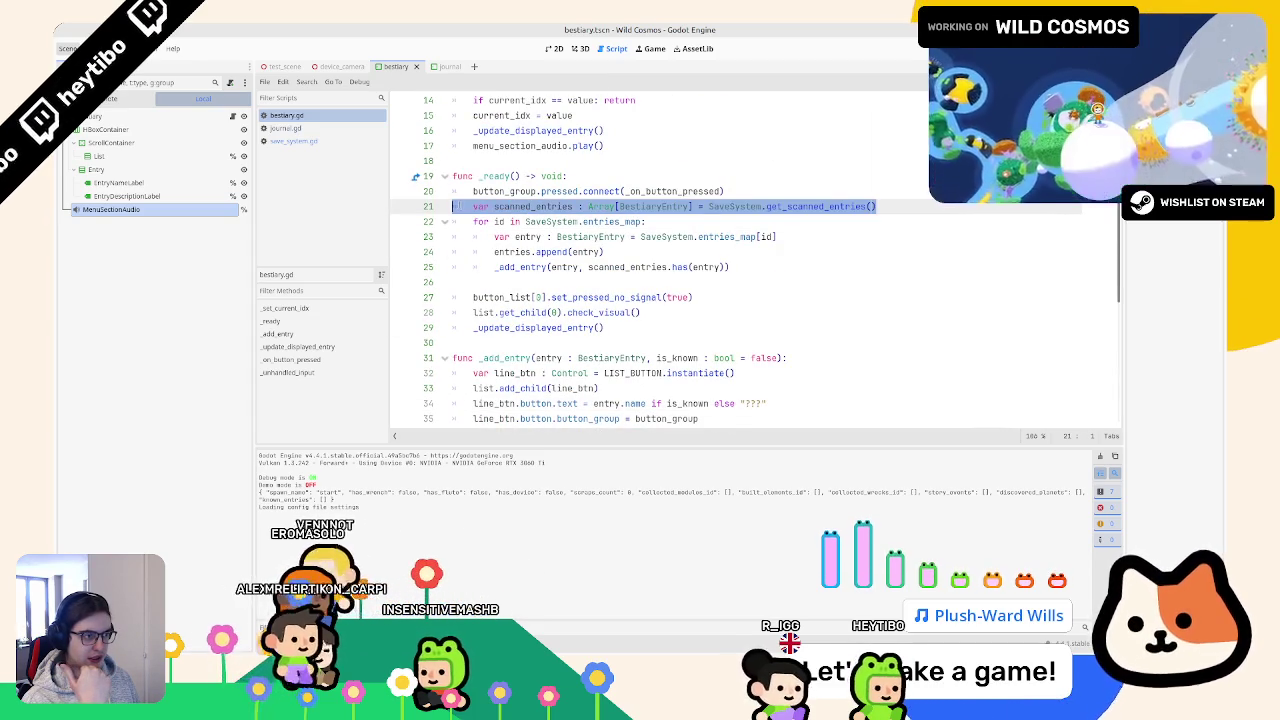
{"action": "key", "text": "Home"}
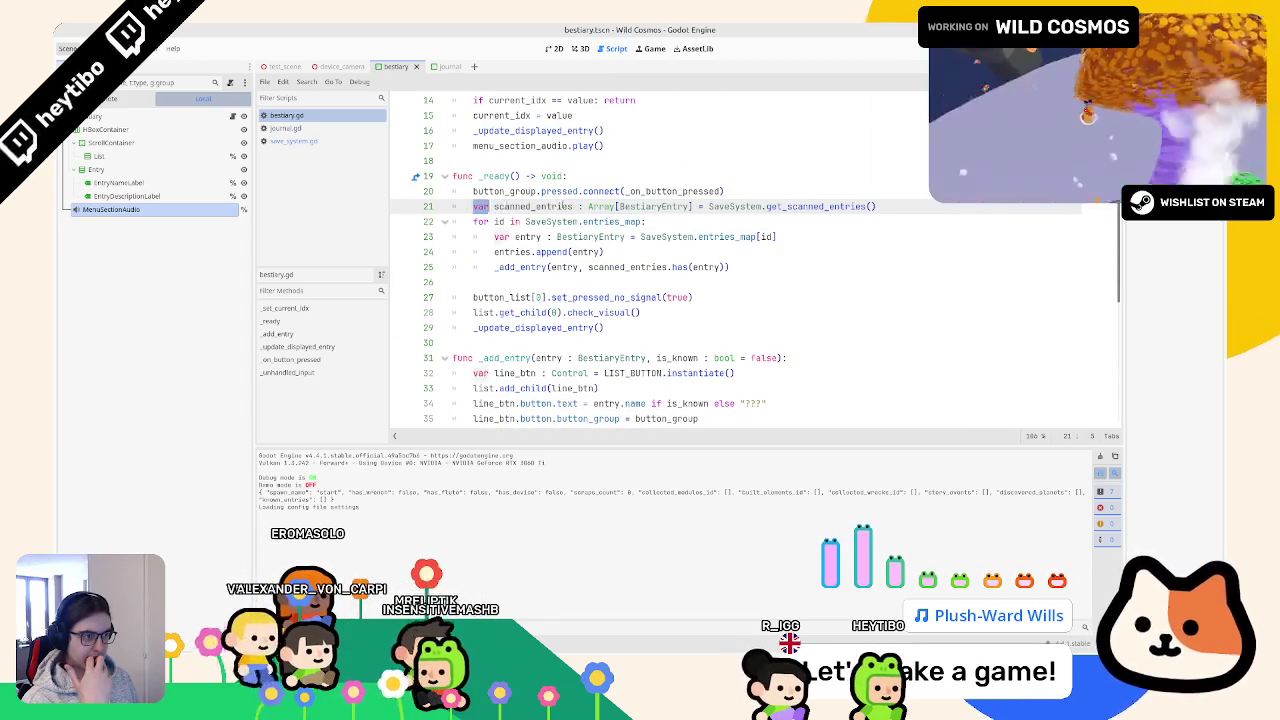
{"action": "left_click_drag", "start_coordinate": [473, 206], "coordinate": [932, 207]}
{"action": "key", "text": "ctrl+x"}
{"action": "key", "text": "BackSpace"}
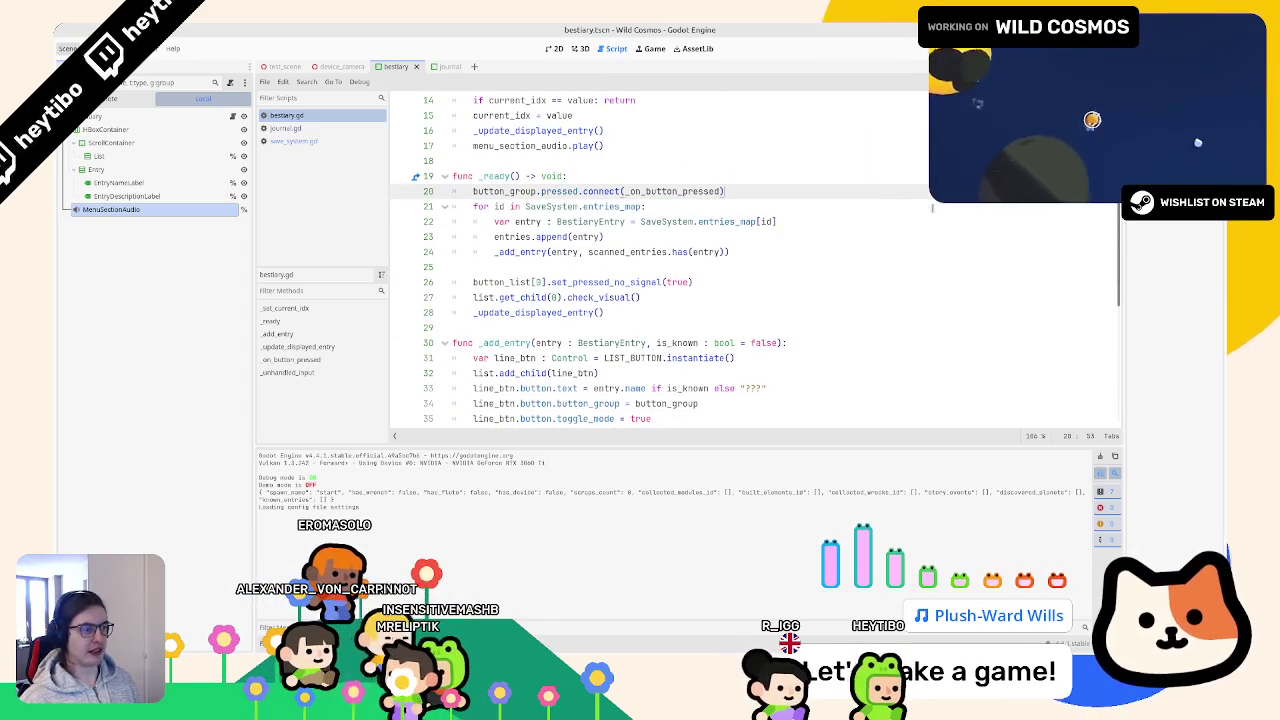
{"action": "scroll", "coordinate": [600, 250], "scroll_direction": "up", "scroll_amount": 2}
{"action": "left_click", "coordinate": [486, 175]}
{"action": "key", "text": "ctrl+v"}
{"action": "key", "text": "Return"}
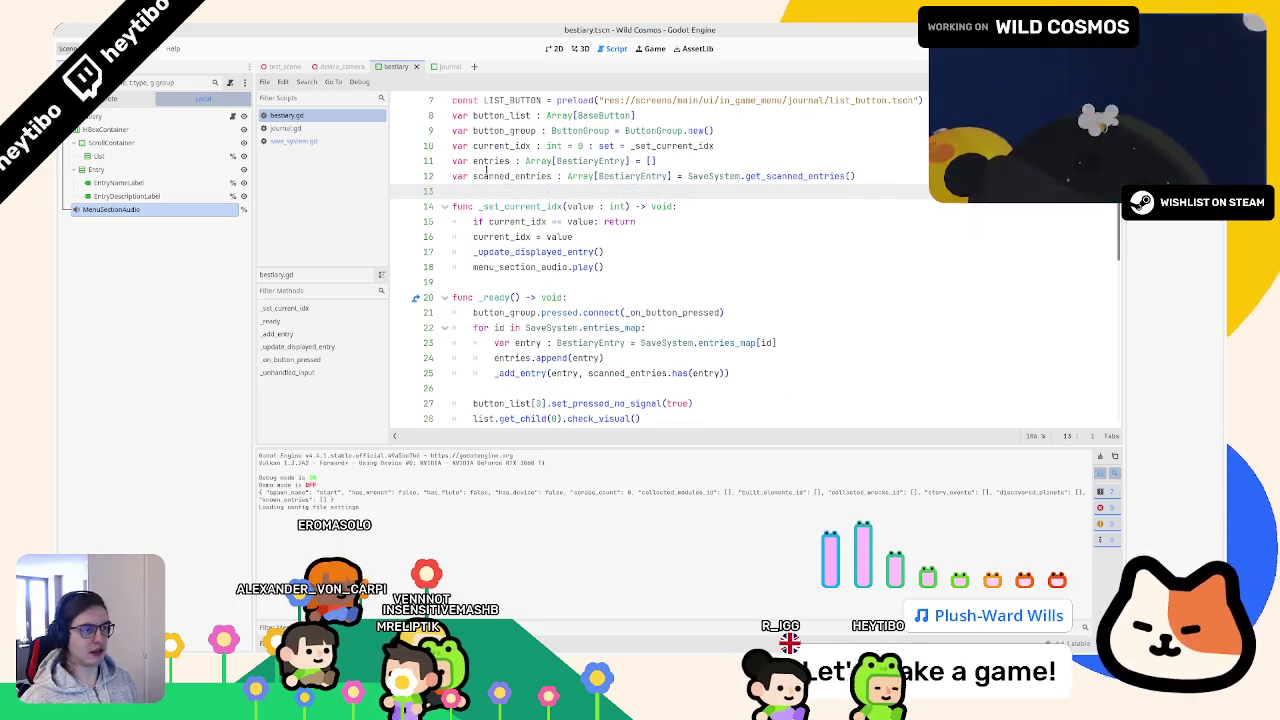
{"action": "left_click", "coordinate": [453, 175]}
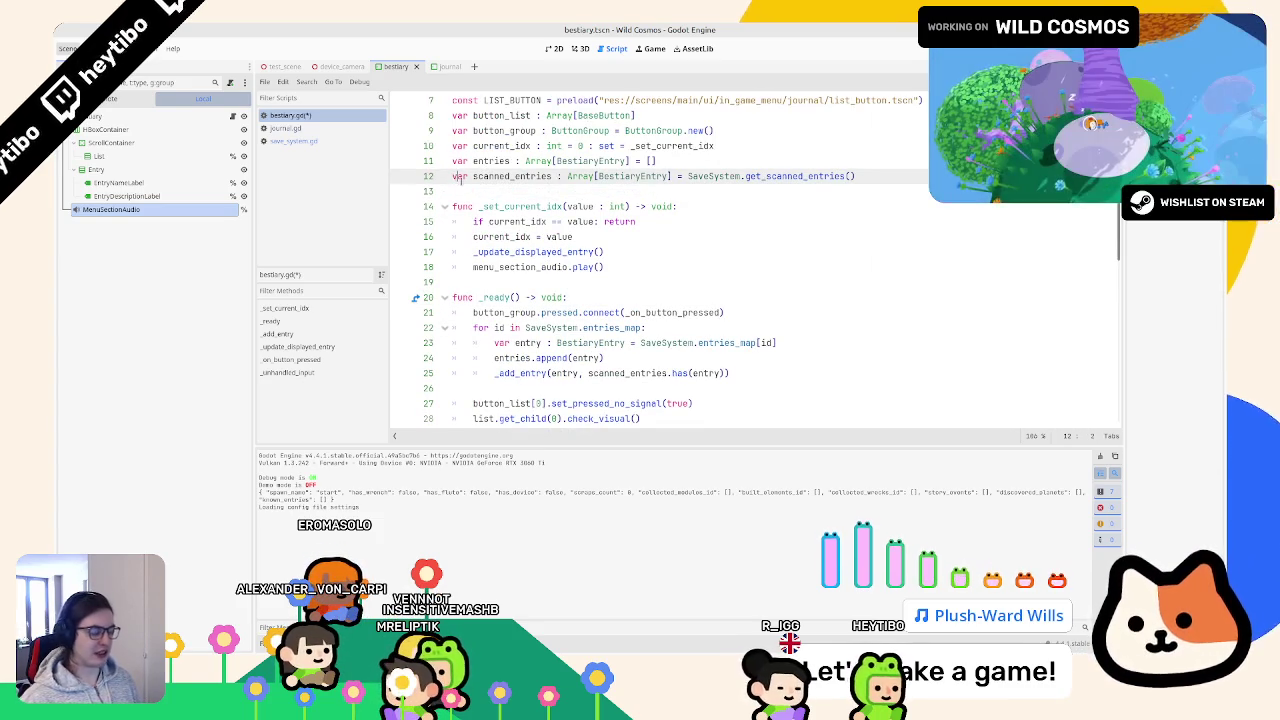
{"action": "type", "text": "@on"}
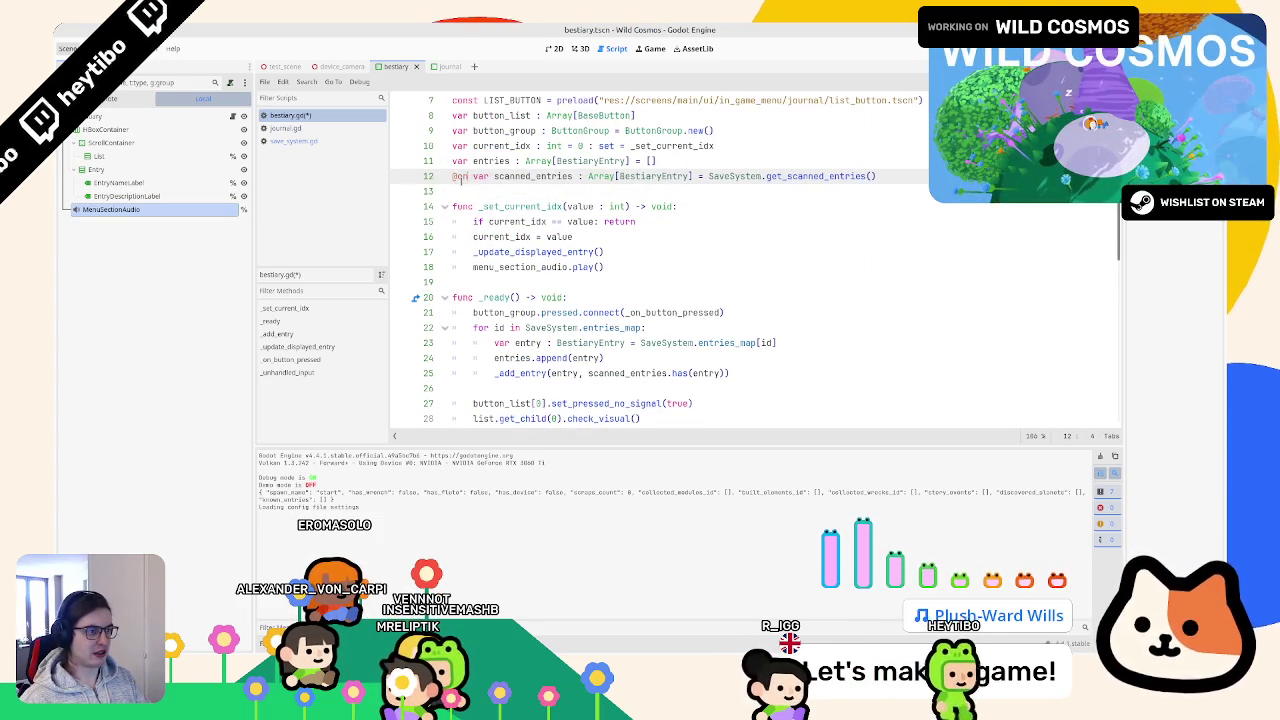
{"action": "key", "text": "Return"}
- Begin a 'var entry :' line inside _update_displayed_entry
{"action": "double_click", "coordinate": [559, 175]}
{"action": "scroll", "coordinate": [555, 176], "scroll_direction": "down", "scroll_amount": 1}
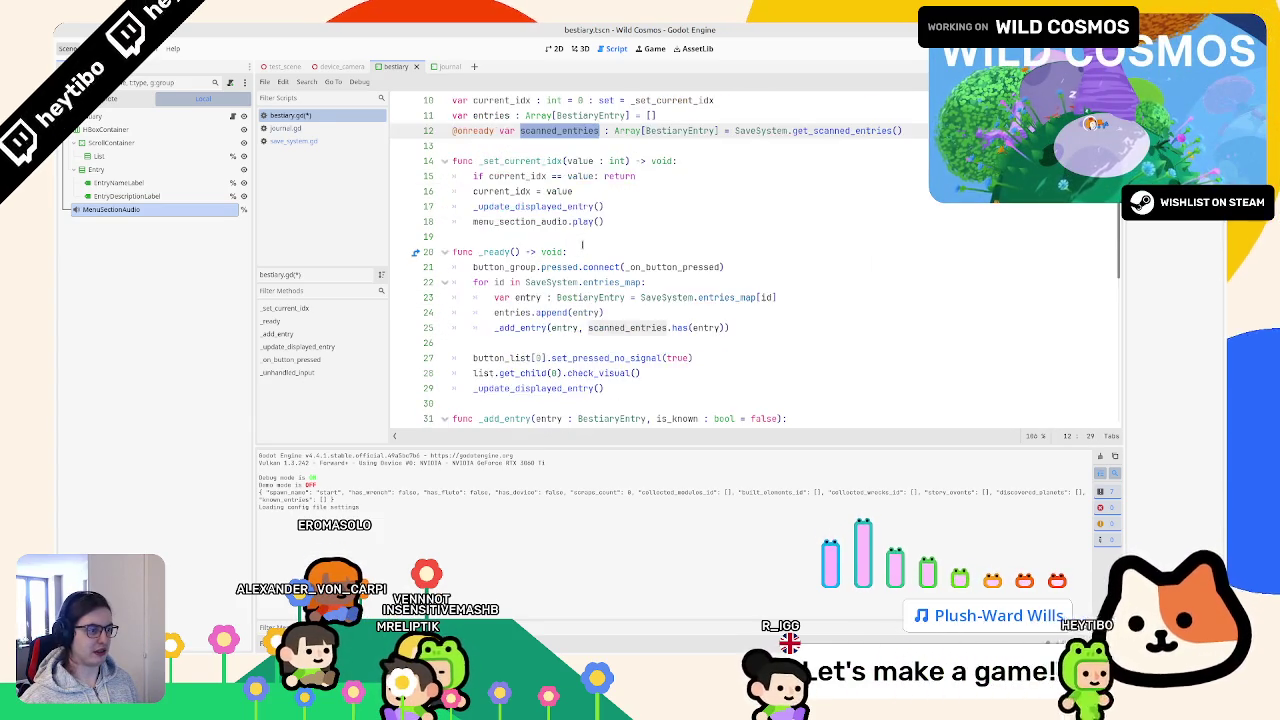
{"action": "scroll", "coordinate": [575, 250], "scroll_direction": "down", "scroll_amount": 3}
{"action": "scroll", "coordinate": [579, 277], "scroll_direction": "down", "scroll_amount": 1}
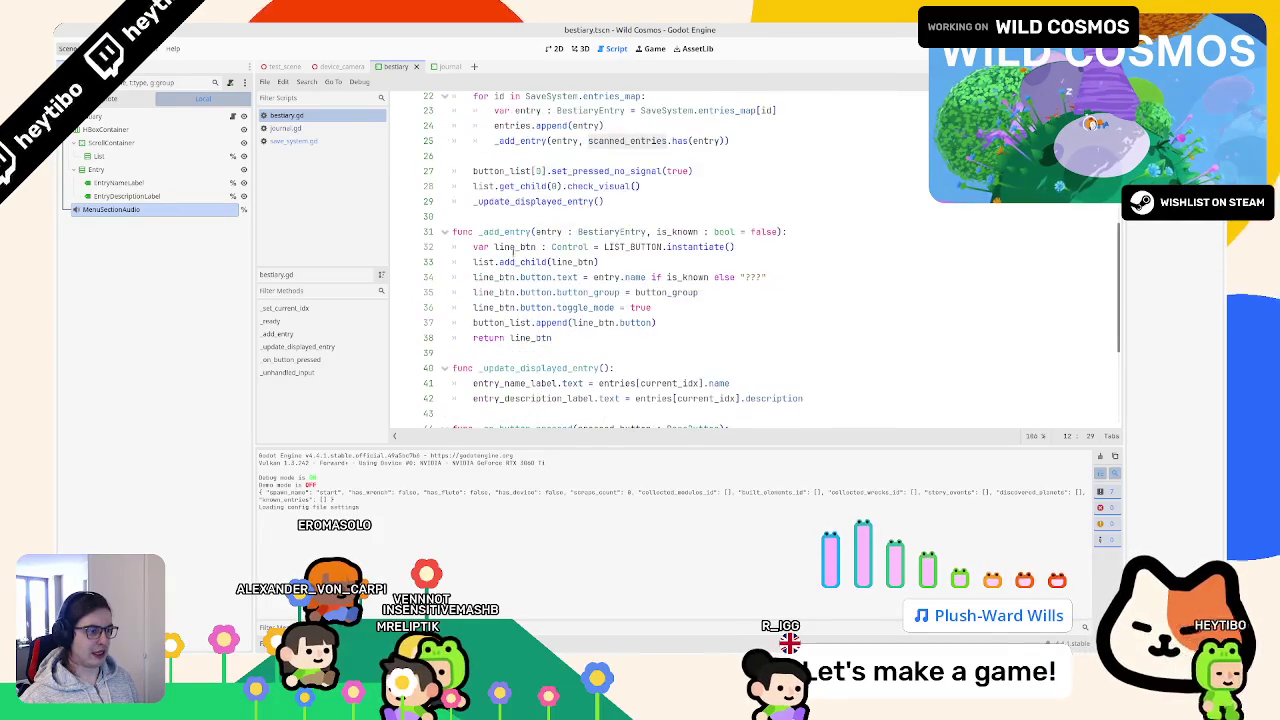
{"action": "left_click_drag", "start_coordinate": [505, 368], "coordinate": [599, 368]}
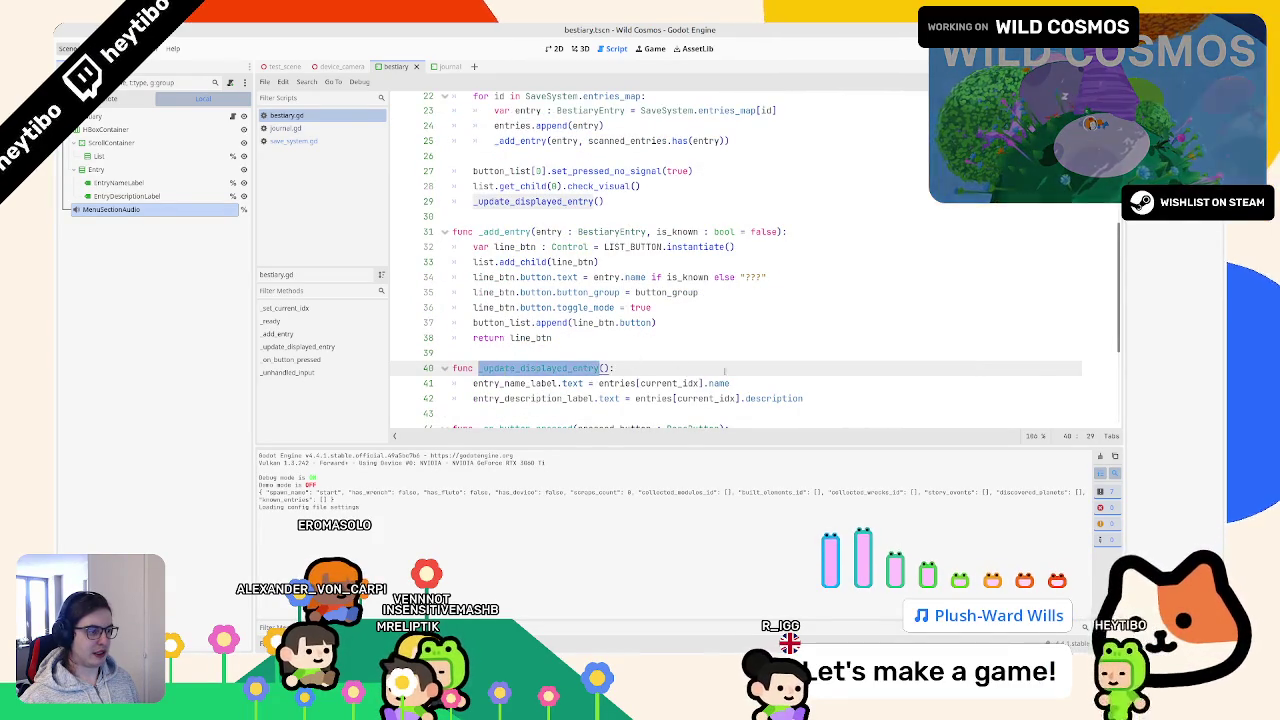
{"action": "left_click", "coordinate": [765, 368]}
{"action": "key", "text": "Return"}
{"action": "type", "text": "var "}
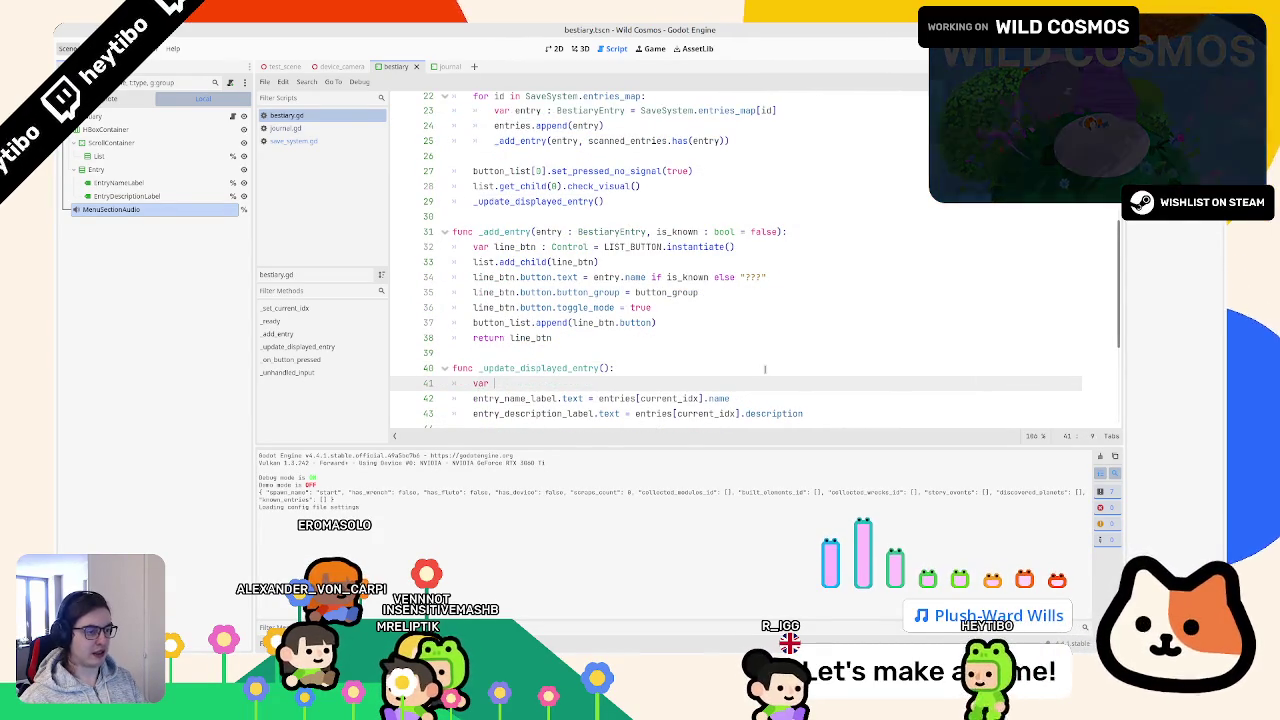
{"action": "type", "text": "is_known : "}
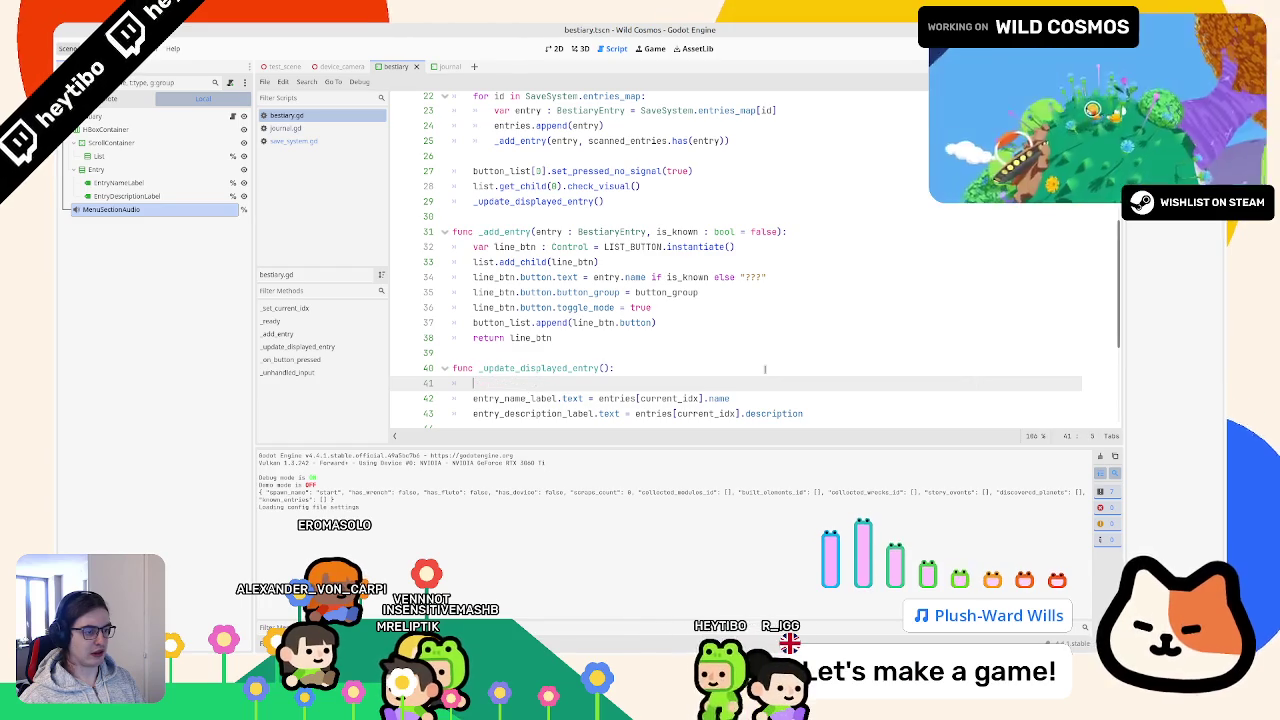
{"action": "type", "text": "var entrt :"}
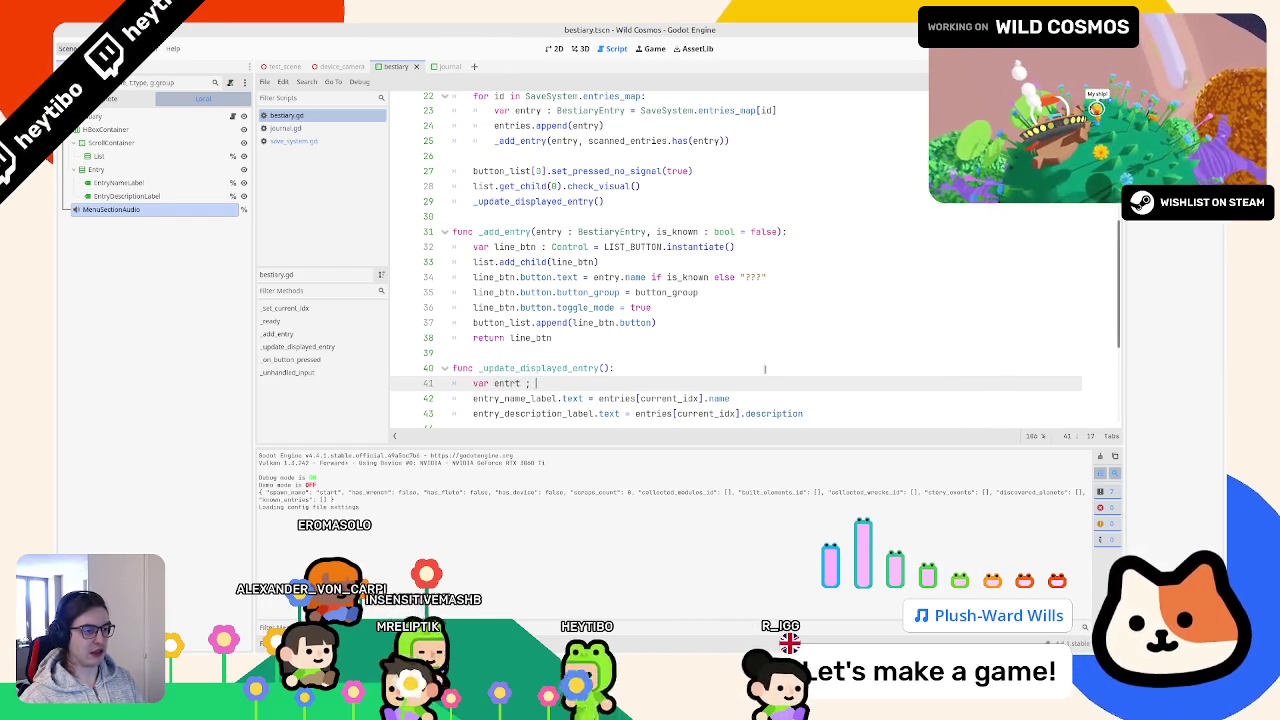
{"action": "key", "text": "BackSpace"}
{"action": "key", "text": "BackSpace"}
{"action": "key", "text": "BackSpace"}
{"action": "type", "text": "y :"}
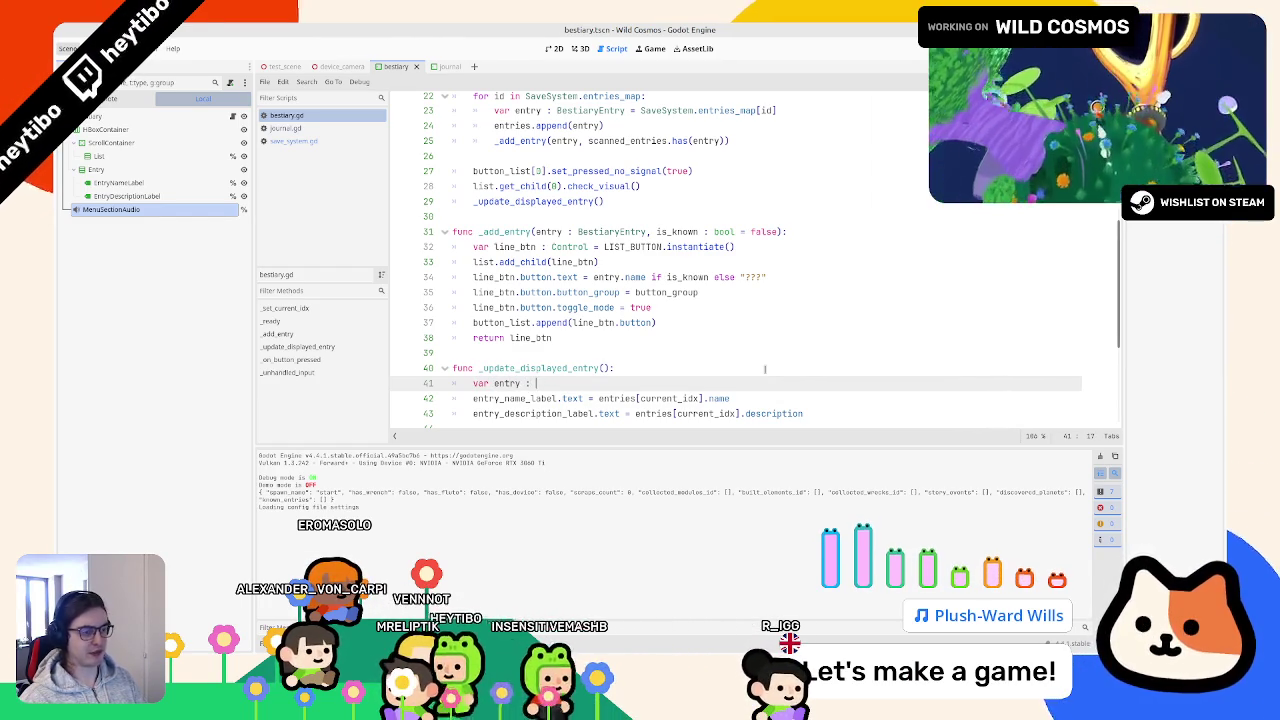
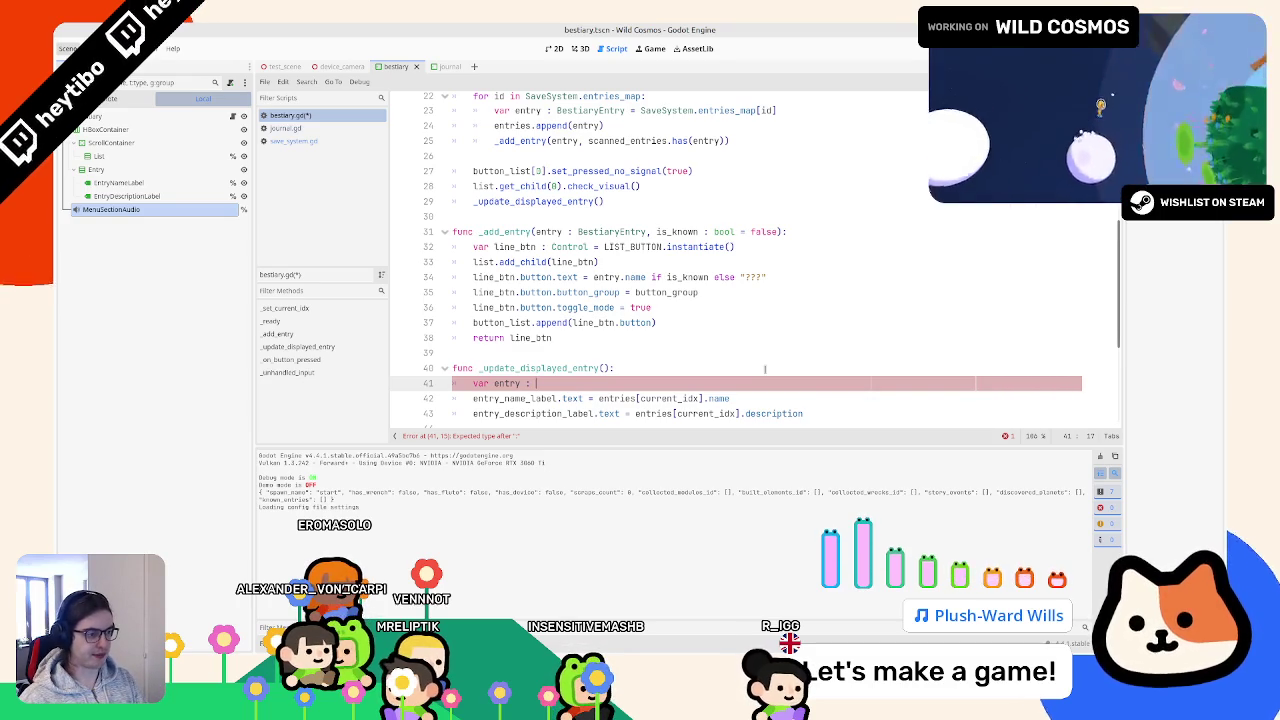
- Declare entry : BestiaryEntry = entries[current_idx] and is_known : bool = scanned_entries.has(entry)
{"action": "type", "text": "Besti"}
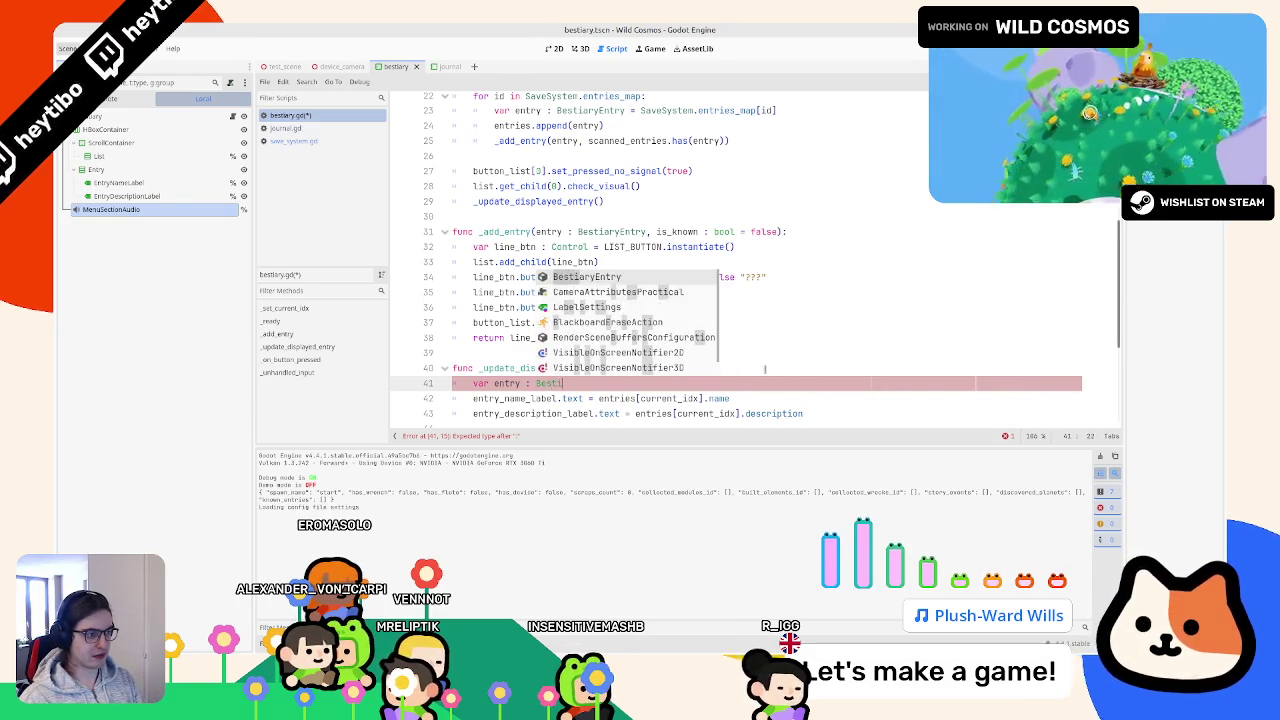
{"action": "type", "text": "aryEntry = entries[cu"}
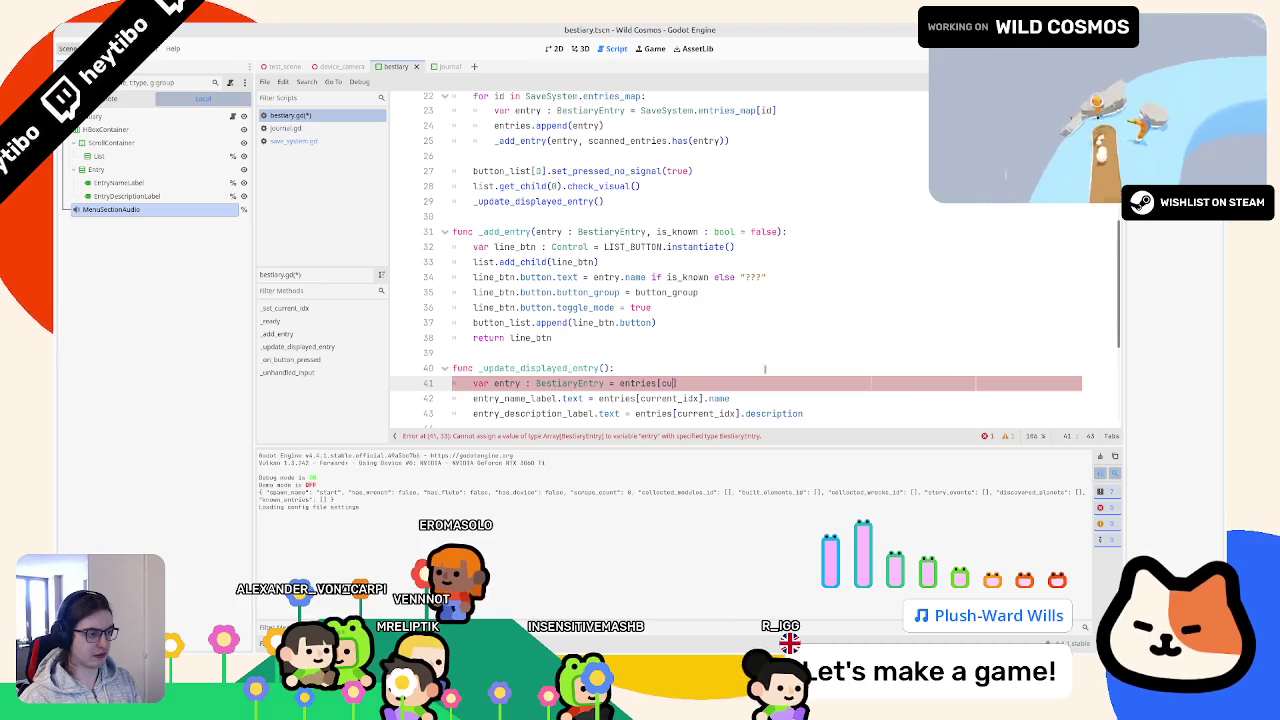
{"action": "key", "text": "Return"}
{"action": "key", "text": "Return"}
{"action": "type", "text": "en"}
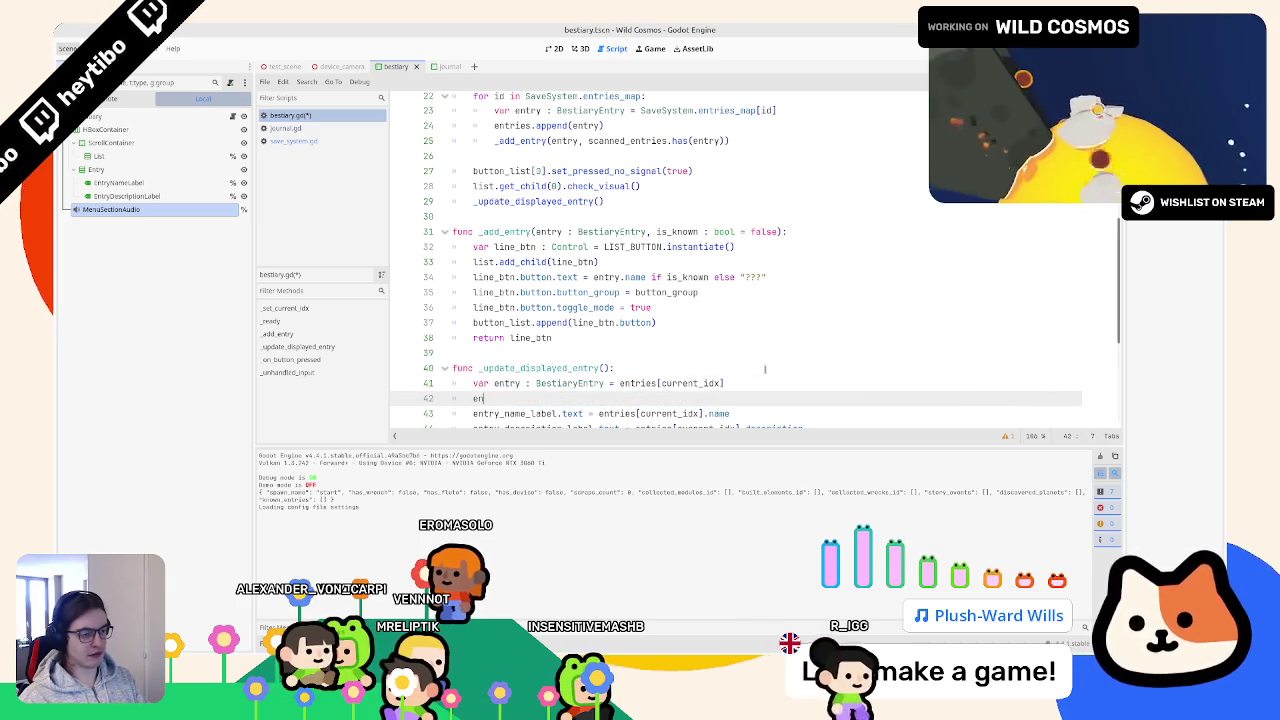
{"action": "key", "text": "BackSpace"}
{"action": "type", "text": "var is_"}
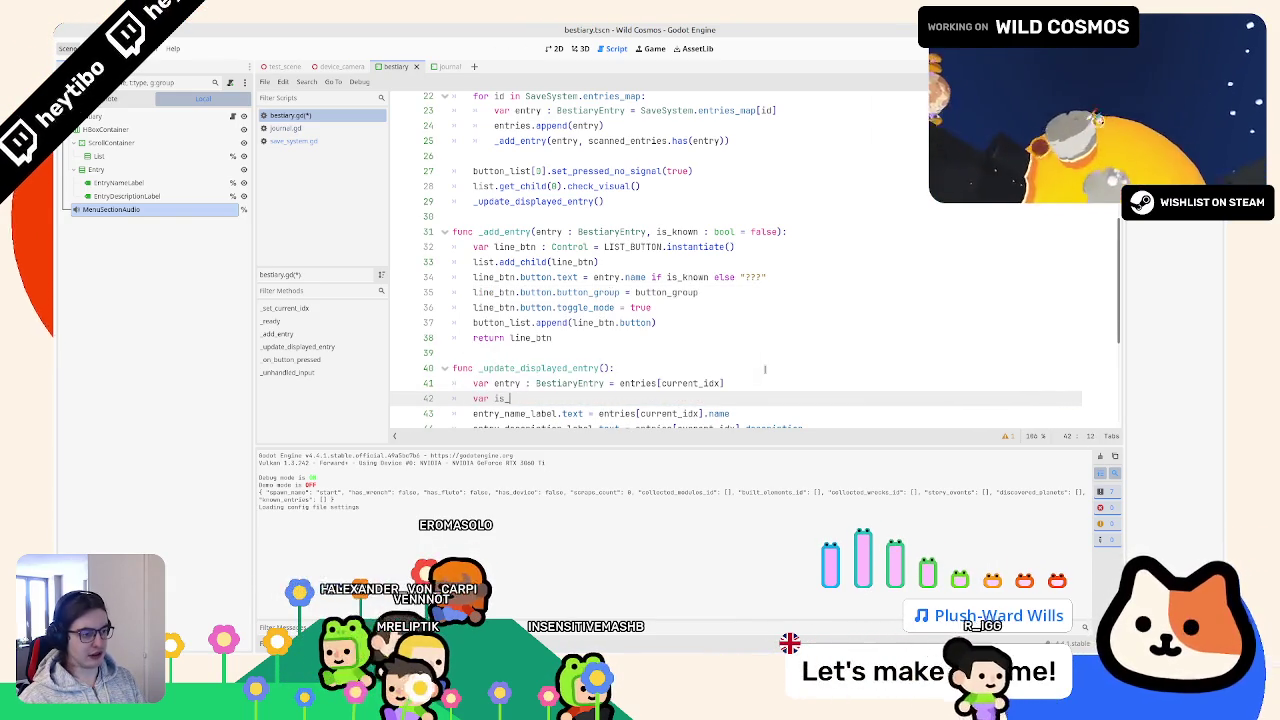
{"action": "type", "text": "known : "}
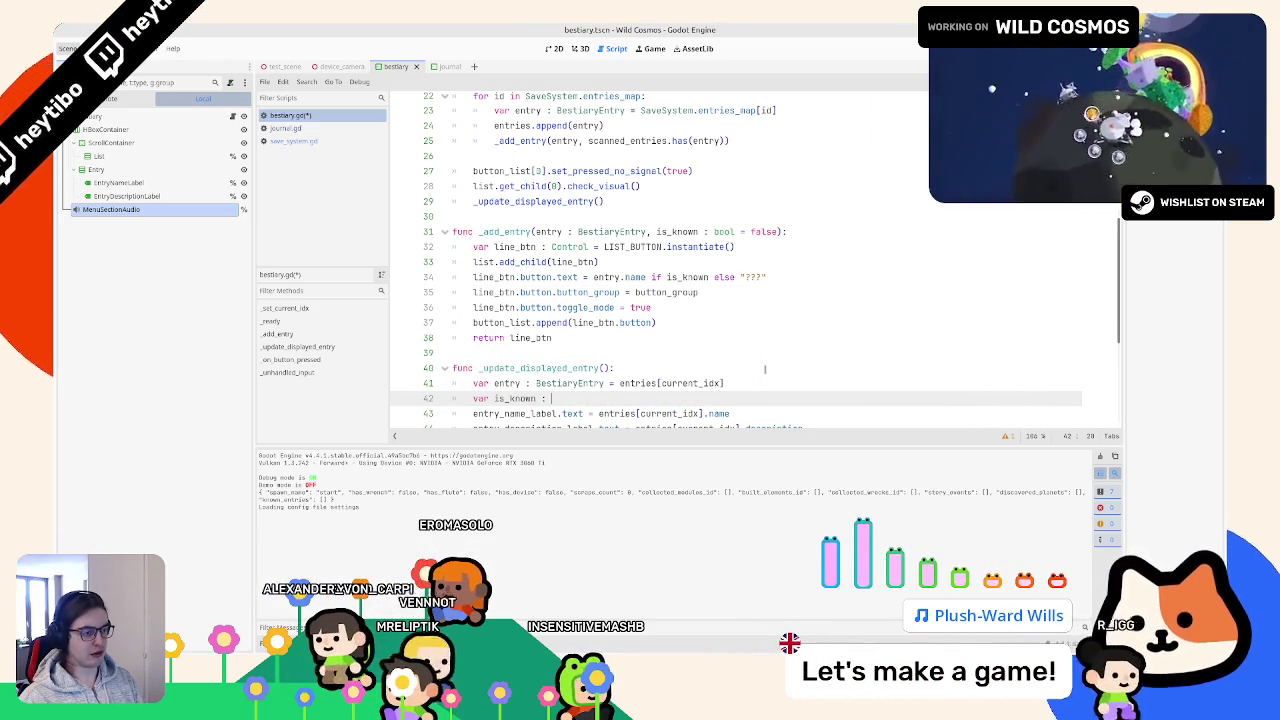
{"action": "type", "text": "BestiaryEntry ="}
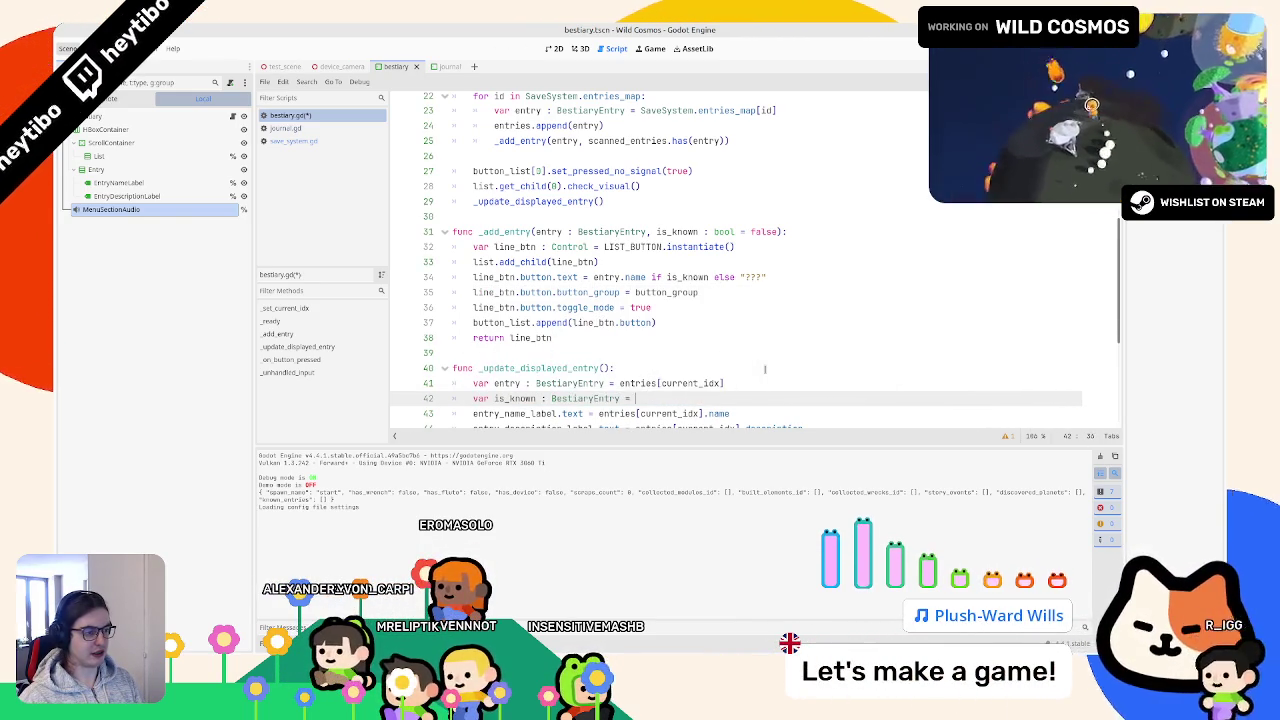
{"action": "key", "text": "BackSpace"}
{"action": "key", "text": "BackSpace"}
{"action": "key", "text": "BackSpace"}
{"action": "type", "text": "bool "}
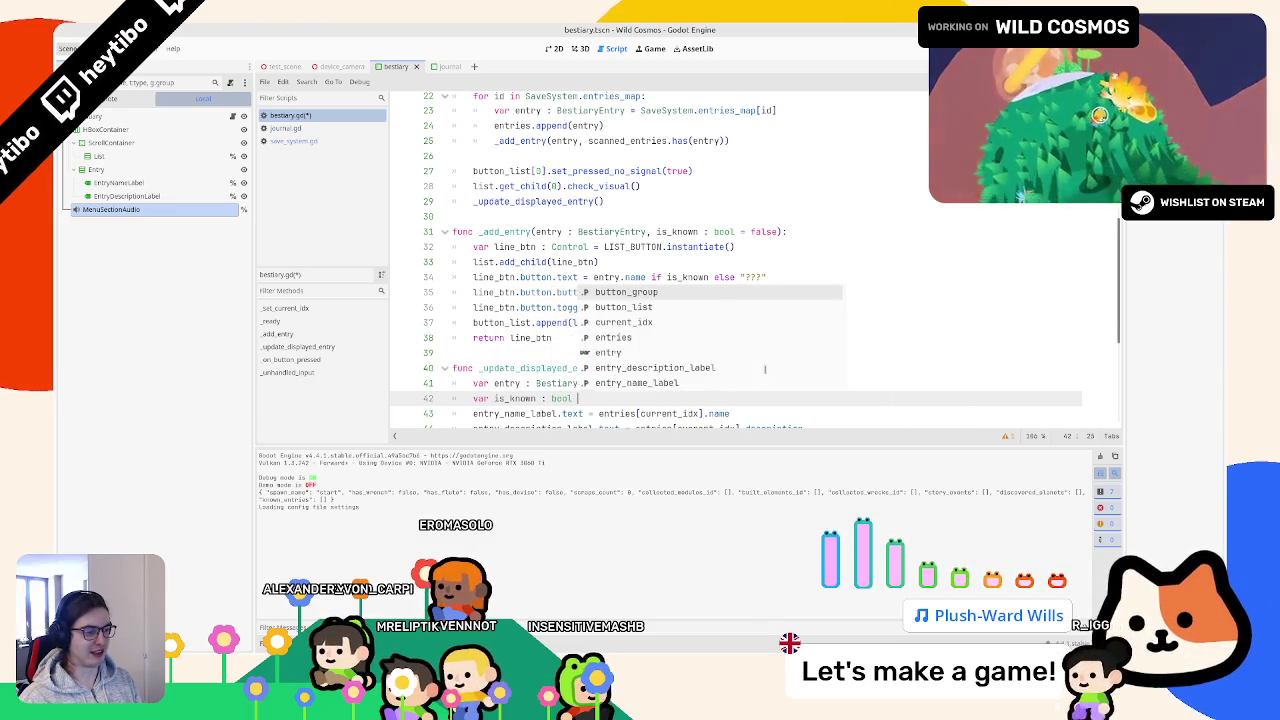
{"action": "type", "text": "= scanned_entries."}
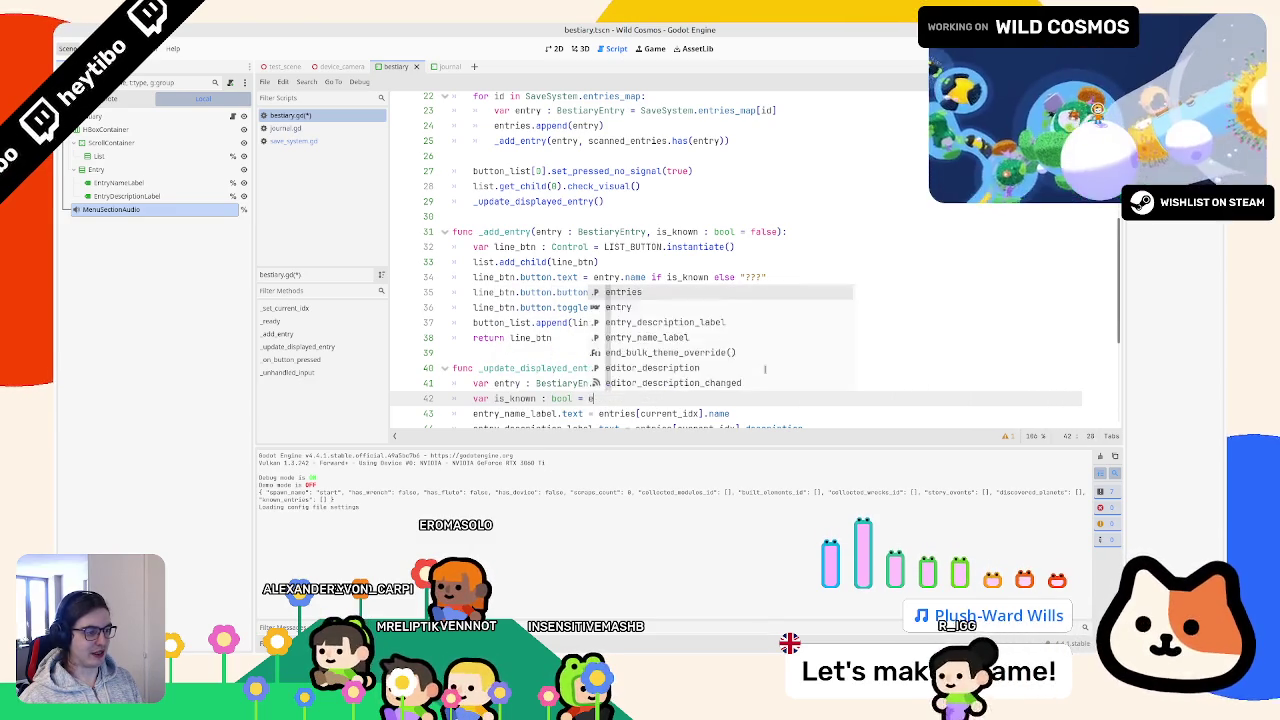
{"action": "type", "text": "has(entry"}
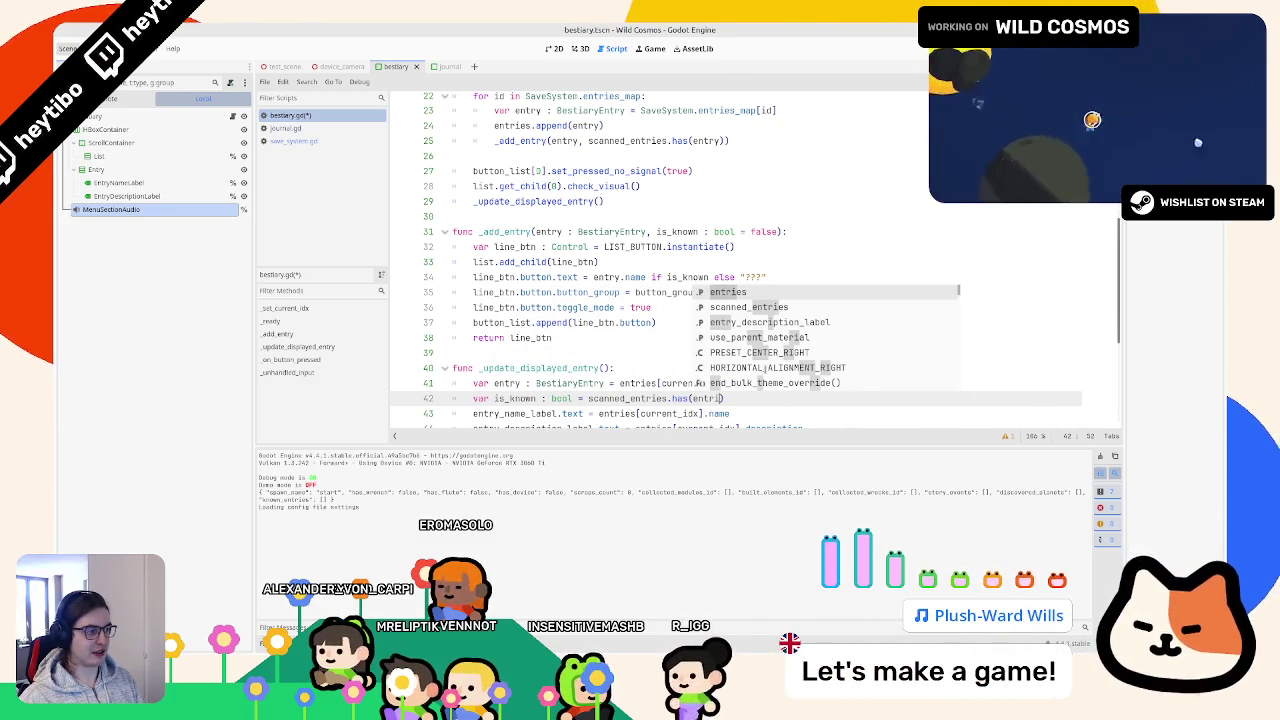
{"action": "key", "text": "BackSpace"}
{"action": "type", "text": "y"}
- With multi-caret edits, show entry.name and entry.description if is_known, else "???", and run the game
{"action": "scroll", "coordinate": [515, 356], "scroll_direction": "down", "scroll_amount": 1}
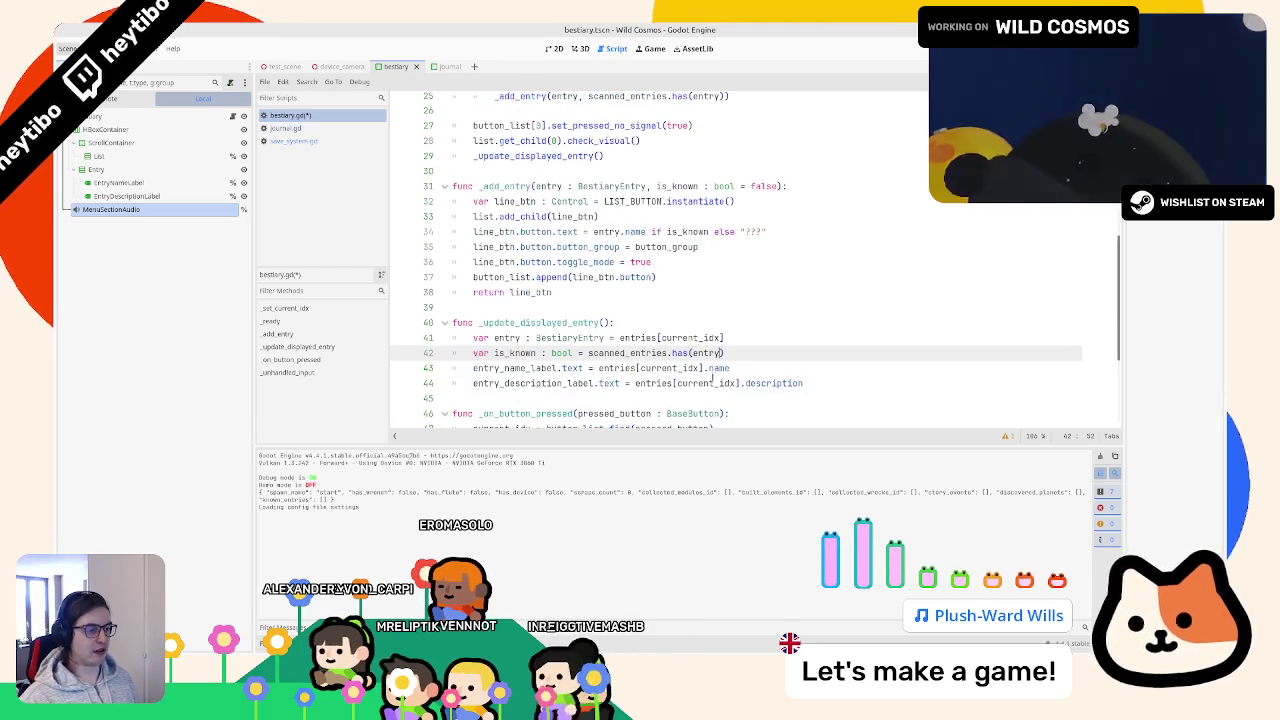
{"action": "left_click", "coordinate": [521, 338]}
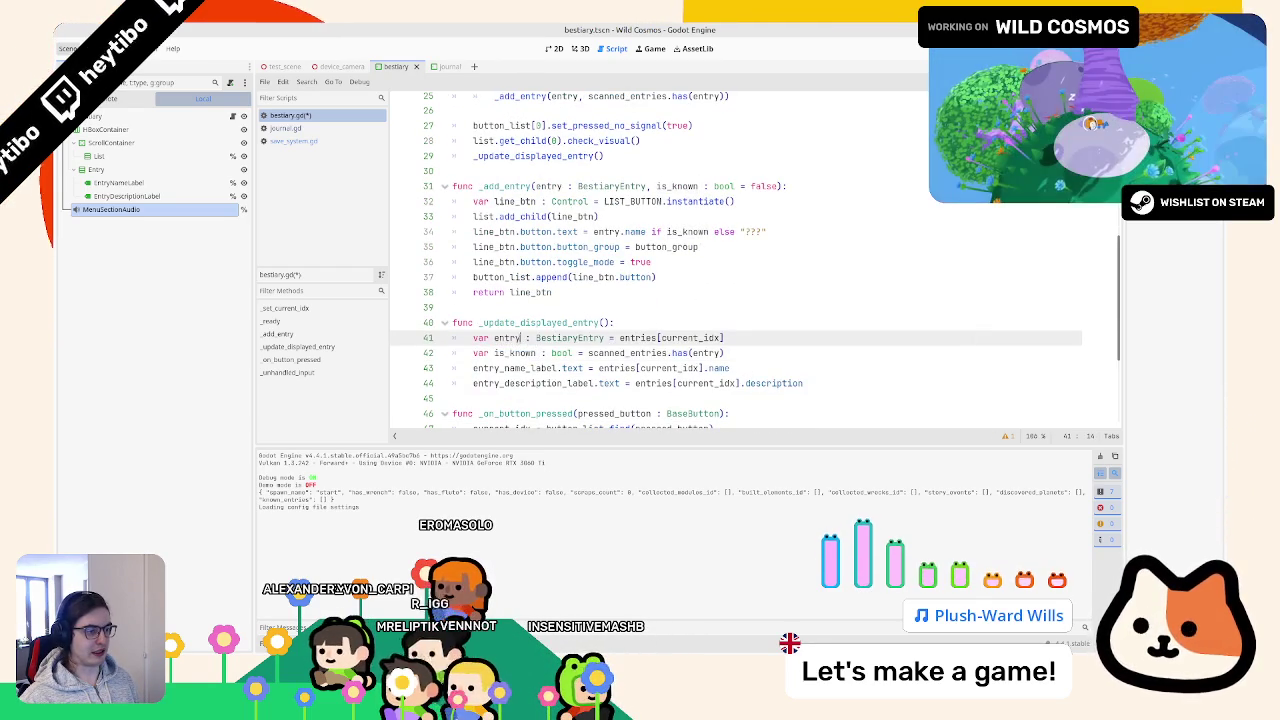
{"action": "left_click", "coordinate": [705, 368]}
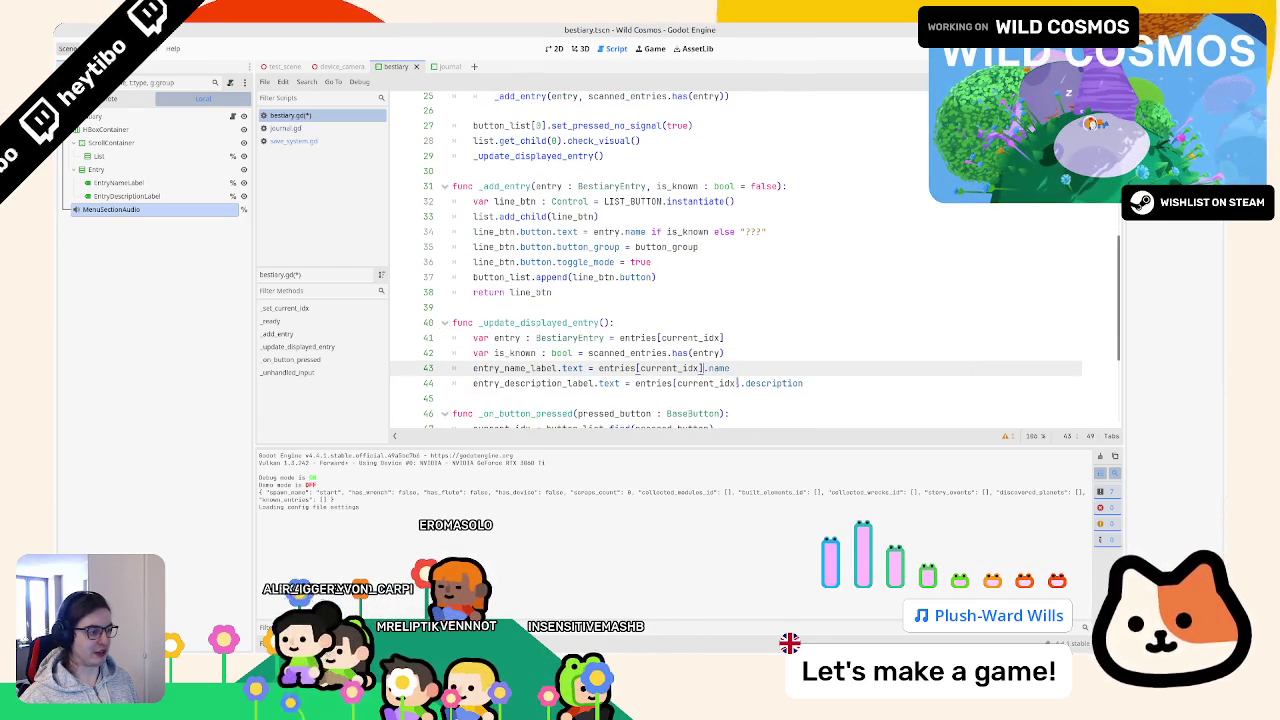
{"action": "left_click", "coordinate": [738, 383], "text": "alt"}
{"action": "key", "text": "Escape"}
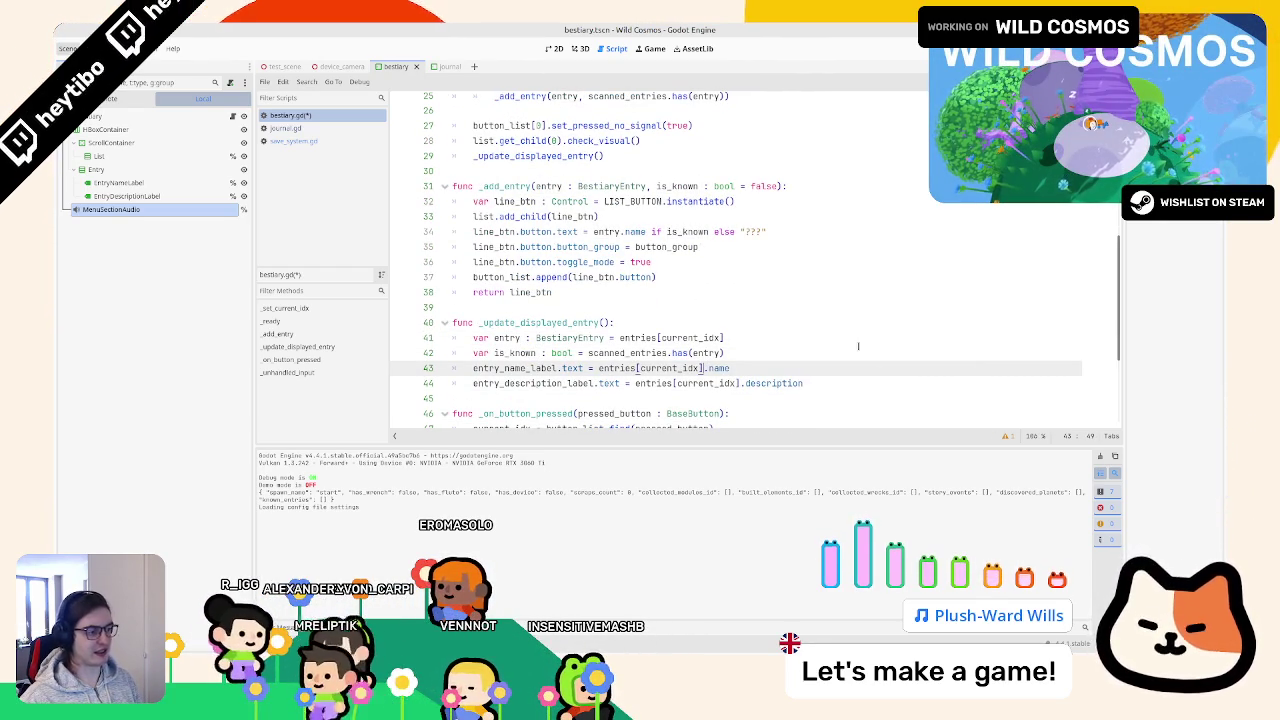
{"action": "left_click", "coordinate": [743, 383], "text": "alt"}
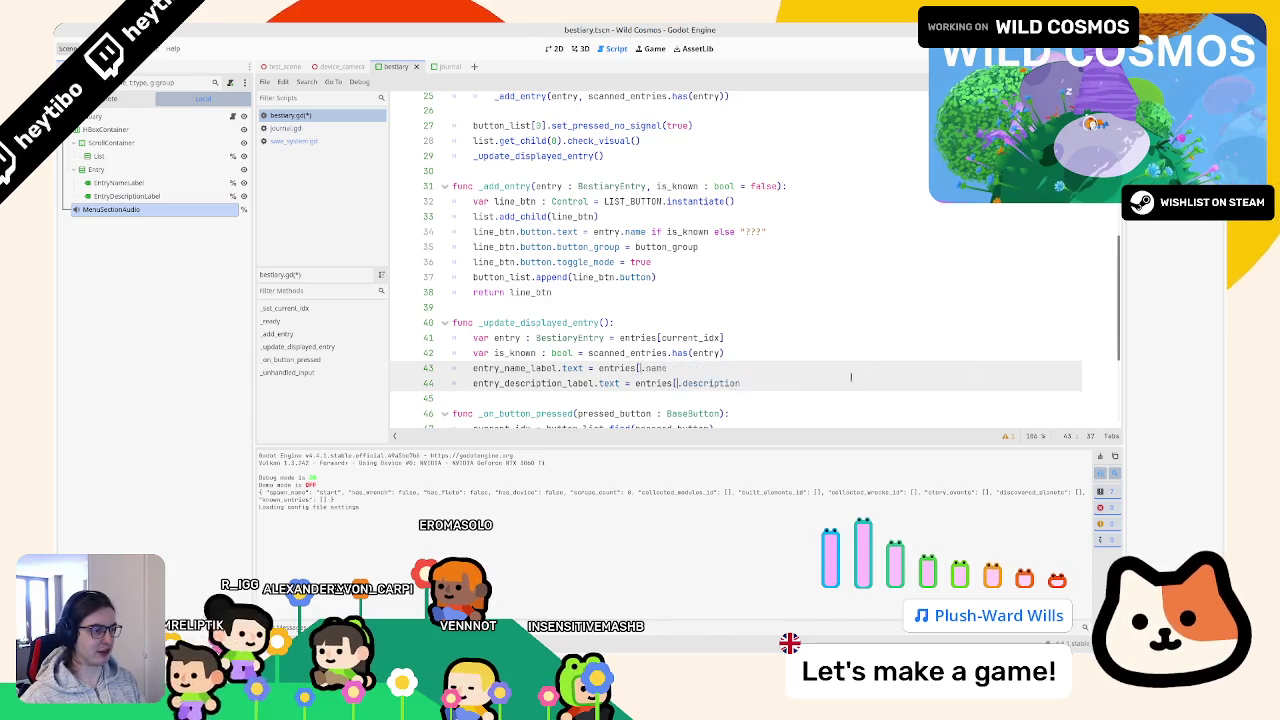
{"action": "type", "text": "y"}
{"action": "key", "text": "Escape"}
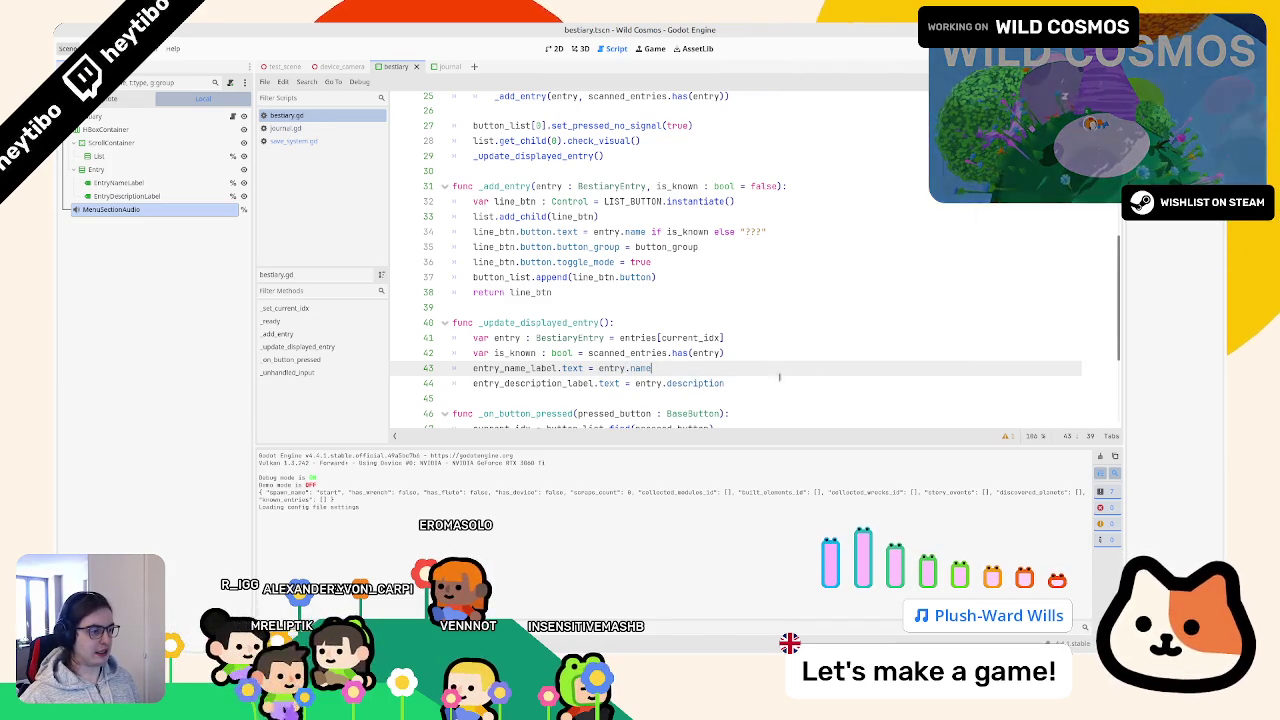
{"action": "left_click", "coordinate": [776, 380], "text": "alt"}
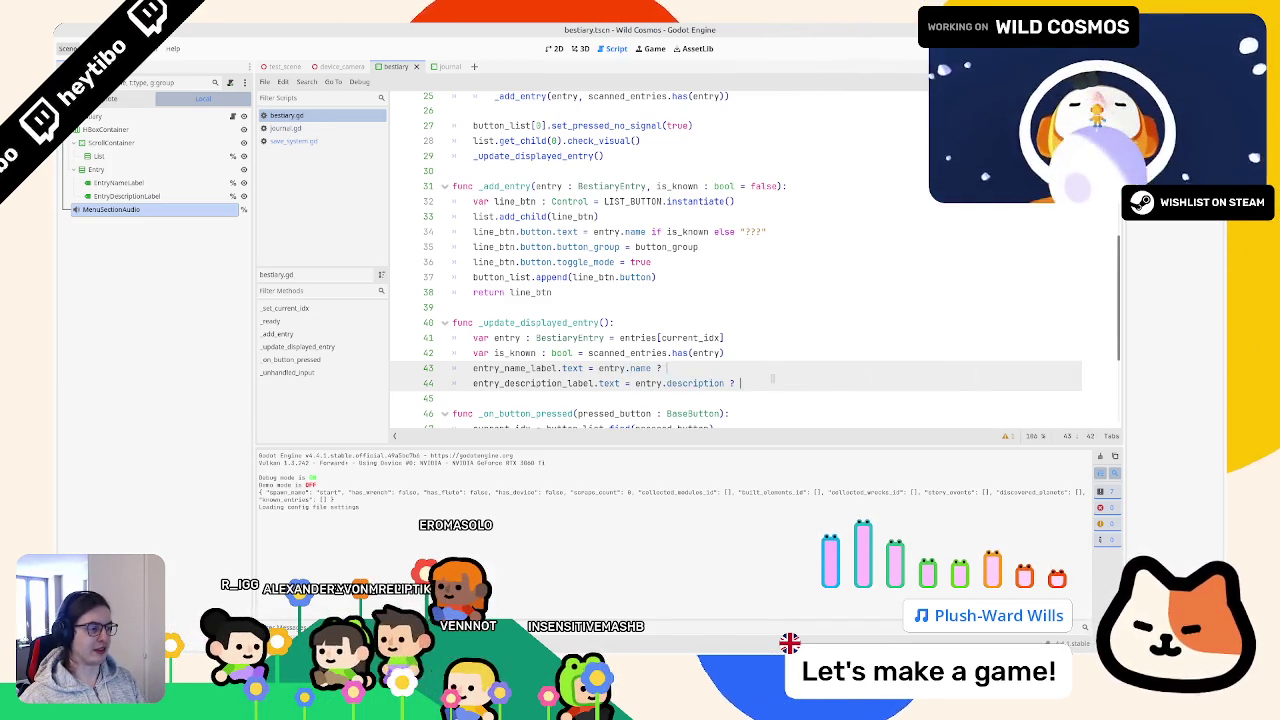
{"action": "type", "text": "if is_known else \""}
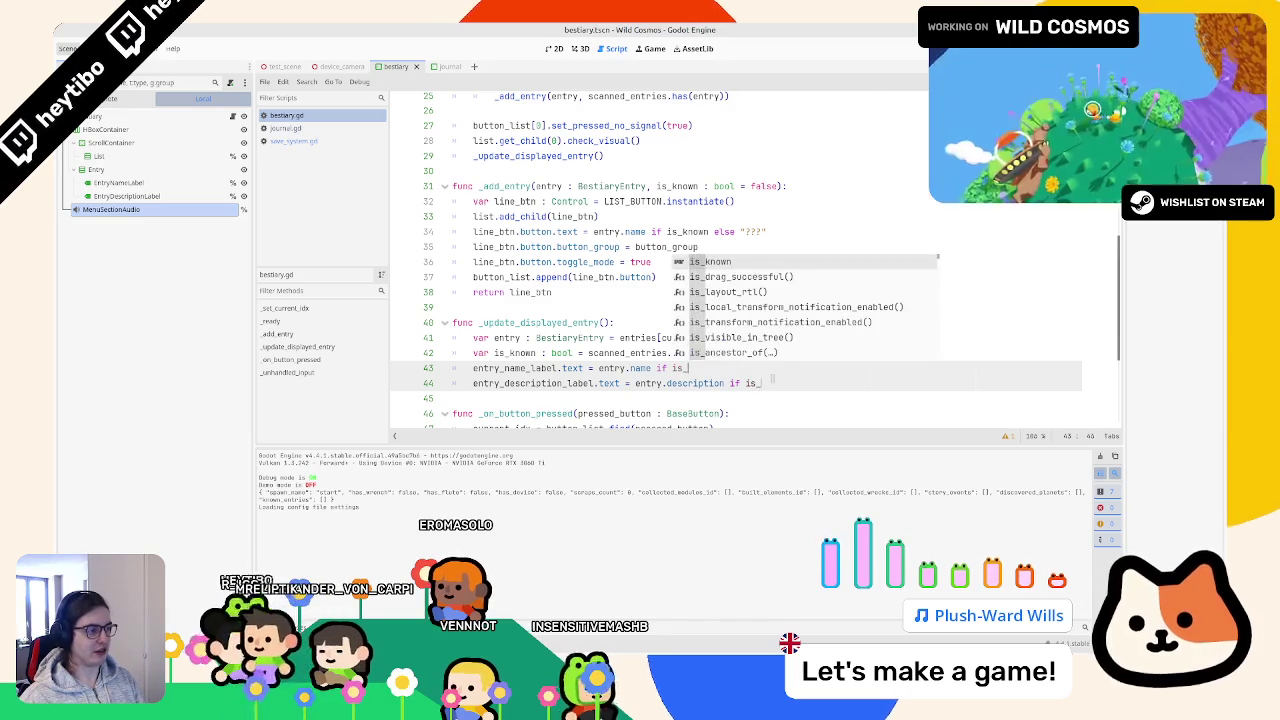
{"action": "key", "text": "Return"}
{"action": "type", "text": "else \"\"???"}
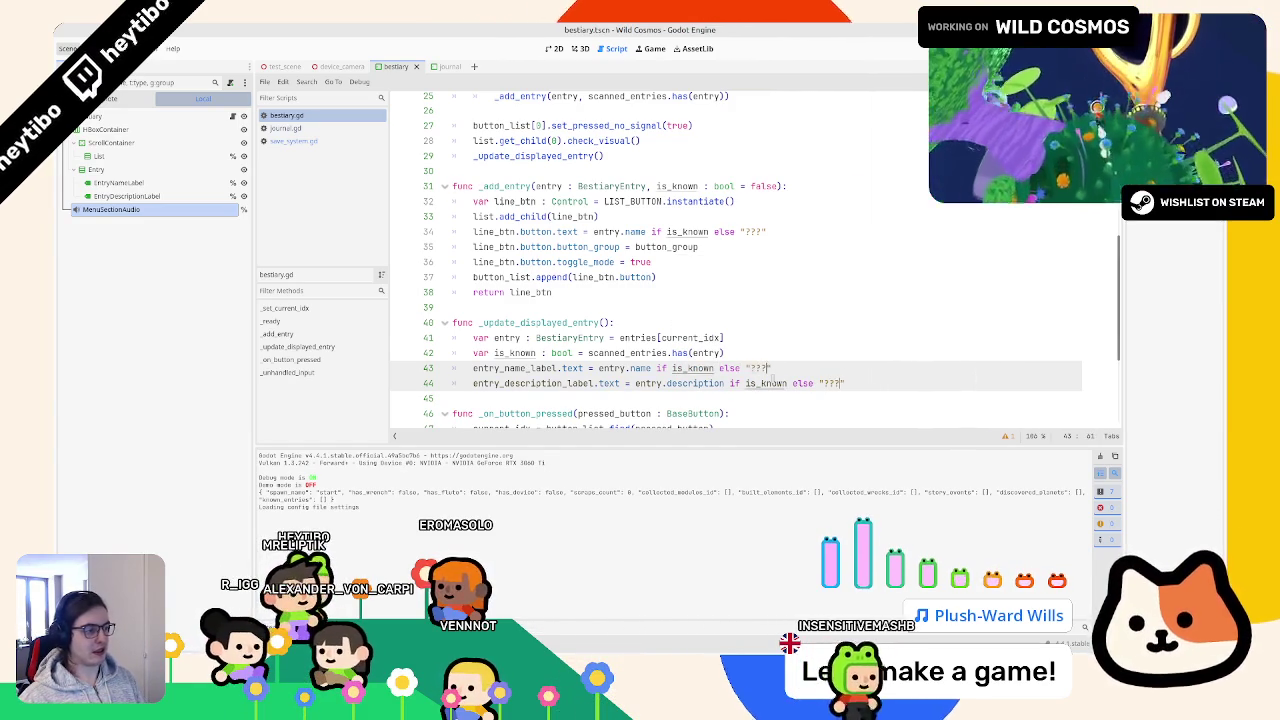
{"action": "key", "text": "F5"}
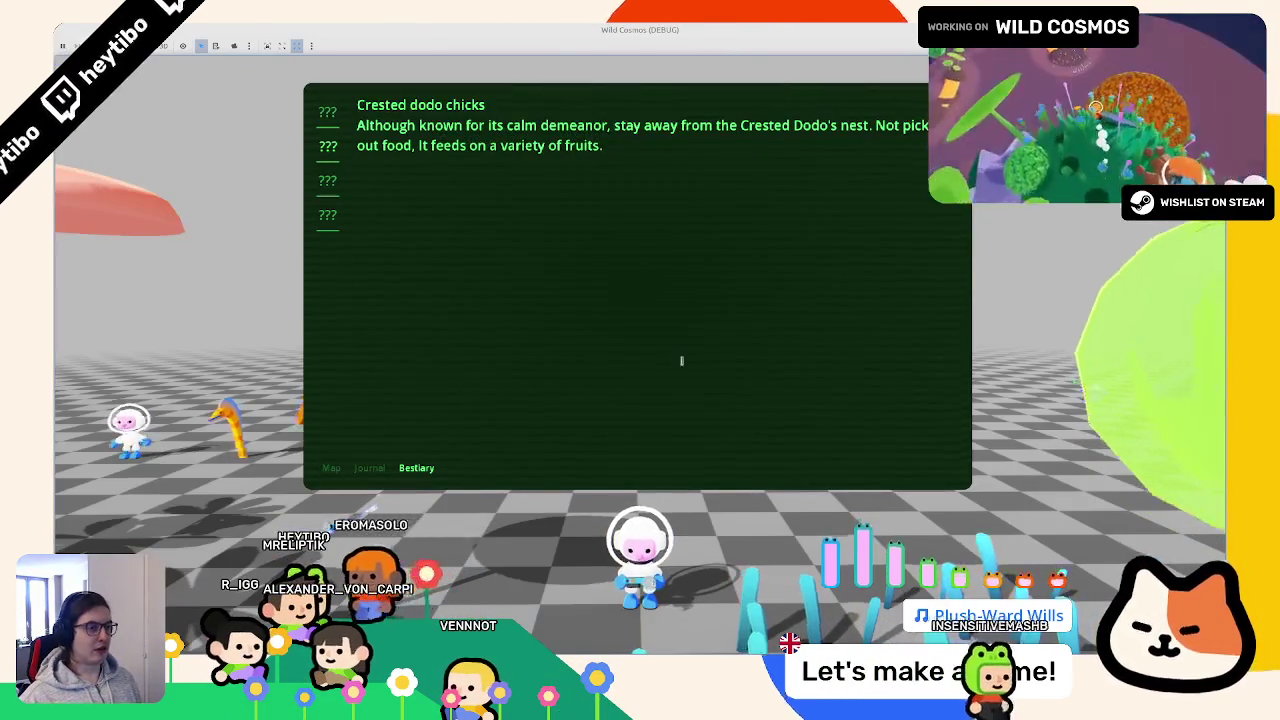
- Relaunch the game, confirm the Bestiary shows unscanned entries as ???, then close it
{"action": "key", "text": "F8"}
{"action": "key", "text": "F5"}
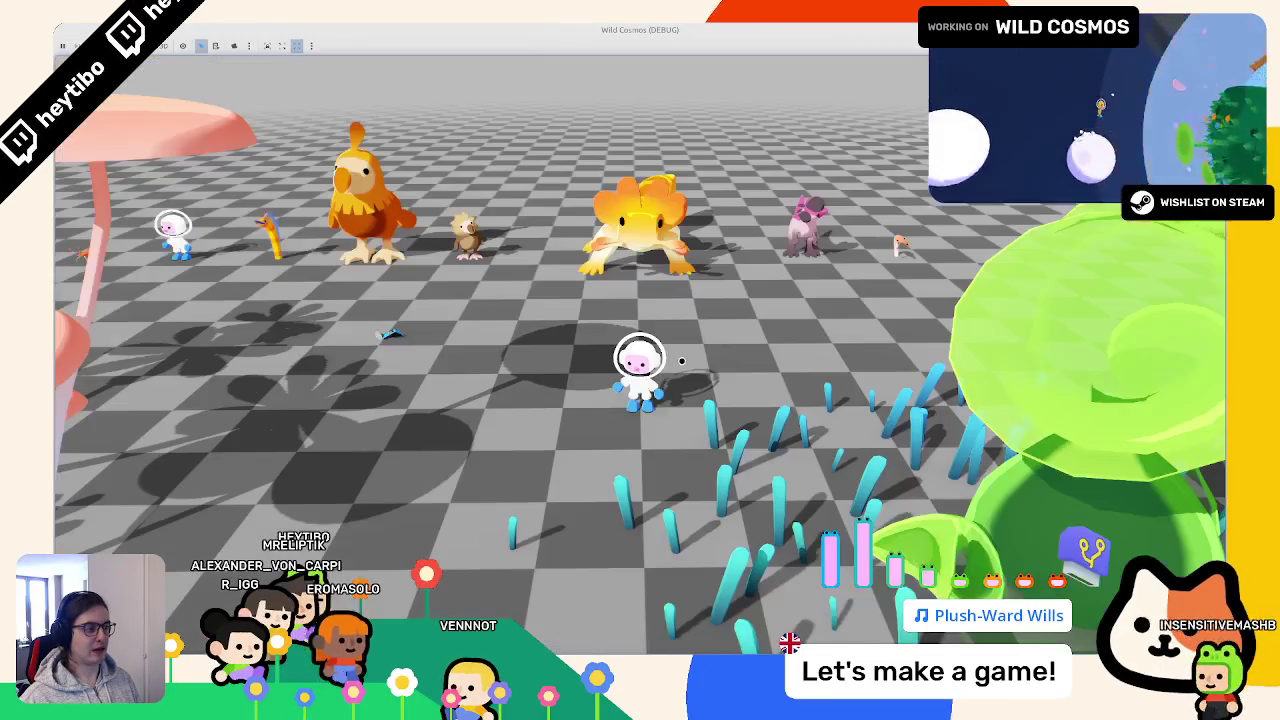
{"action": "key", "text": "e"}
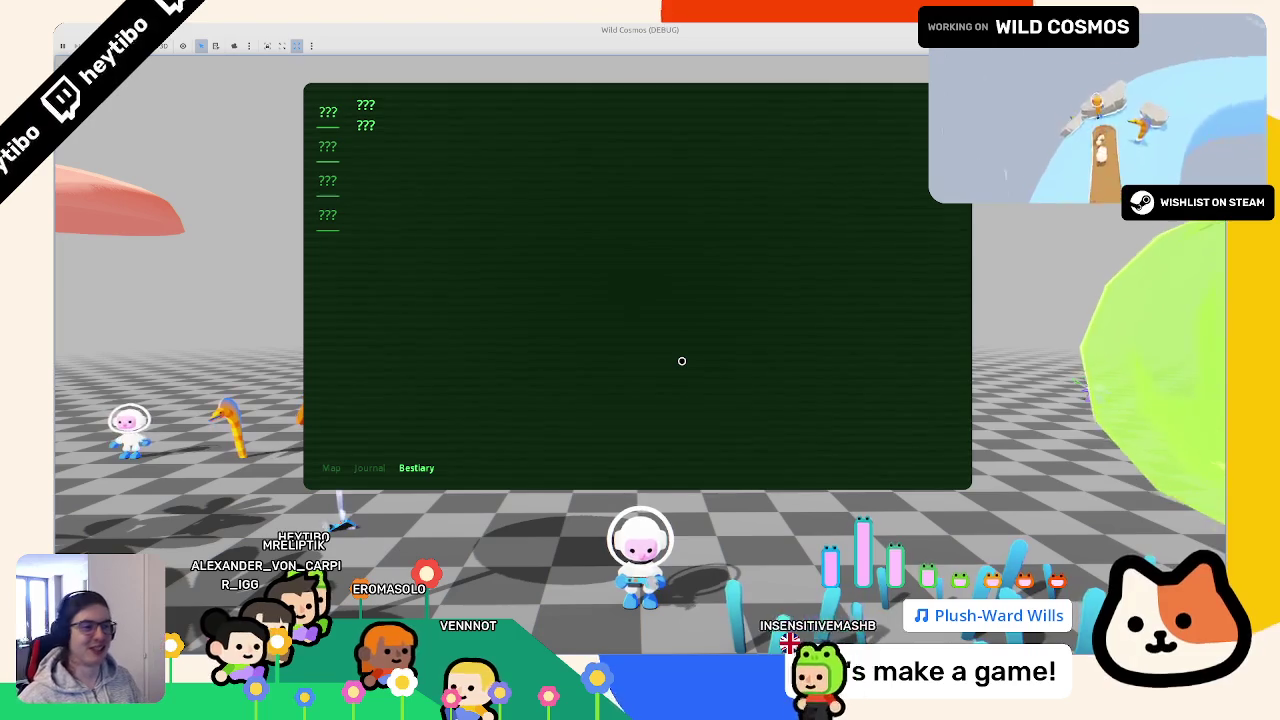
{"action": "key", "text": "F8"}
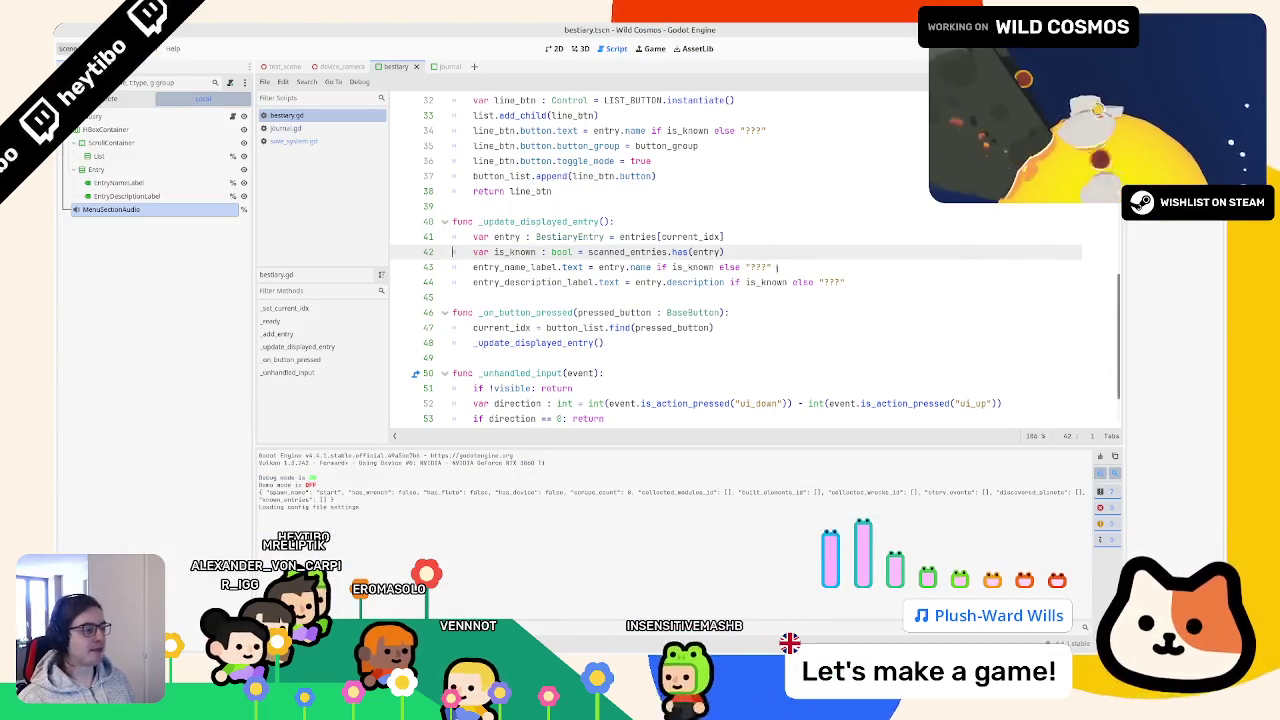
- Replace the name's ??? fallback with "Unknown entry" and test-run the game
{"action": "left_click_drag", "start_coordinate": [768, 267], "coordinate": [749, 267]}
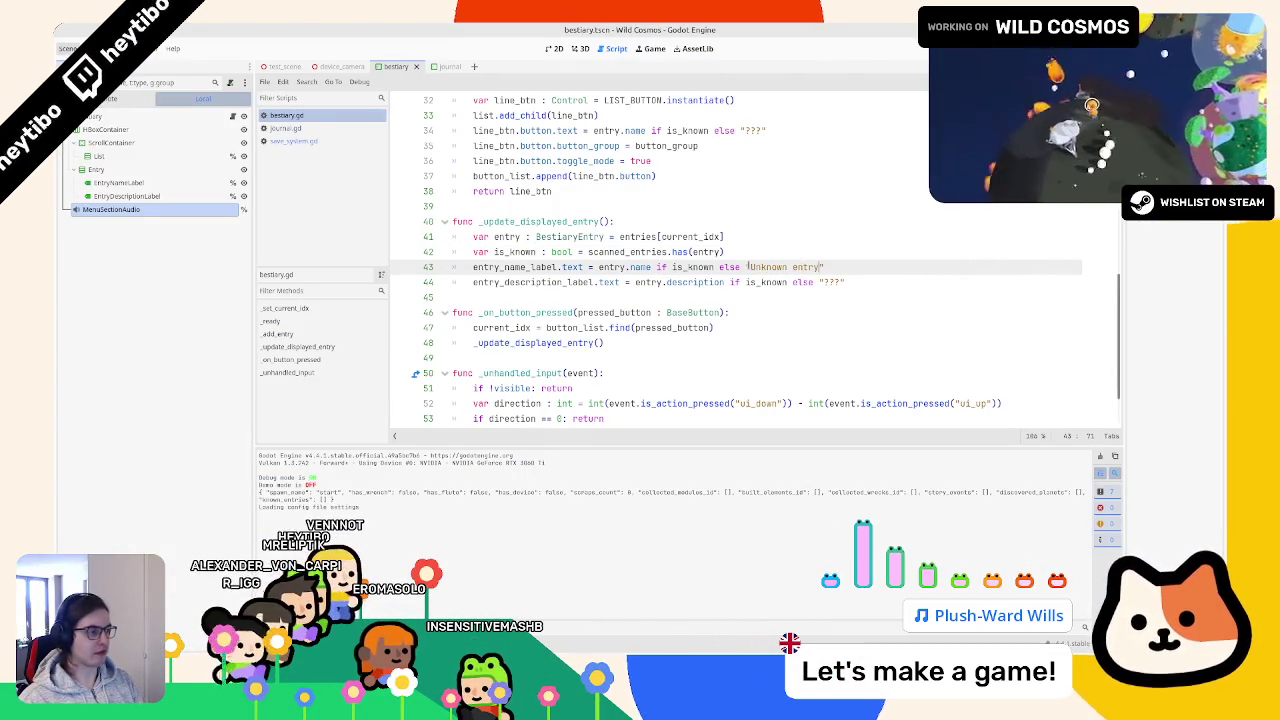
{"action": "key", "text": "F5"}
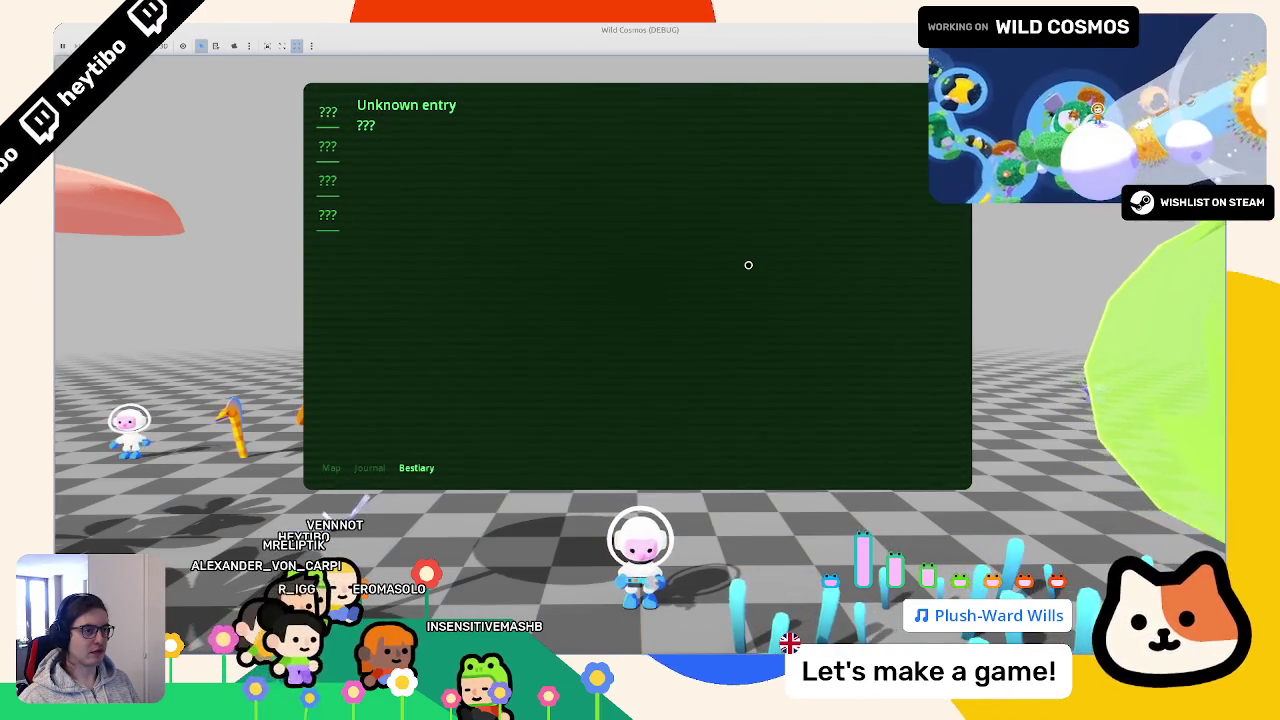
{"action": "key", "text": "F8"}
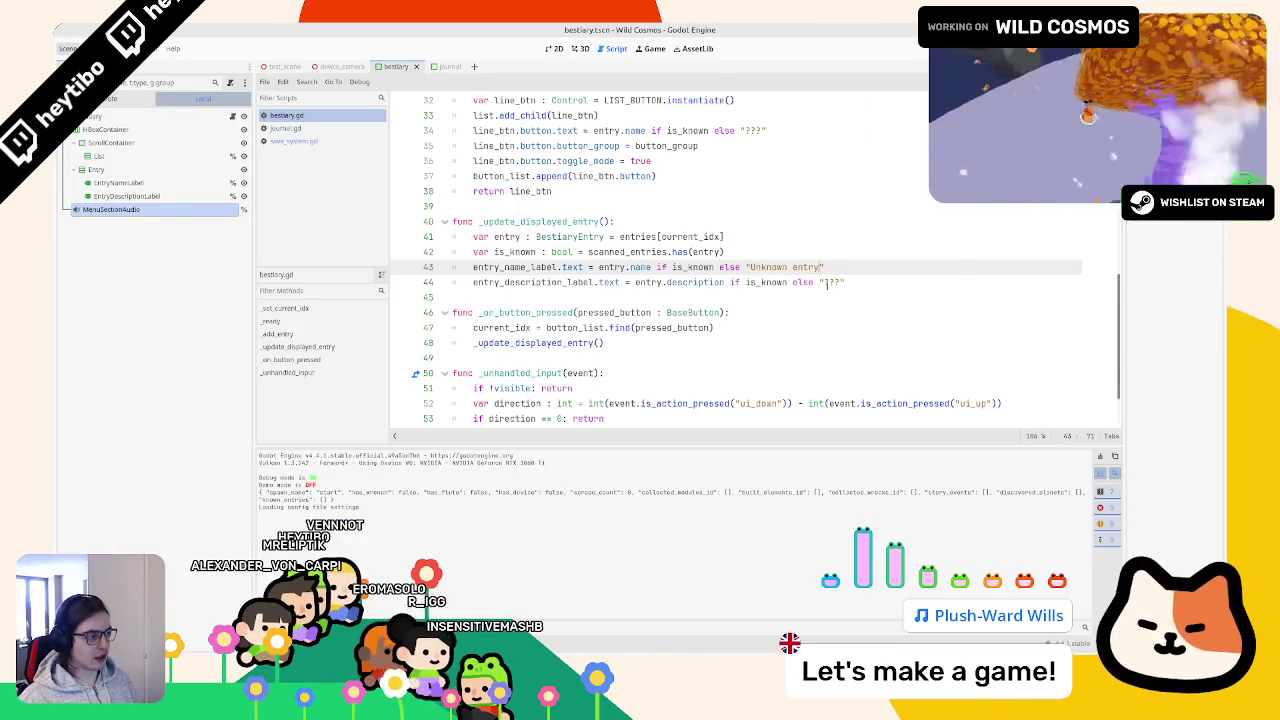
- Replace the description's ??? fallback with "This entry needs to be filled" and test it across entries
{"action": "double_click", "coordinate": [826, 282]}
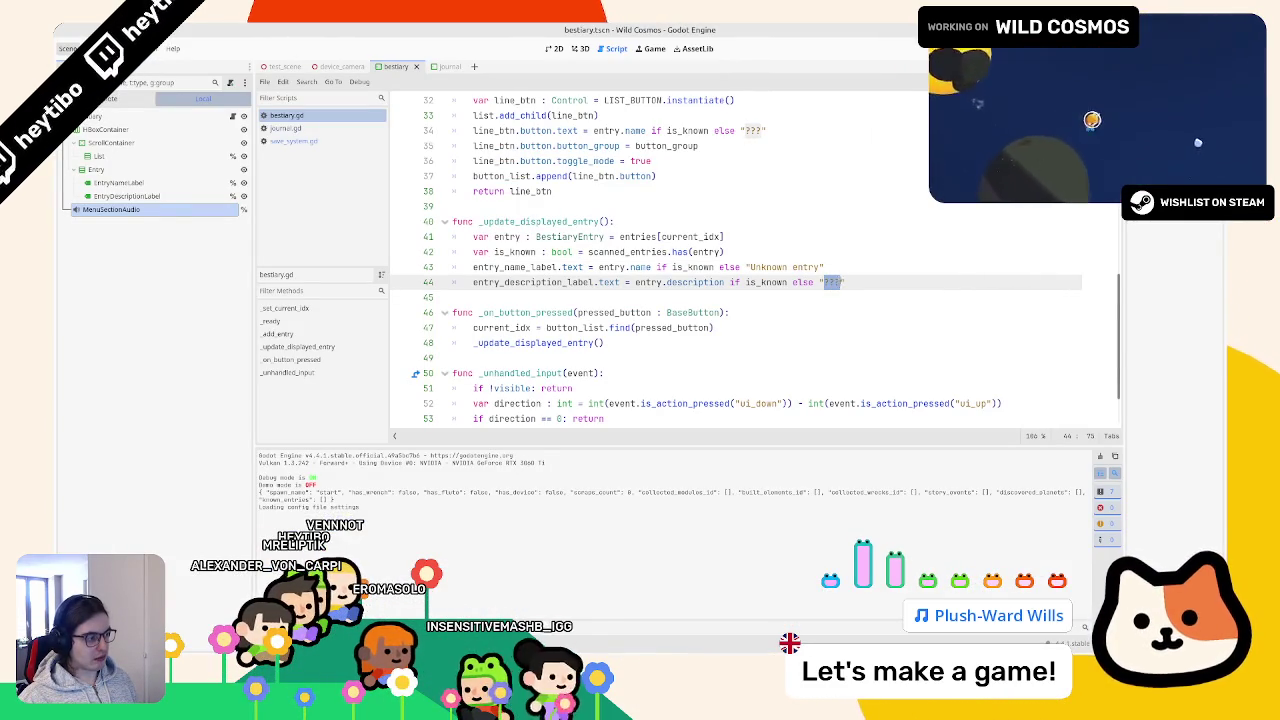
{"action": "type", "text": "This entry needs to "}
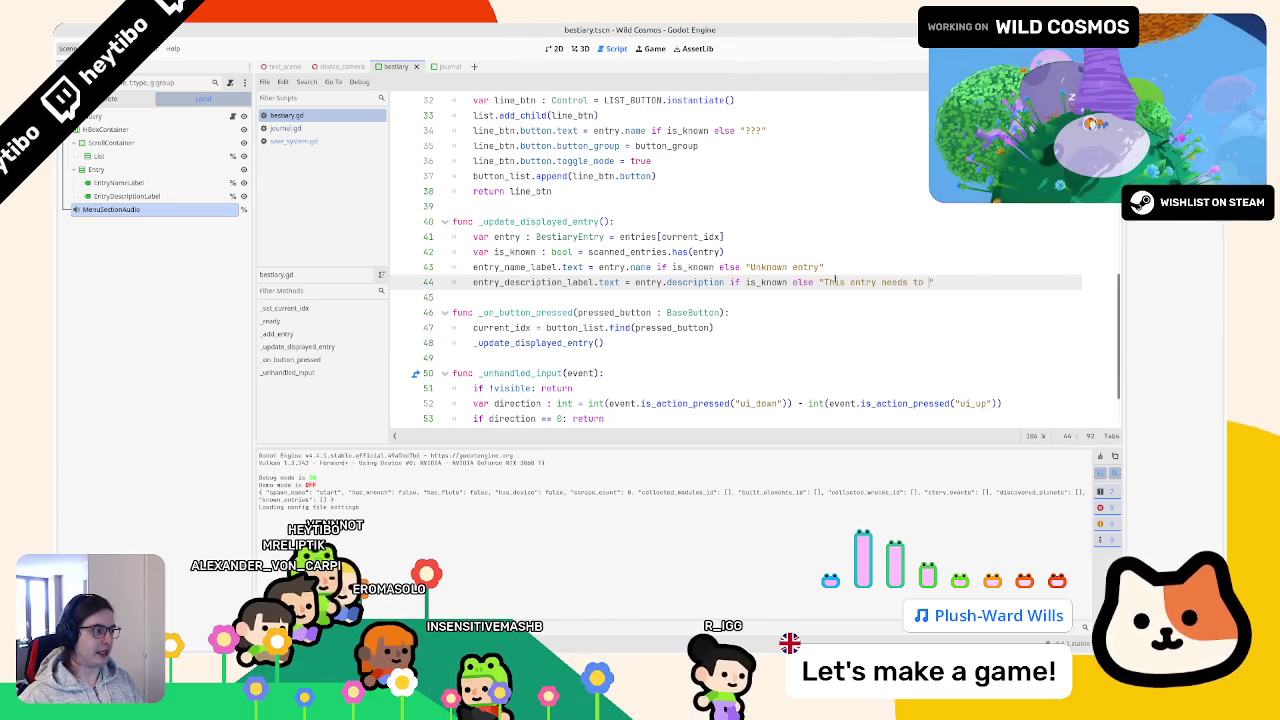
{"action": "type", "text": "led"}
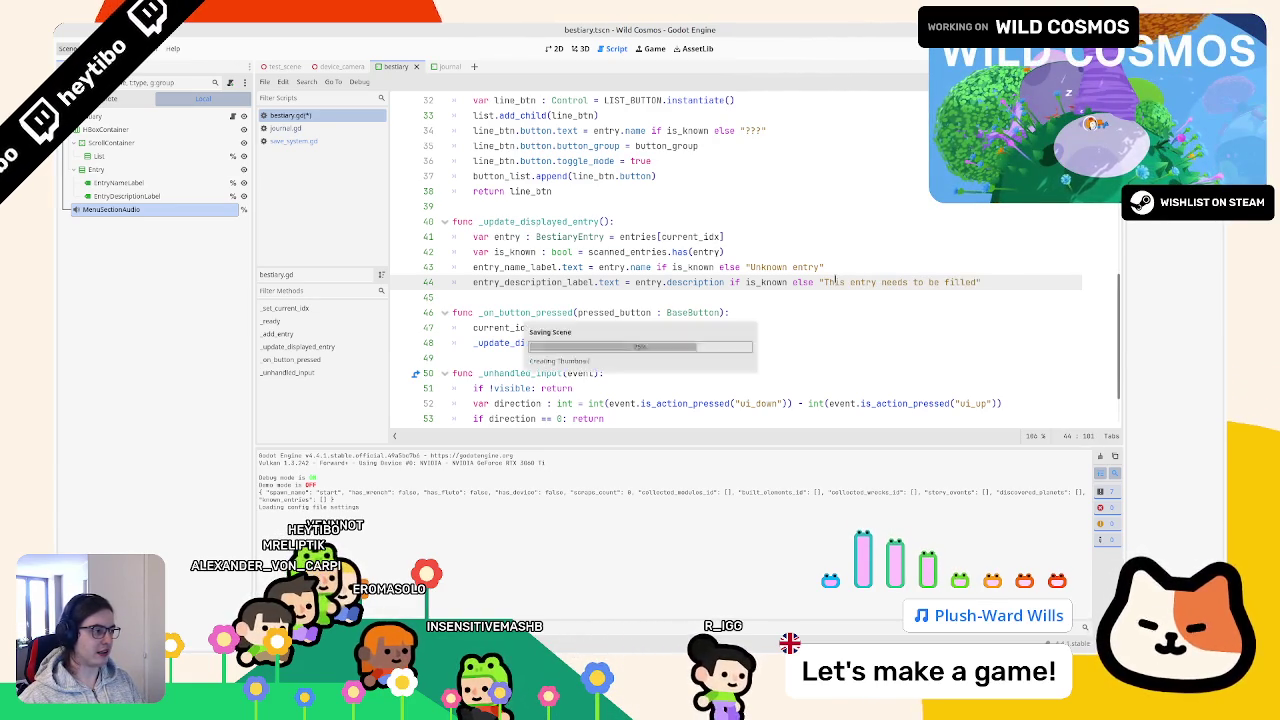
{"action": "key", "text": "F5"}
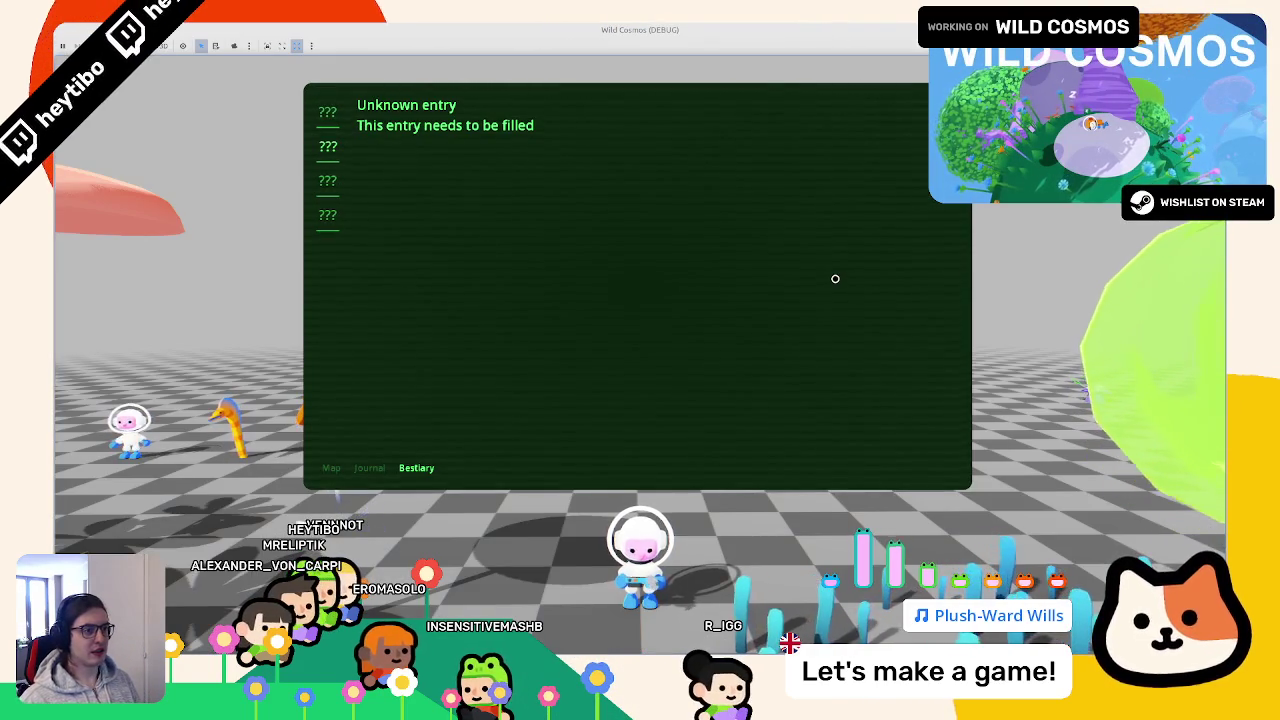
{"action": "key", "text": "Down"}
{"action": "key", "text": "F8"}
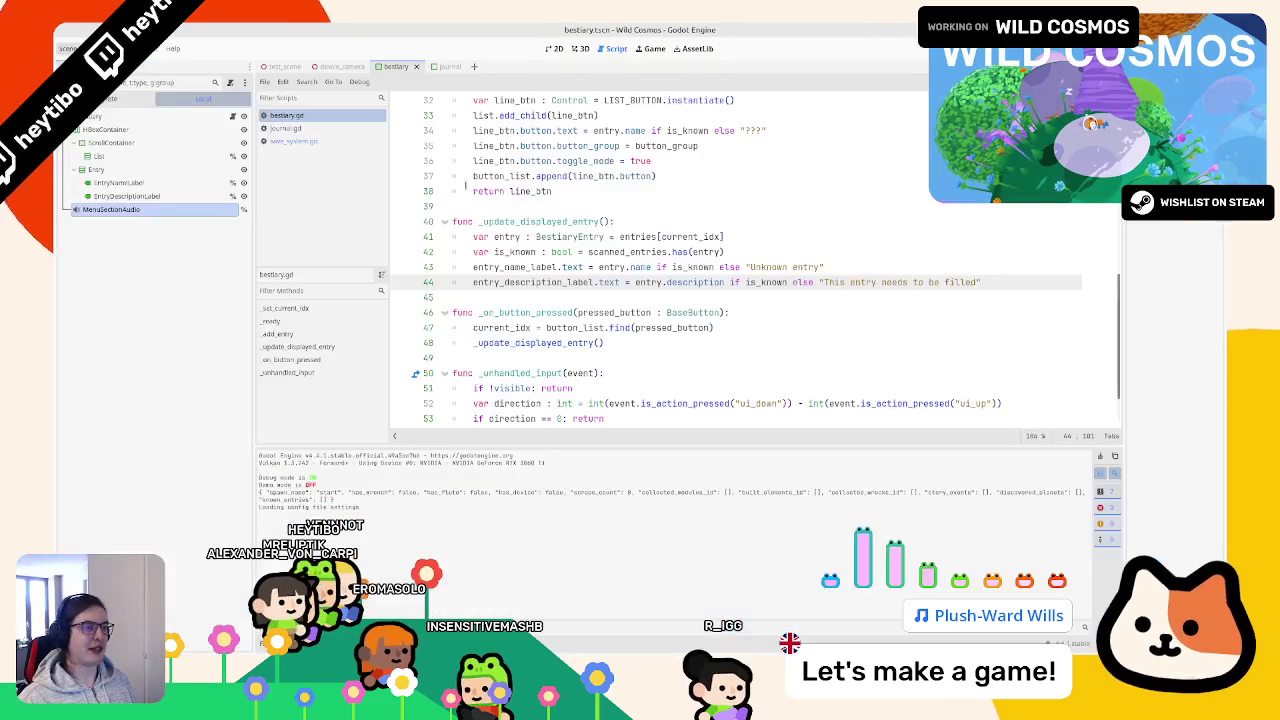
{"action": "left_click", "coordinate": [140, 182]}
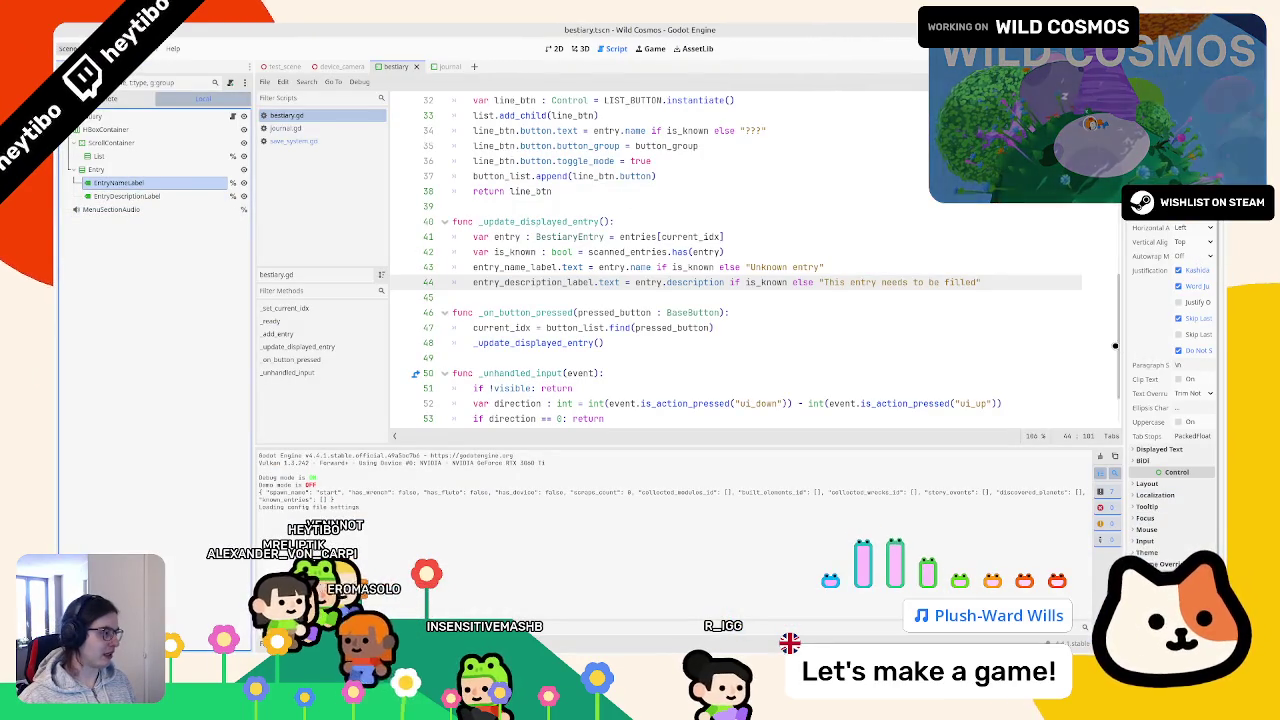
- Widen the Inspector for EntryNameLabel and test-run to see the uppercase UNKNOWN ENTRY heading
{"action": "left_click_drag", "start_coordinate": [1124, 347], "coordinate": [1026, 349]}
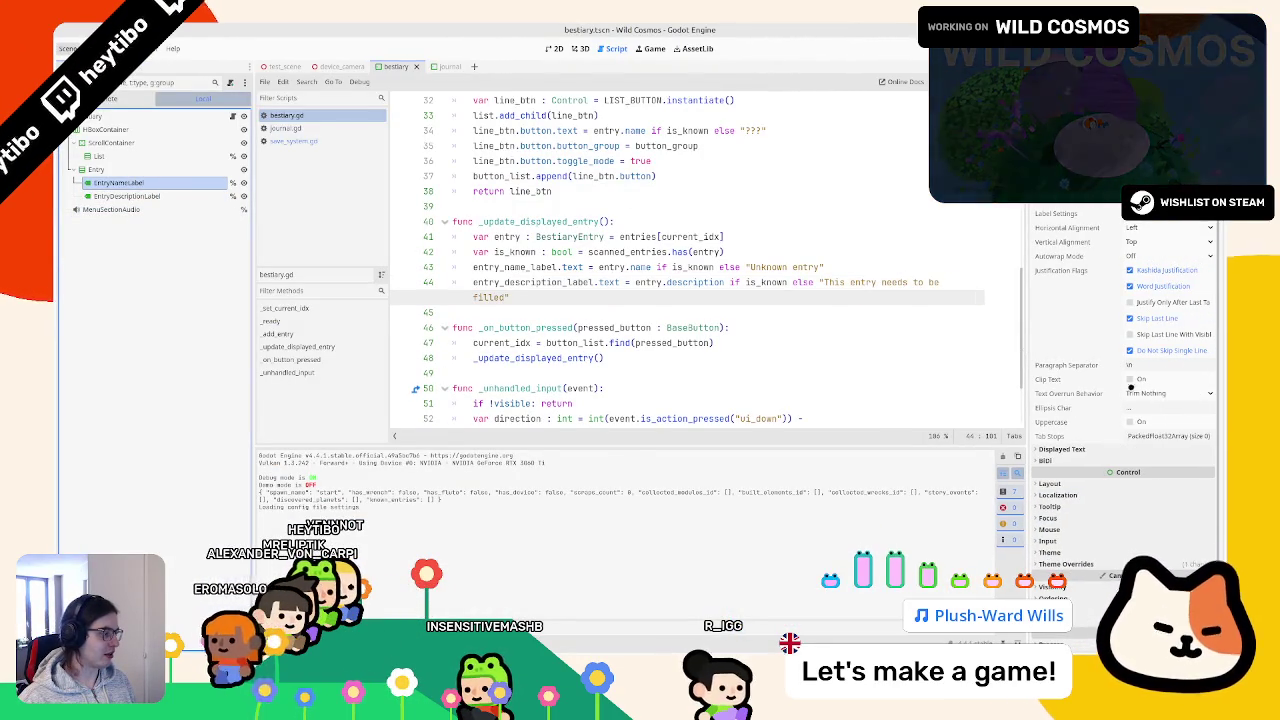
{"action": "key", "text": "F5"}
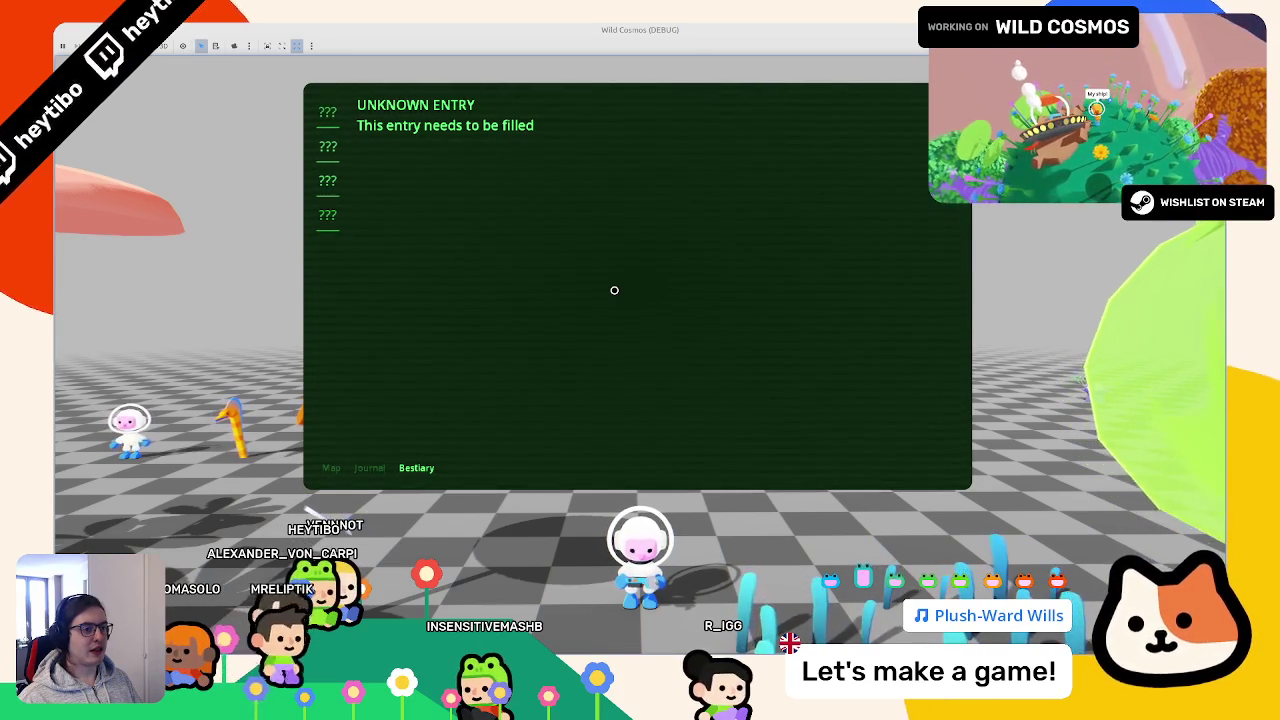
{"action": "key", "text": "F8"}
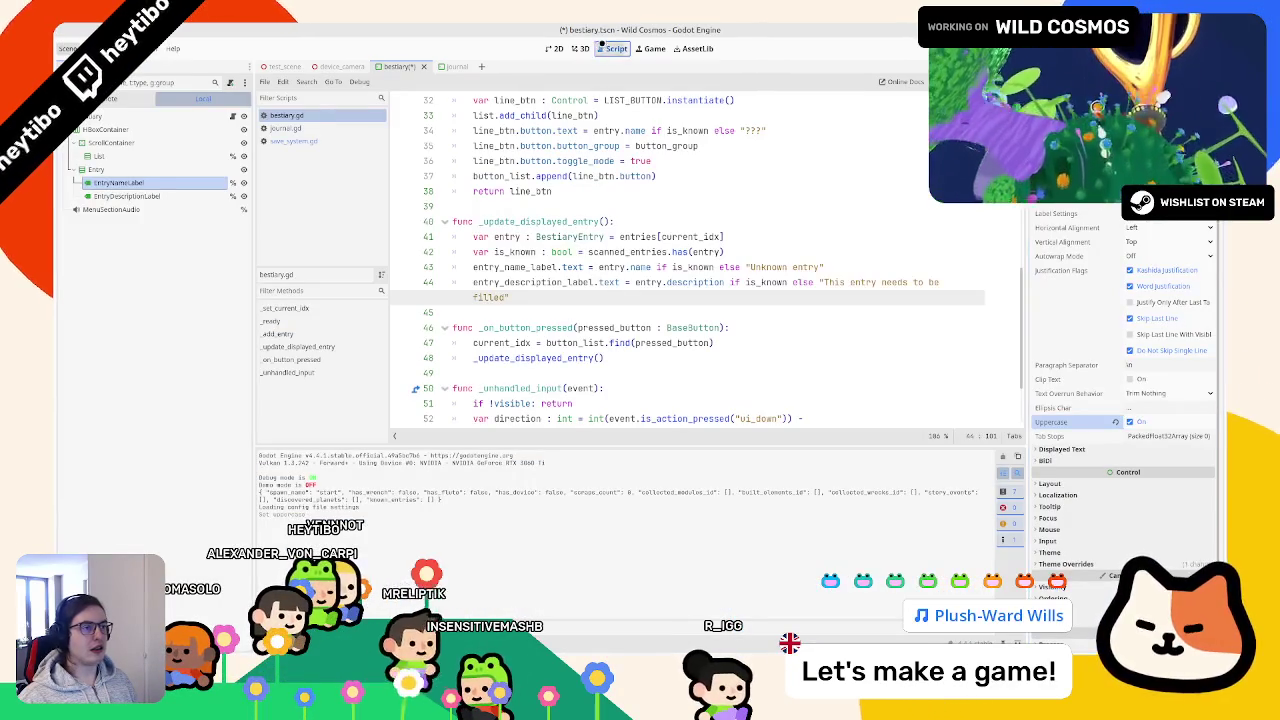
{"action": "left_click", "coordinate": [585, 48]}
- In the bestiary scene, set the ScrollContainer's Custom Minimum Size width to 256 px
{"action": "left_click", "coordinate": [557, 48]}
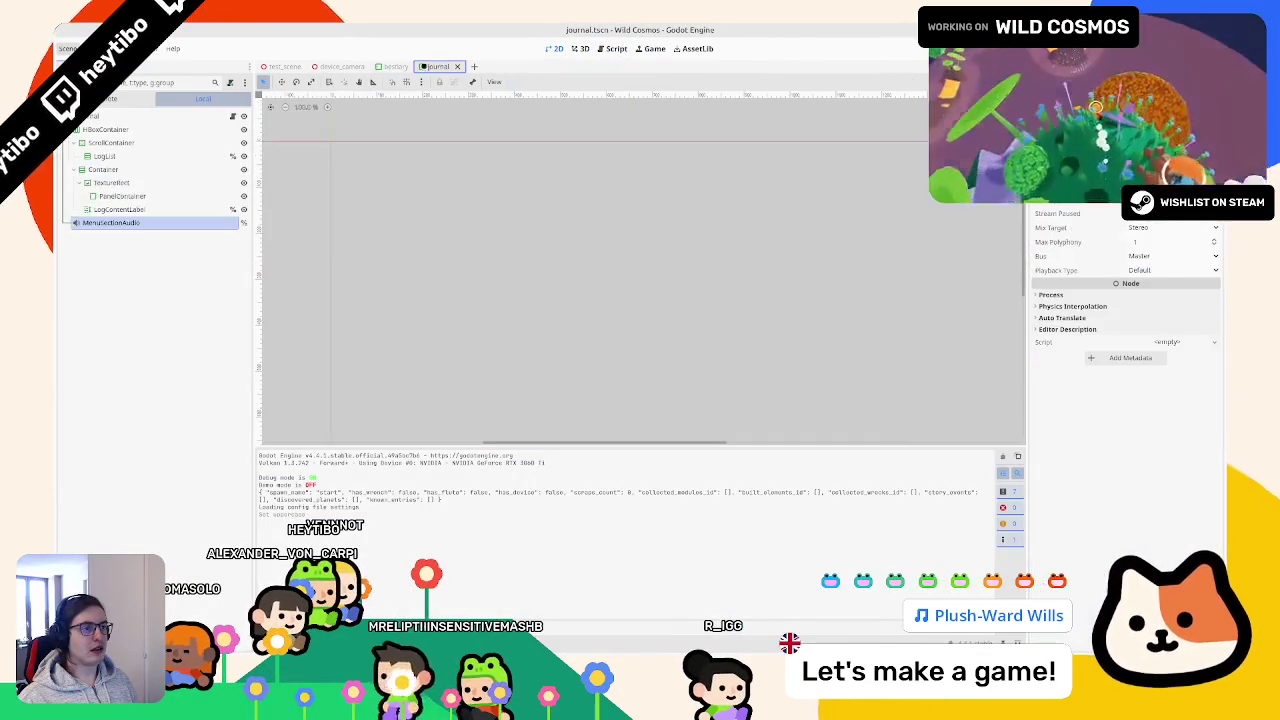
{"action": "left_click", "coordinate": [437, 65]}
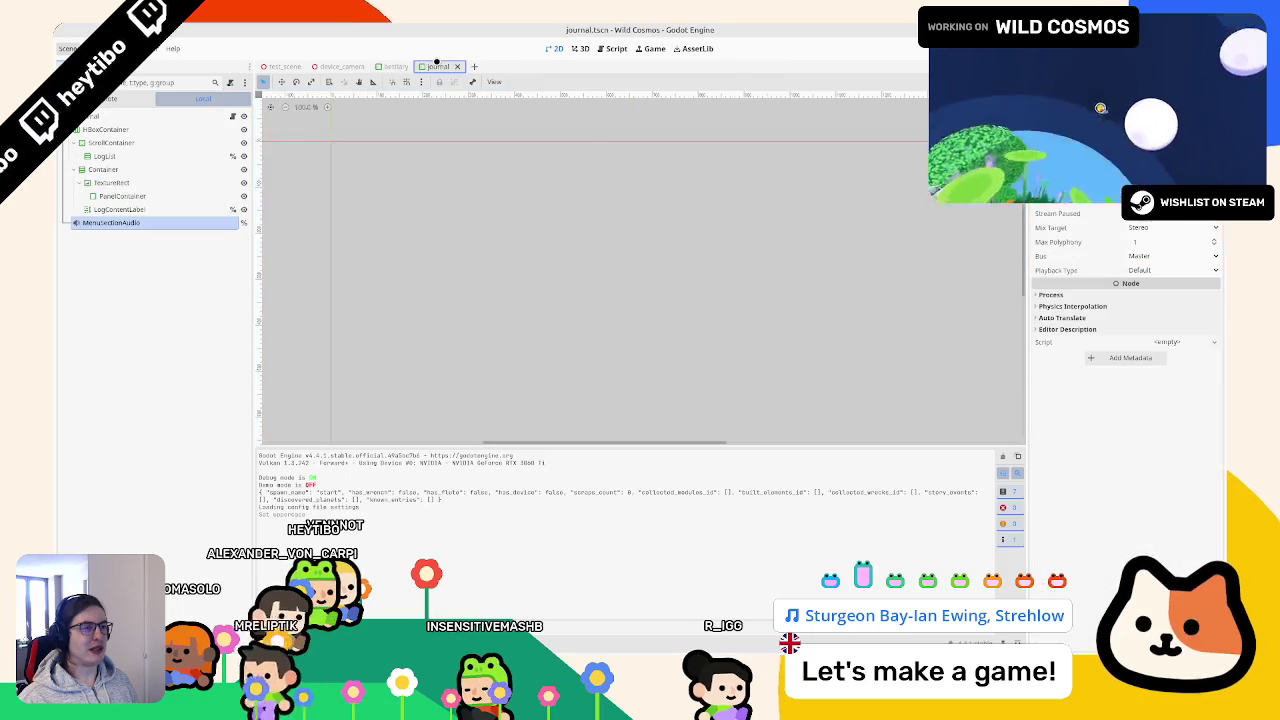
{"action": "left_click", "coordinate": [390, 66]}
{"action": "left_click", "coordinate": [103, 143]}
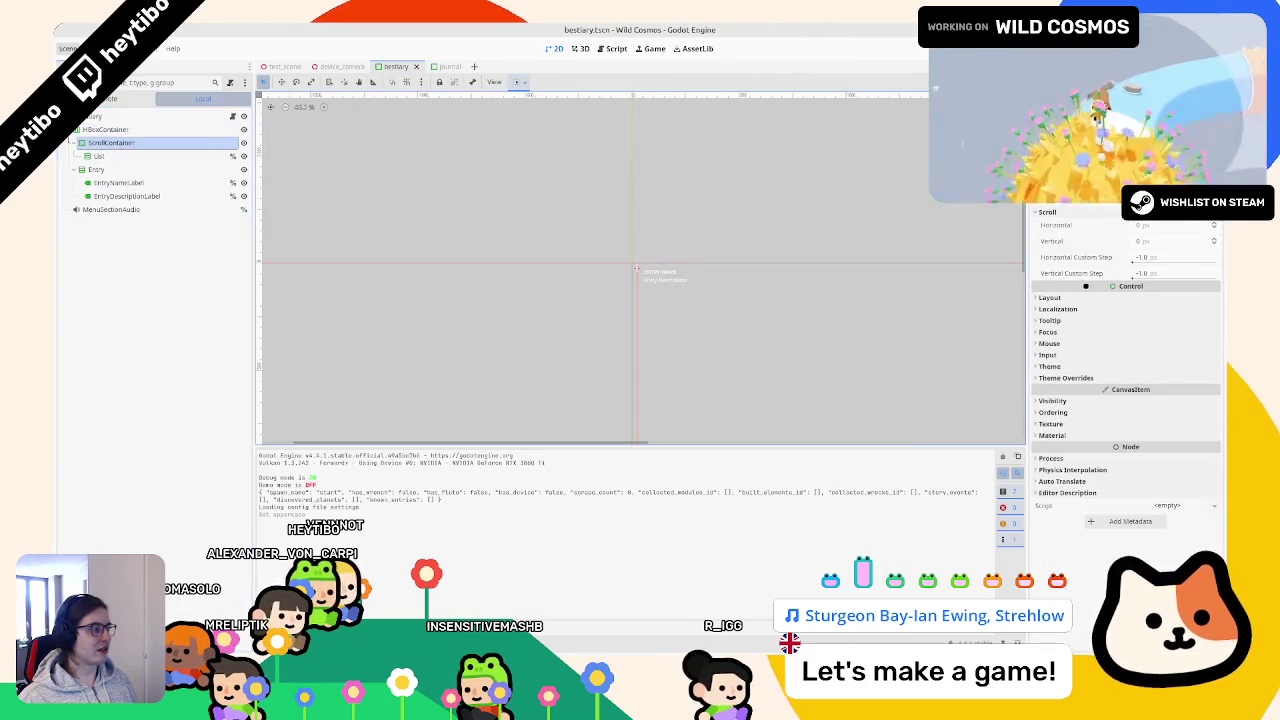
{"action": "scroll", "coordinate": [1058, 298], "scroll_direction": "down", "scroll_amount": 3}
{"action": "scroll", "coordinate": [1058, 298], "scroll_direction": "up", "scroll_amount": 3}
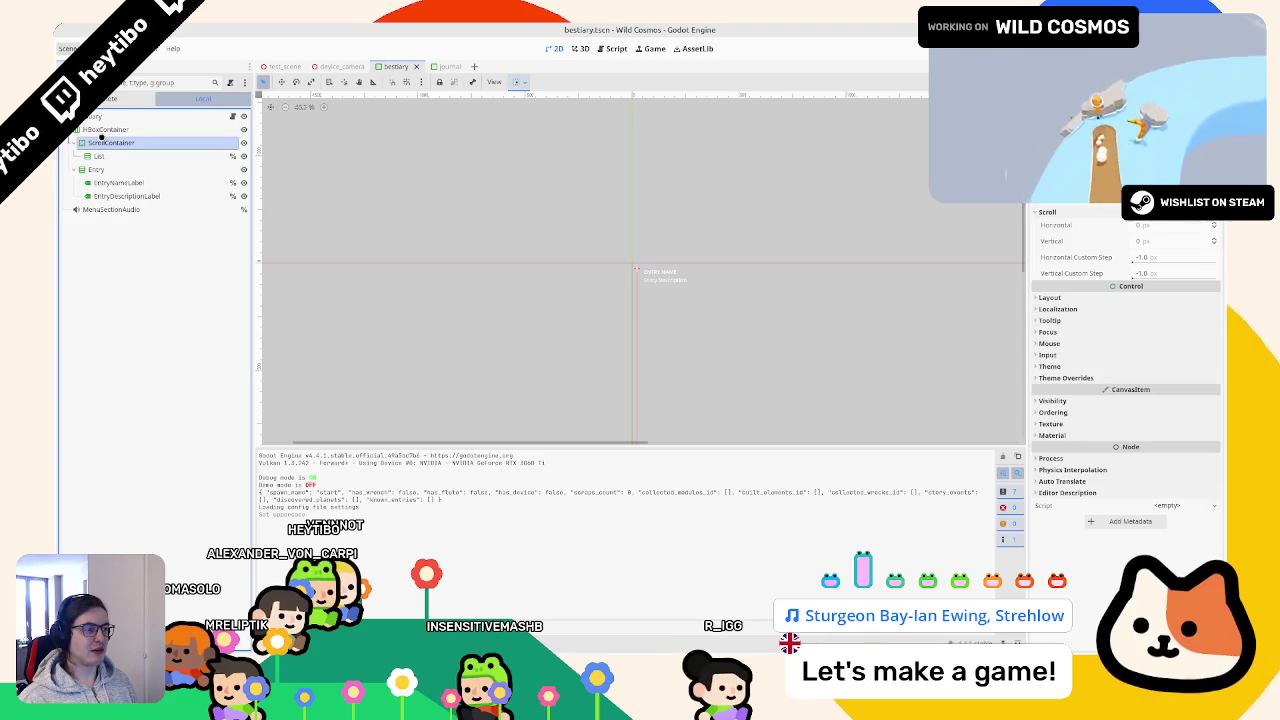
{"action": "left_click", "coordinate": [1059, 297]}
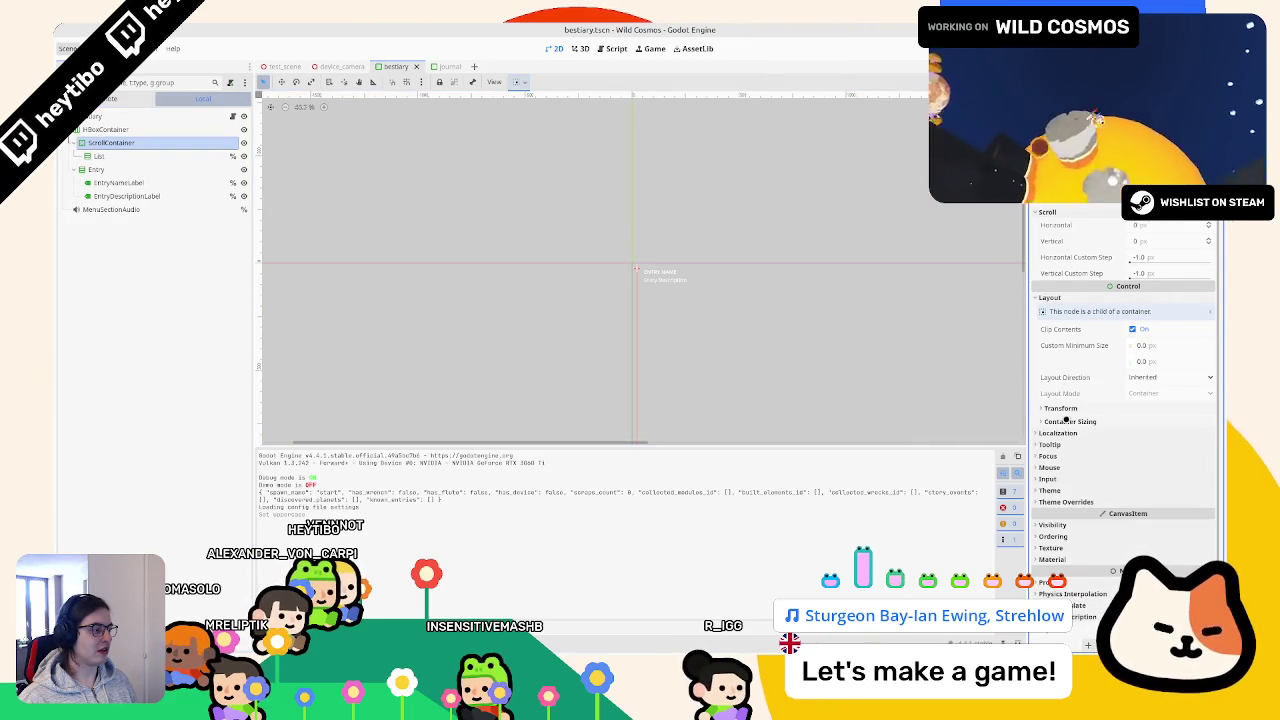
{"action": "left_click", "coordinate": [1066, 421]}
{"action": "left_click", "coordinate": [1066, 421]}
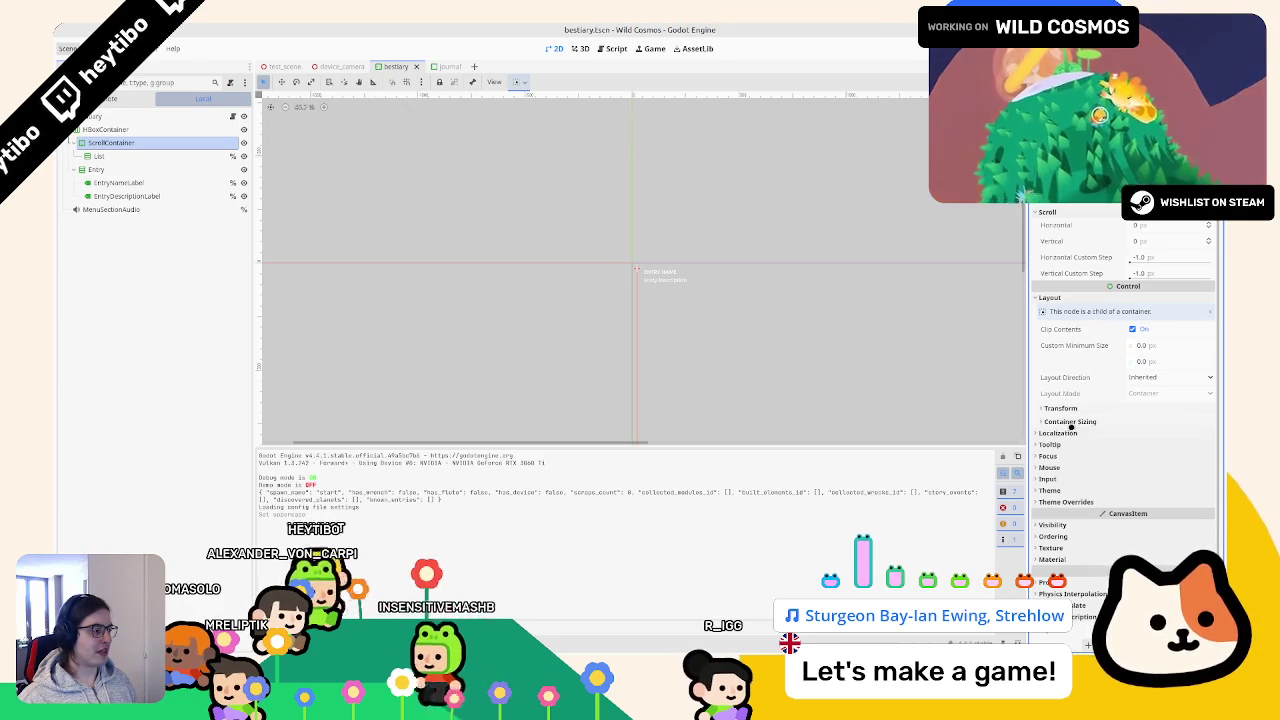
{"action": "left_click", "coordinate": [1095, 421]}
{"action": "left_click", "coordinate": [1098, 409]}
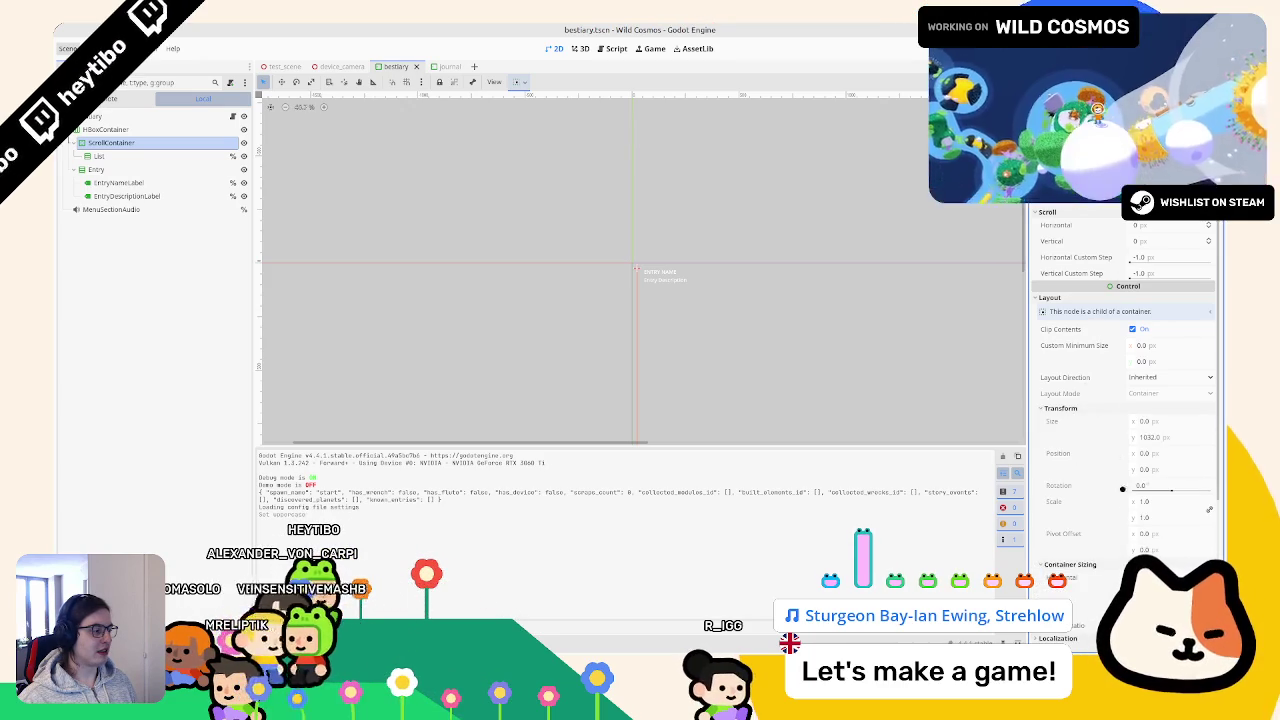
{"action": "scroll", "coordinate": [1118, 476], "scroll_direction": "down", "scroll_amount": 3}
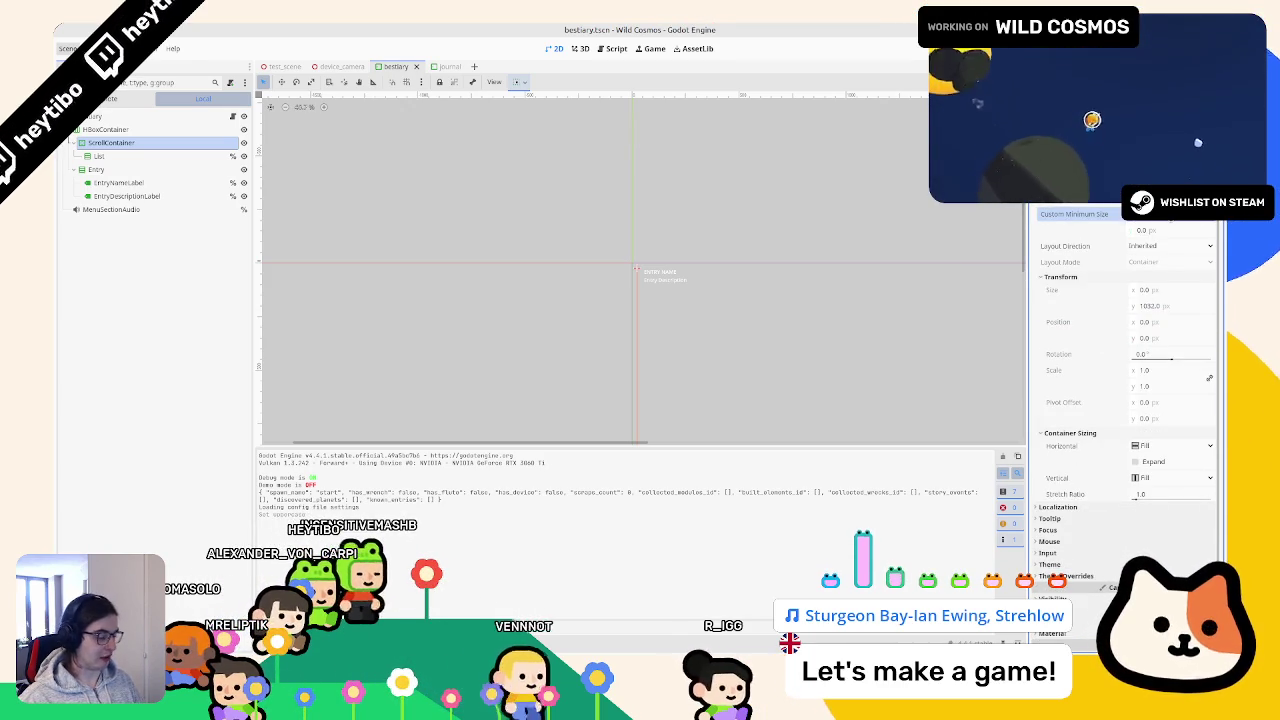
- Test-run the game, flipping between Journal and Bestiary pages to check the list width
{"action": "key", "text": "F5"}
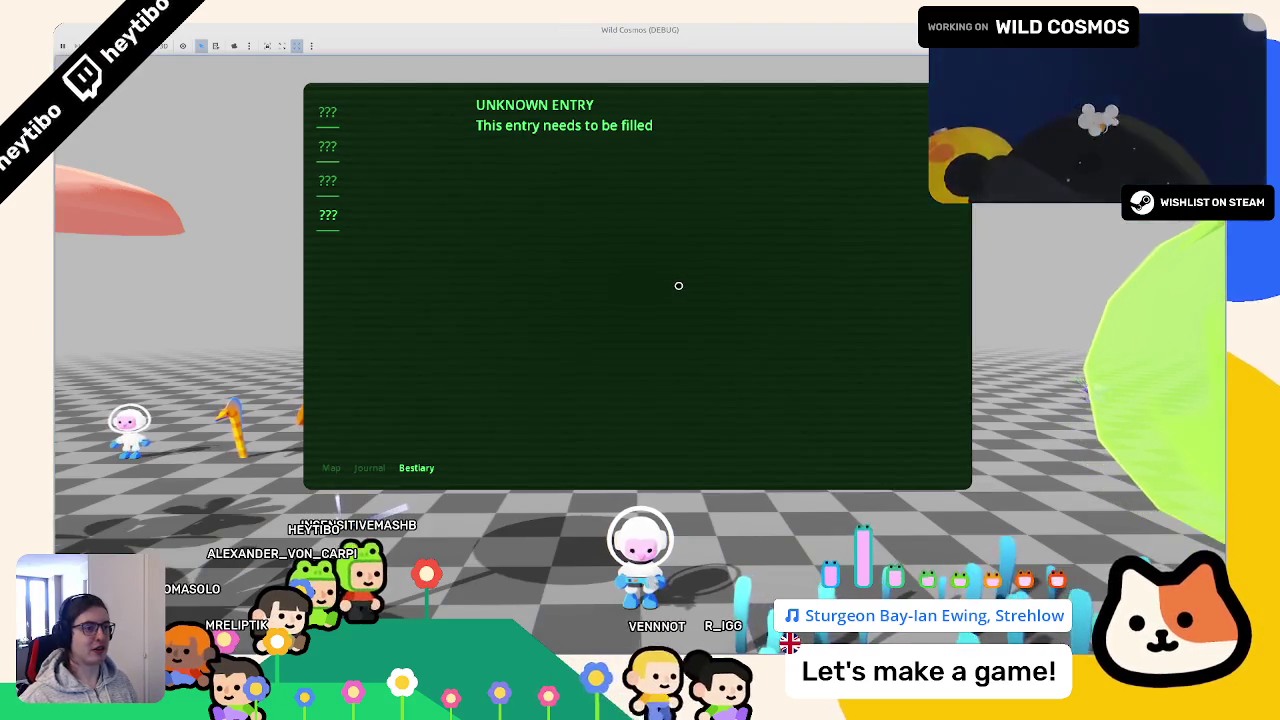
{"action": "key", "text": "q"}
{"action": "key", "text": "e"}
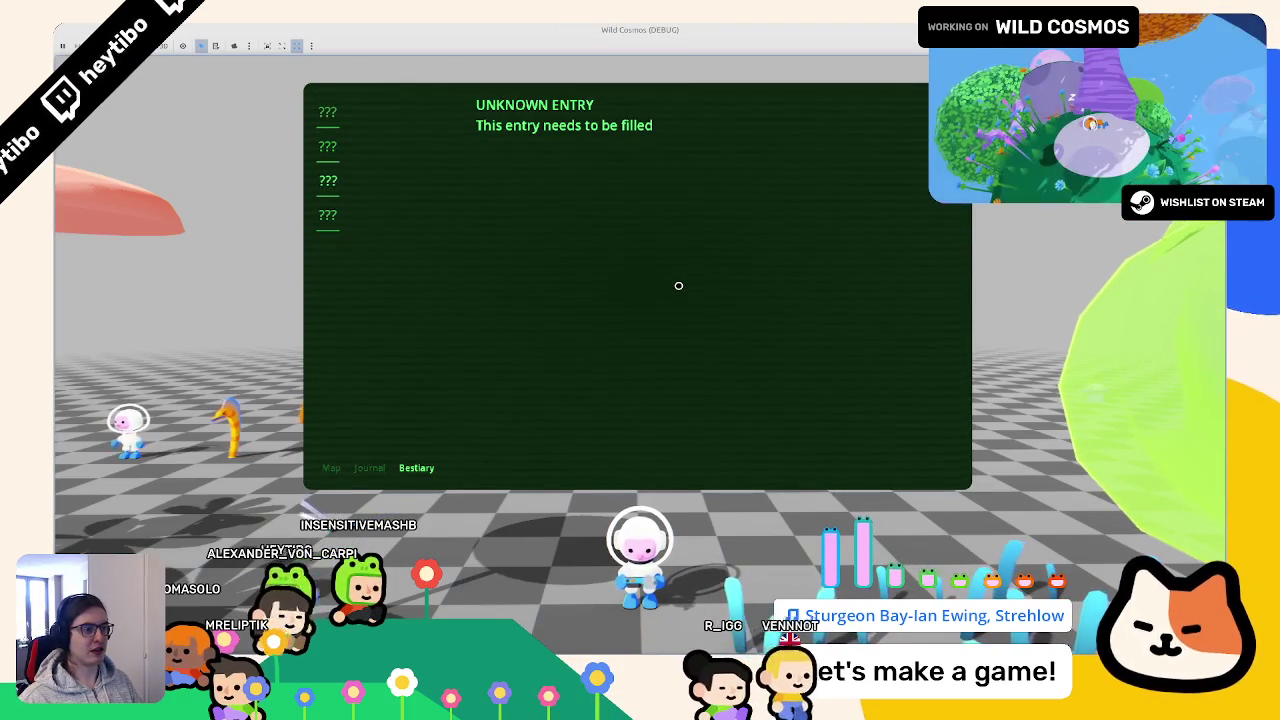
{"action": "key", "text": "alt+F4"}
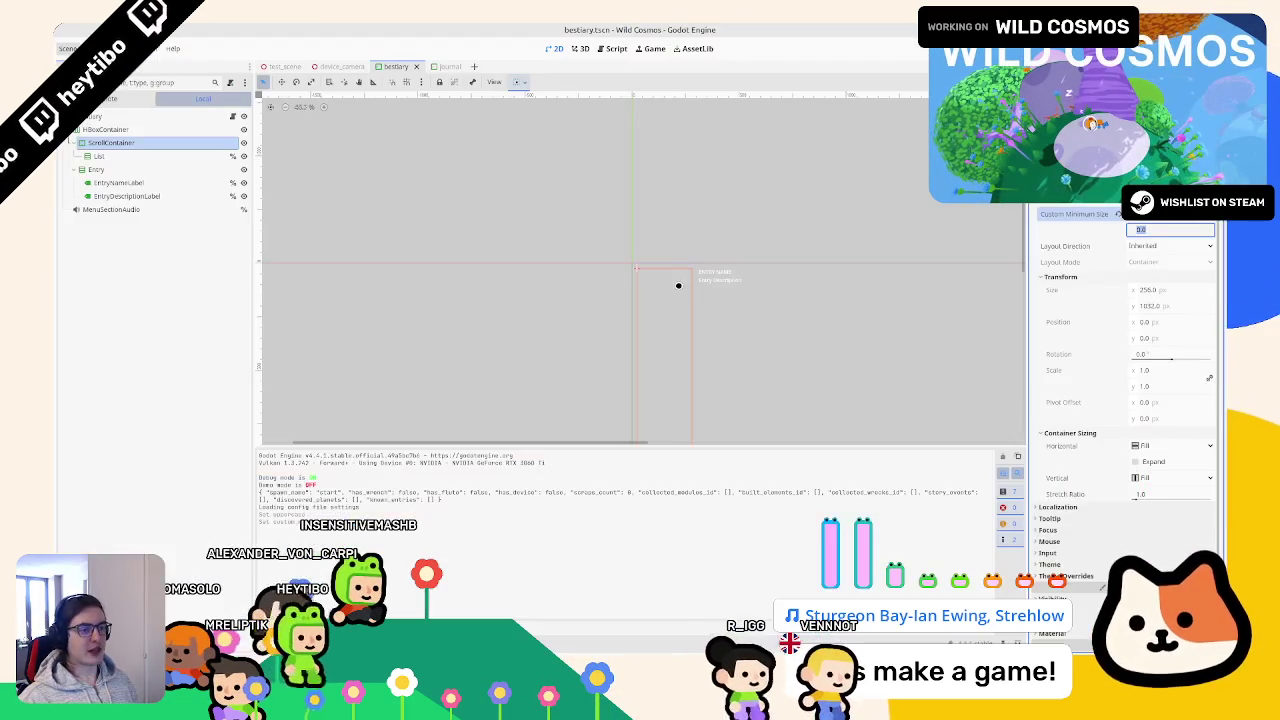
- In bestiary.gd's _add_entry, begin a new line_btn line after toggle_mode = true
{"action": "left_click", "coordinate": [99, 156]}
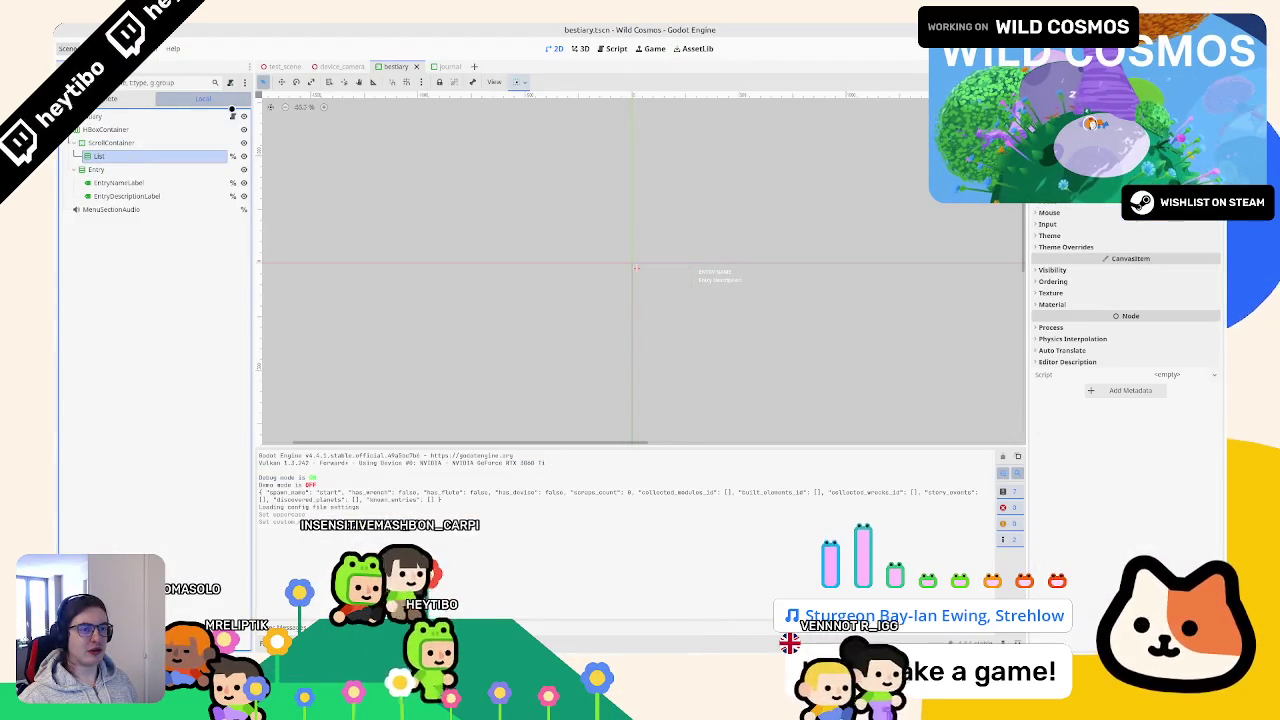
{"action": "left_click", "coordinate": [232, 116]}
{"action": "scroll", "coordinate": [700, 260], "scroll_direction": "up", "scroll_amount": 3}
{"action": "double_click", "coordinate": [530, 327]}
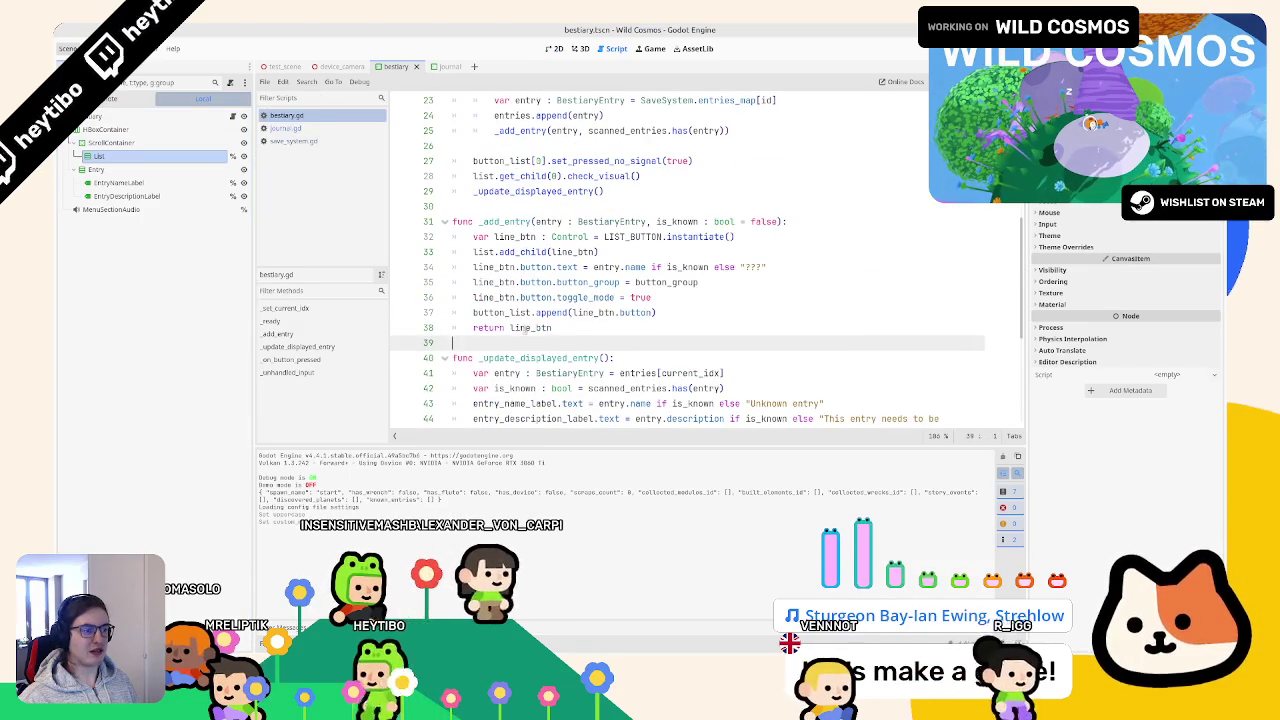
{"action": "left_click", "coordinate": [697, 293]}
{"action": "key", "text": "Return"}
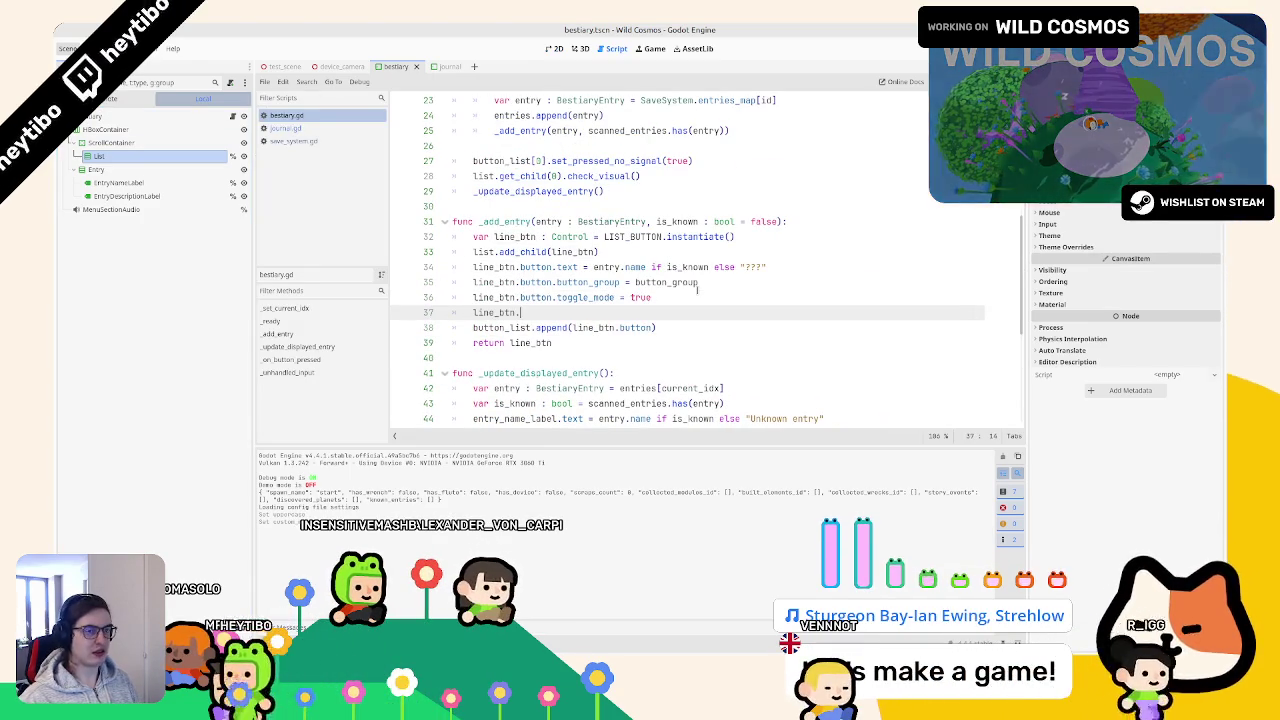
- Remove the half-typed line and enable Vertical Expand on the List node
{"action": "key", "text": "BackSpace"}
{"action": "key", "text": "BackSpace"}
{"action": "key", "text": "BackSpace"}
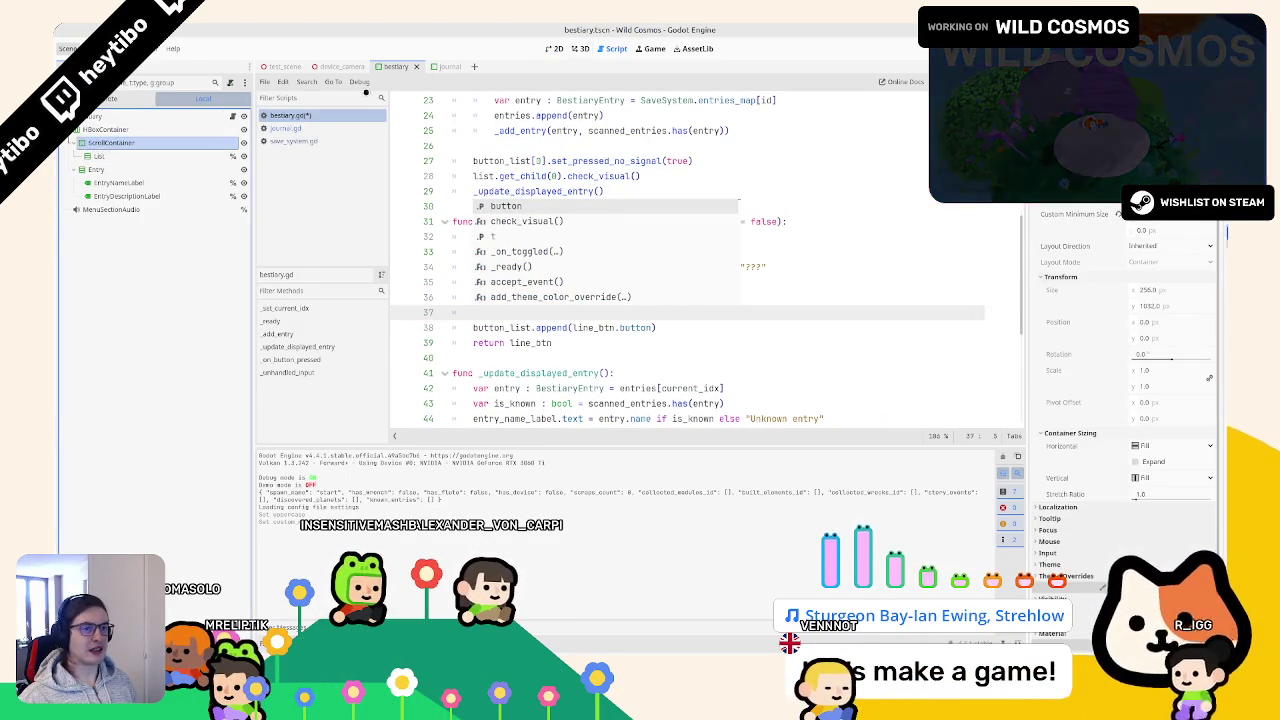
{"action": "left_click", "coordinate": [130, 159]}
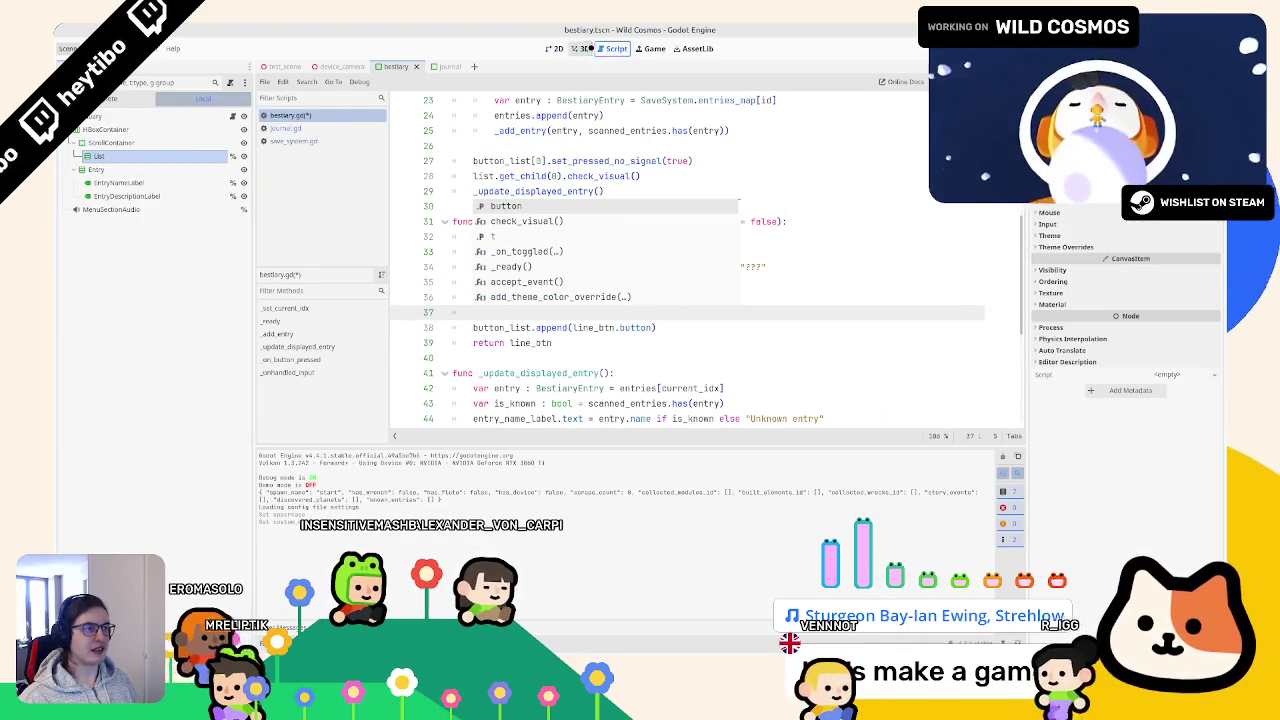
{"action": "left_click", "coordinate": [583, 48]}
{"action": "left_click", "coordinate": [556, 48]}
{"action": "left_click", "coordinate": [518, 82]}
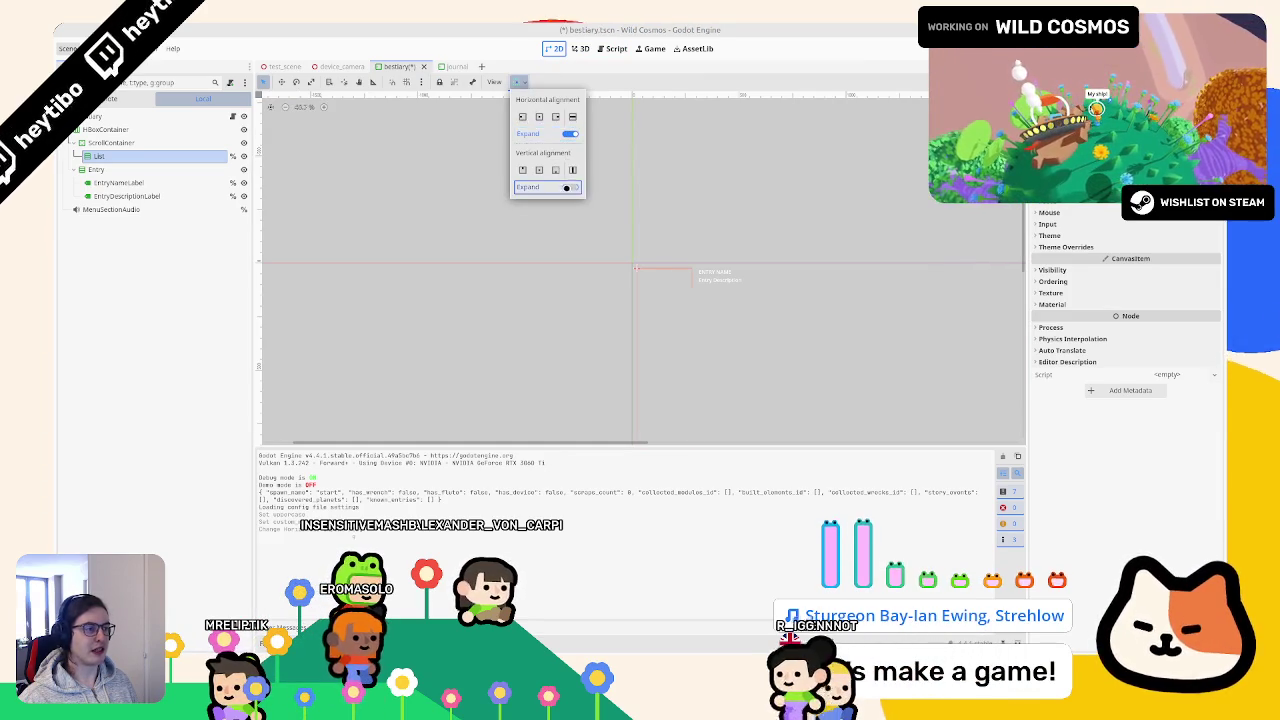
- Test-run the game, stepping through several Bestiary entries to check the expanded list
{"action": "left_click", "coordinate": [616, 48]}
{"action": "key", "text": "F5"}
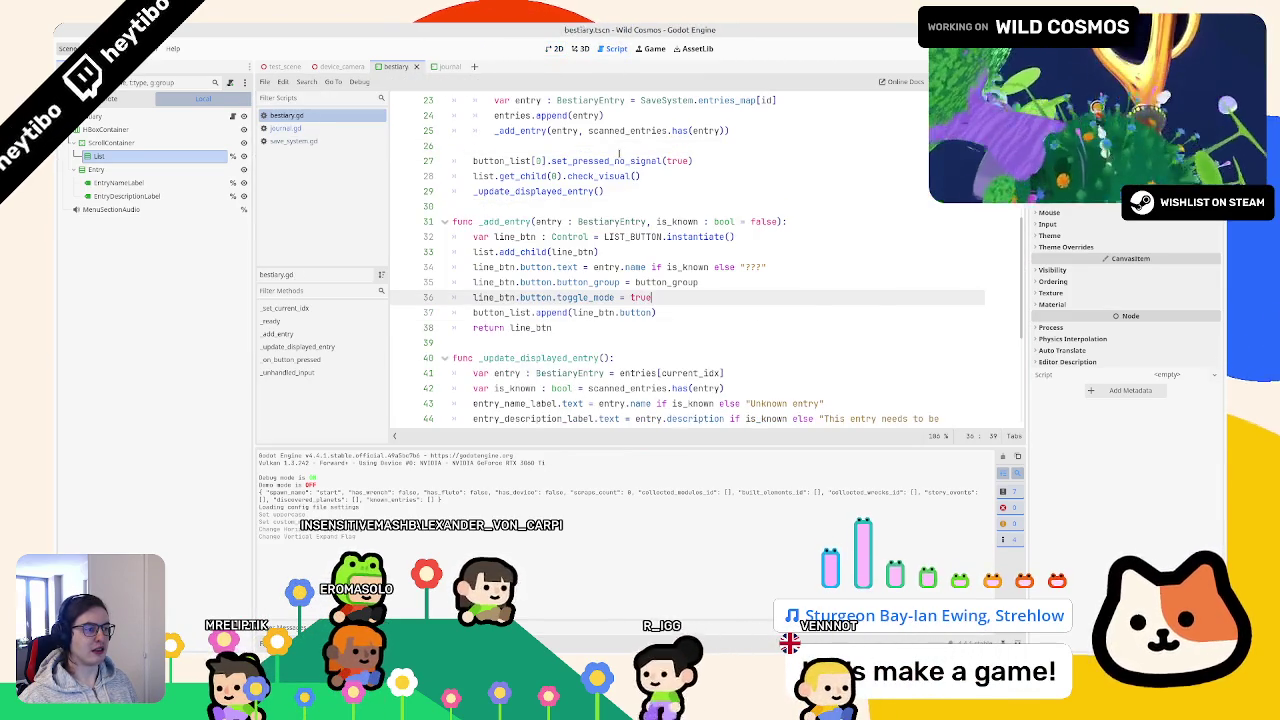
{"action": "key", "text": "q"}
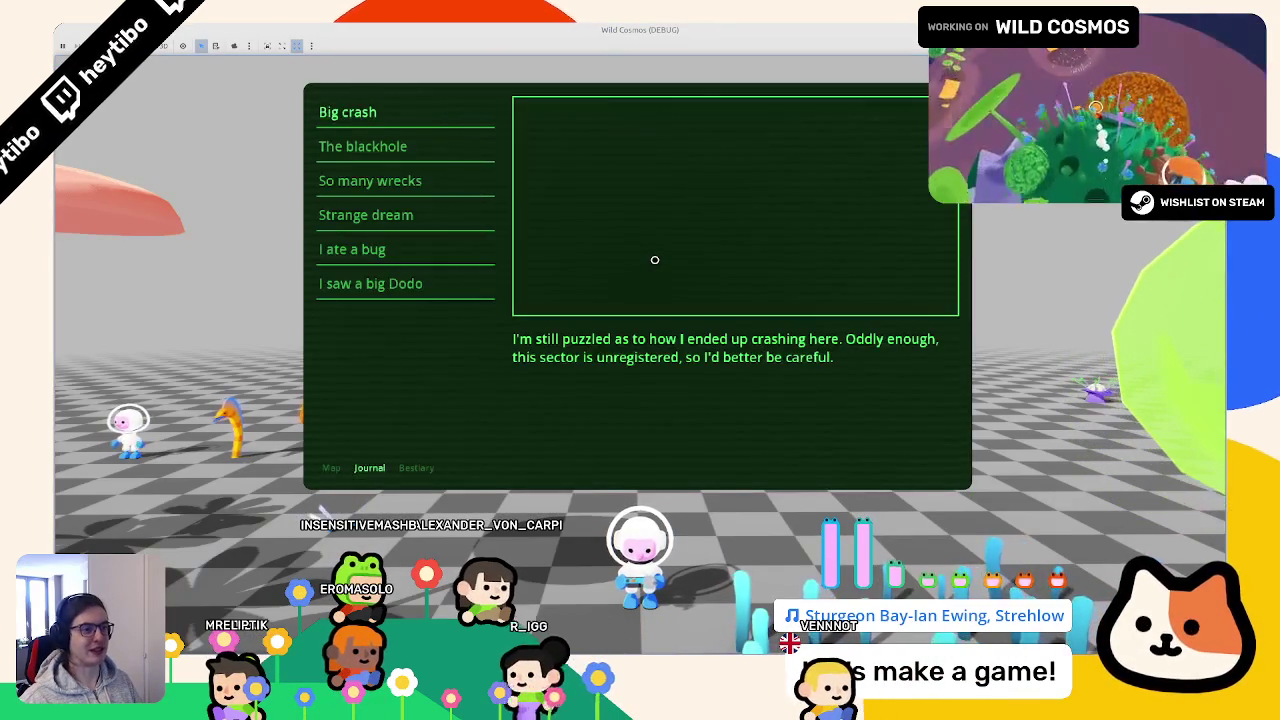
{"action": "key", "text": "e"}
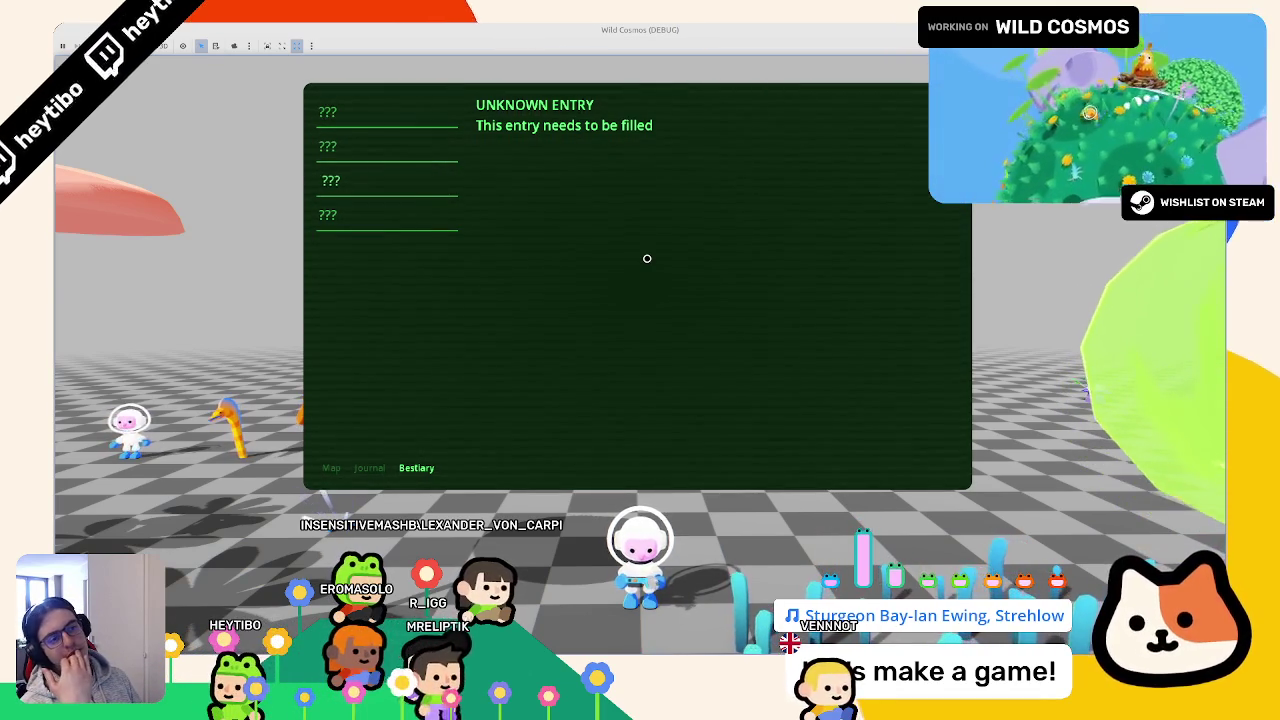
{"action": "key", "text": "Down"}
{"action": "key", "text": "Down"}
{"action": "key", "text": "Down"}
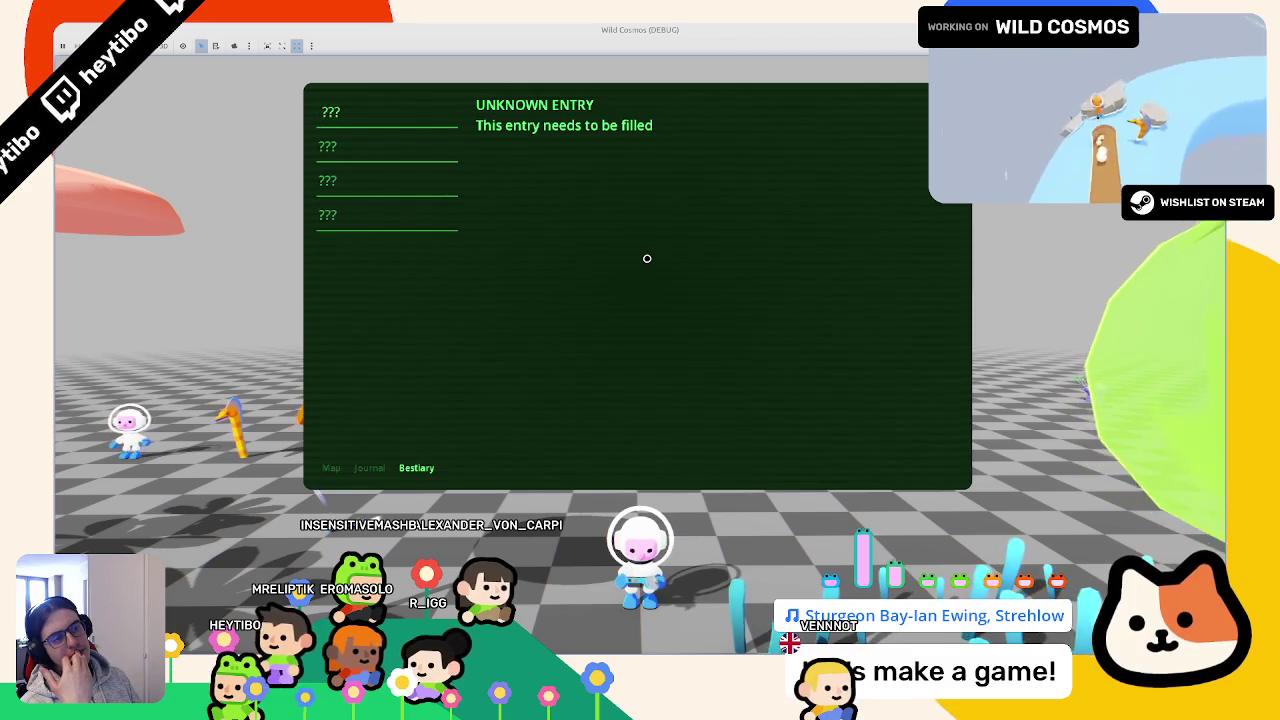
{"action": "key", "text": "Down"}
{"action": "key", "text": "Down"}
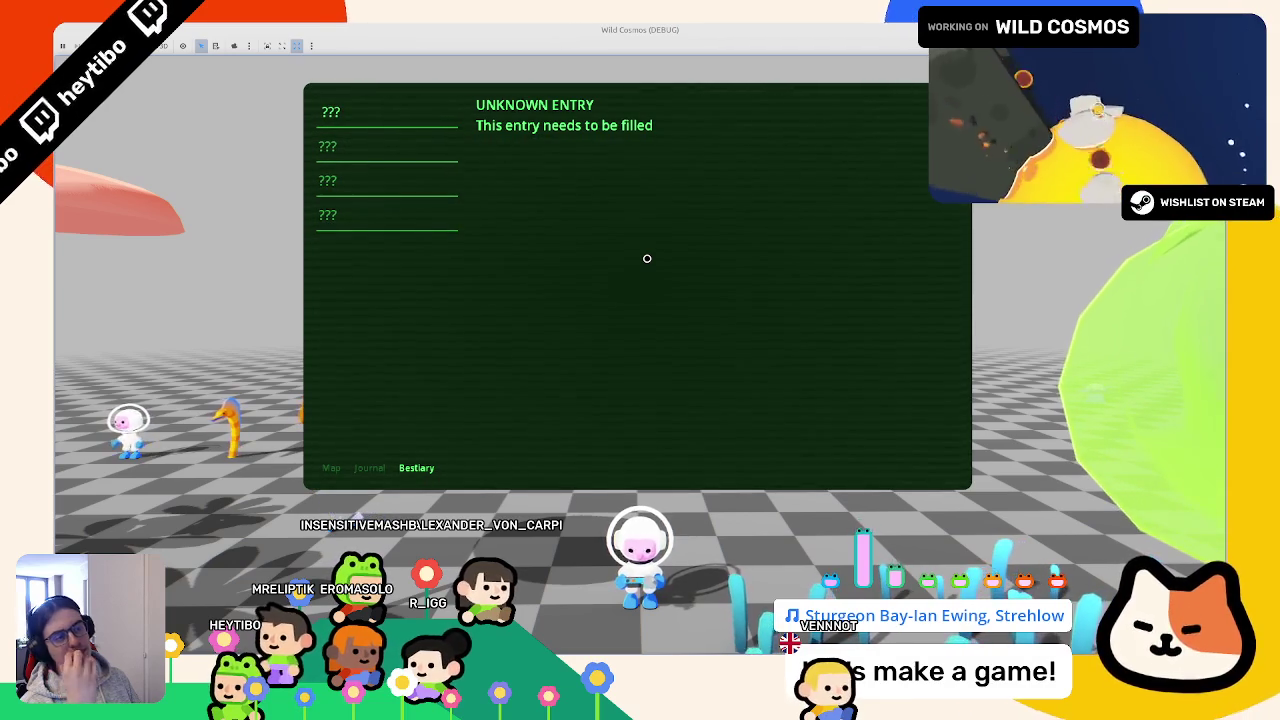
{"action": "key", "text": "F8"}
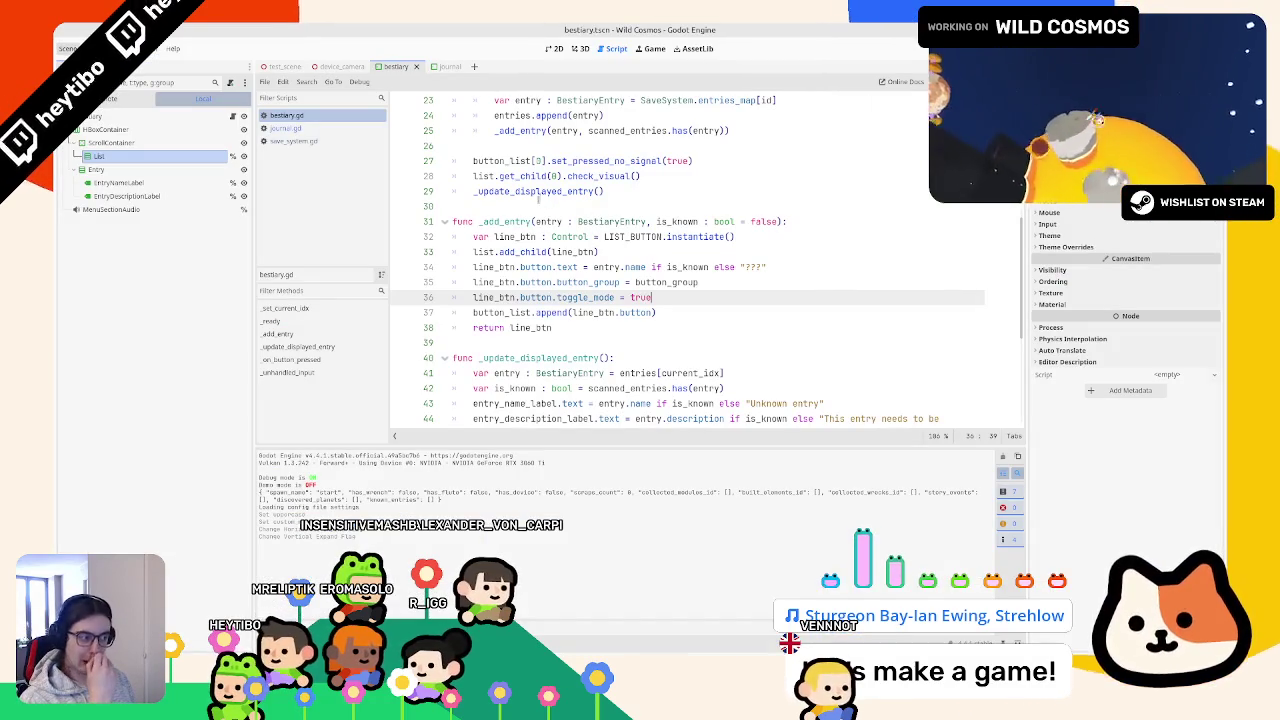
- Replace the description placeholder with "No information found on this entry." and save
{"action": "scroll", "coordinate": [545, 203], "scroll_direction": "down", "scroll_amount": 2}
{"action": "left_click", "coordinate": [831, 327]}
{"action": "mouse_move", "coordinate": [908, 327]}
{"action": "left_mouse_down"}
{"action": "mouse_move", "coordinate": [940, 329]}
{"action": "mouse_move", "coordinate": [488, 342]}
{"action": "left_mouse_up"}
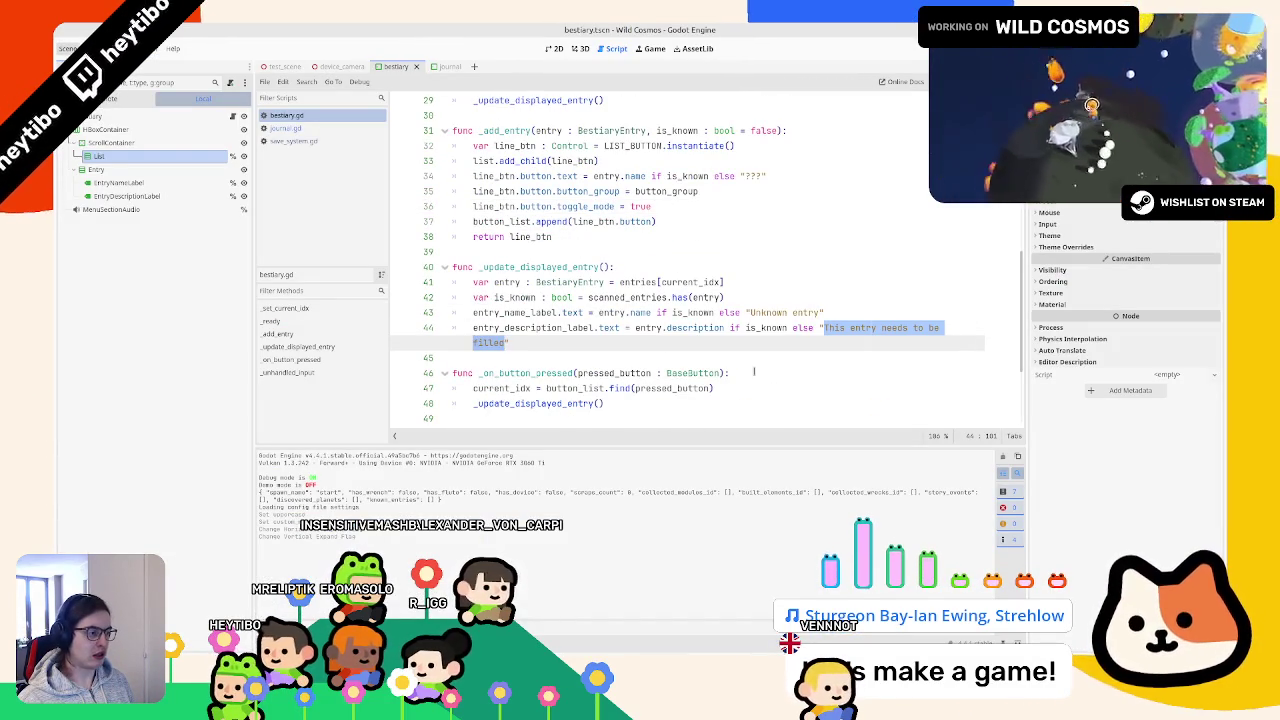
{"action": "type", "text": "No information"}
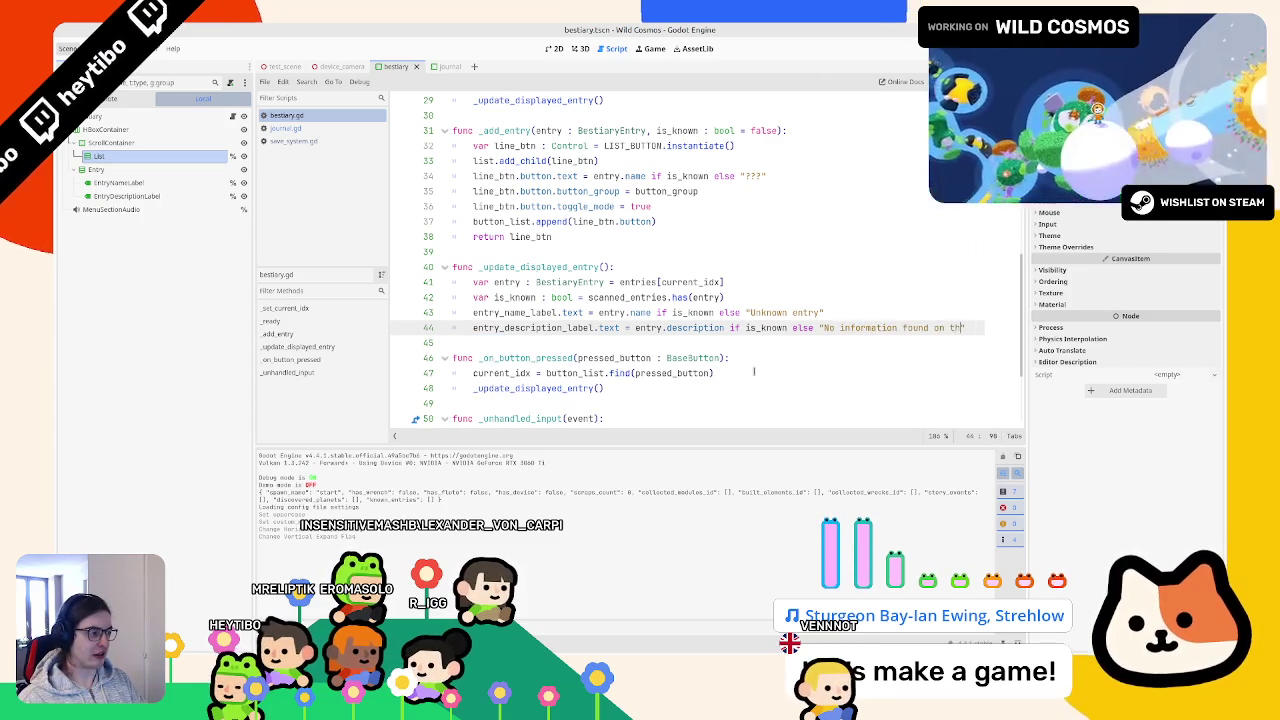
{"action": "type", "text": "his entry"}
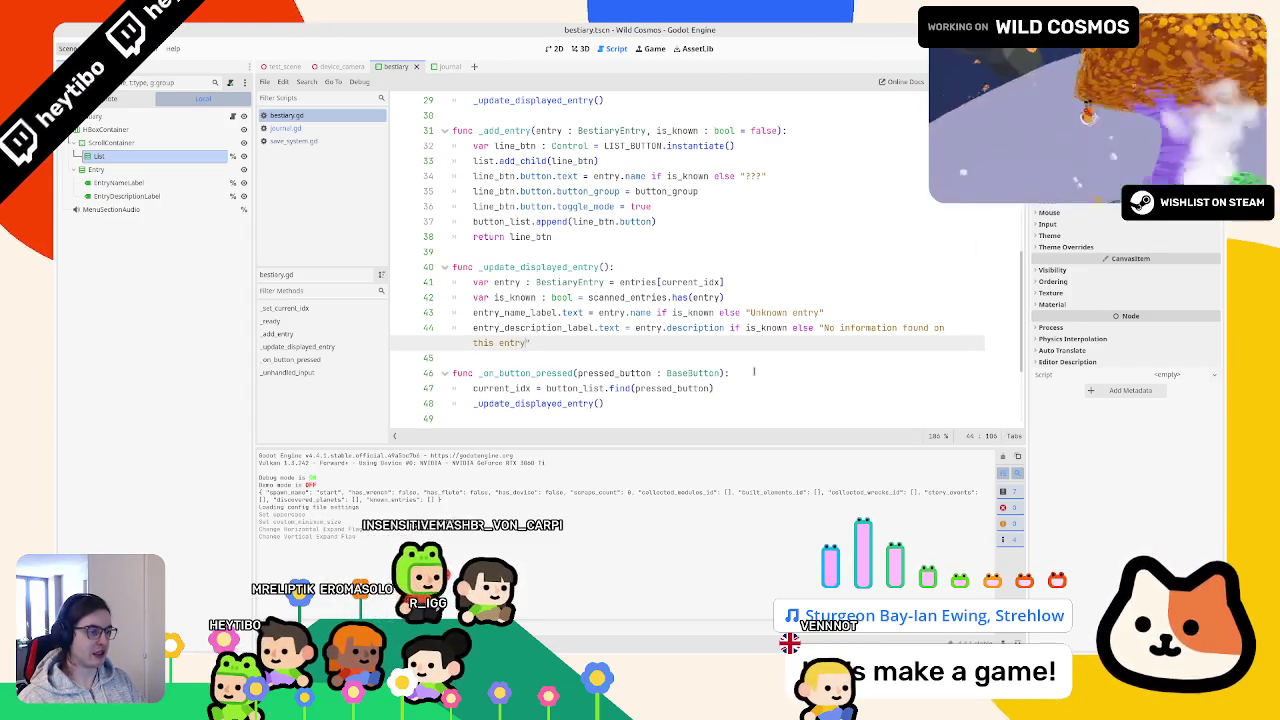
{"action": "key", "text": "ctrl+s"}
- Switch between the script and the running game's Bestiary to confirm the new placeholder
{"action": "key", "text": "alt+Tab"}
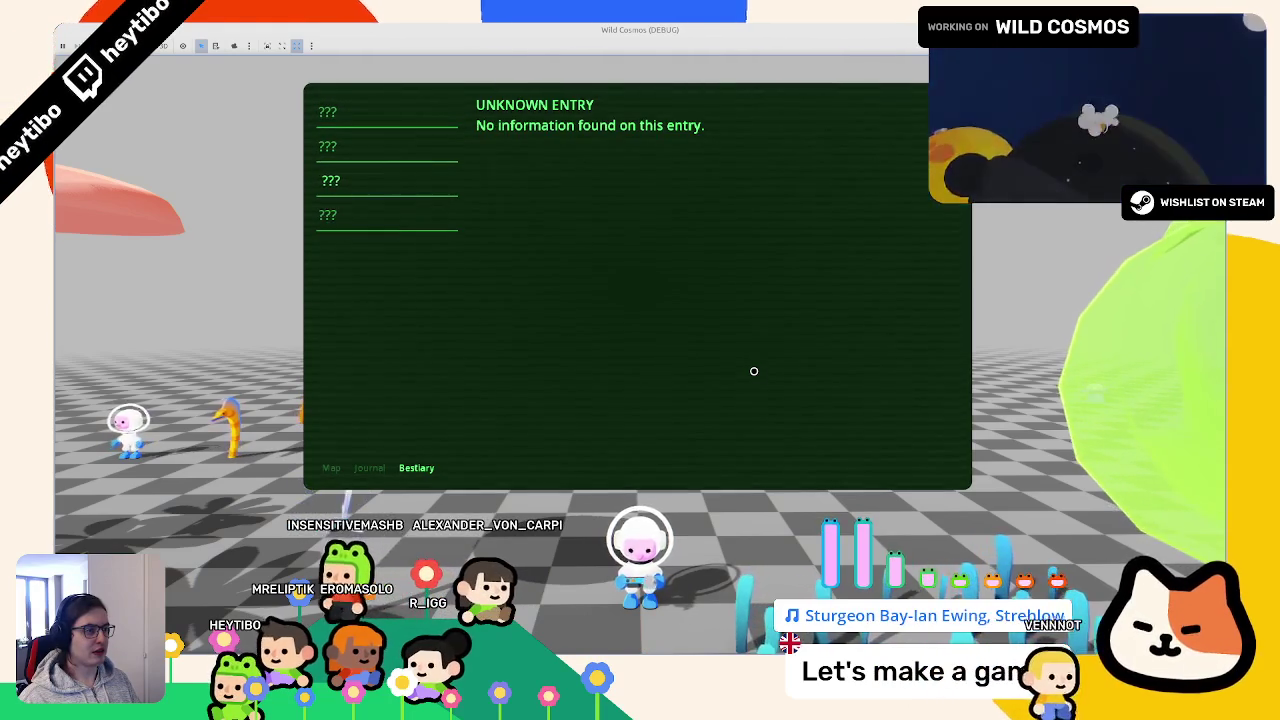
{"action": "key", "text": "alt+Tab"}
{"action": "key", "text": "alt+Tab"}
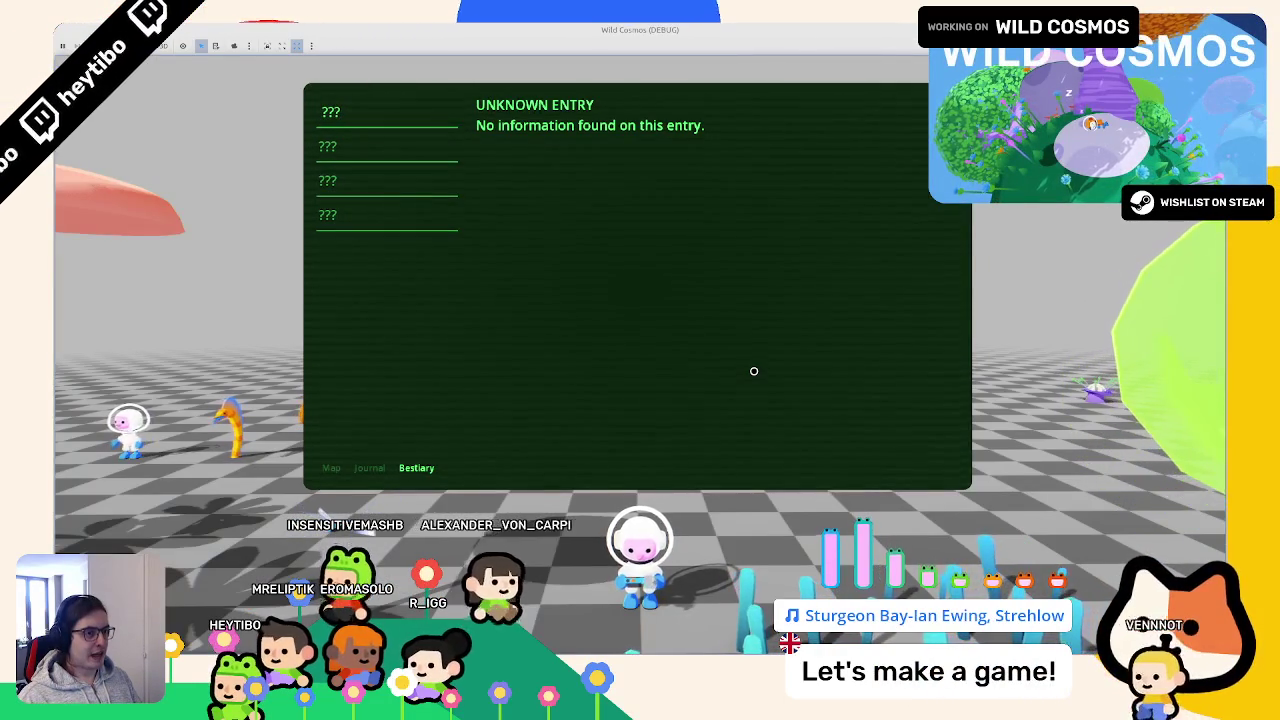
{"action": "key", "text": "alt+Tab"}
{"action": "key", "text": "alt+Tab"}
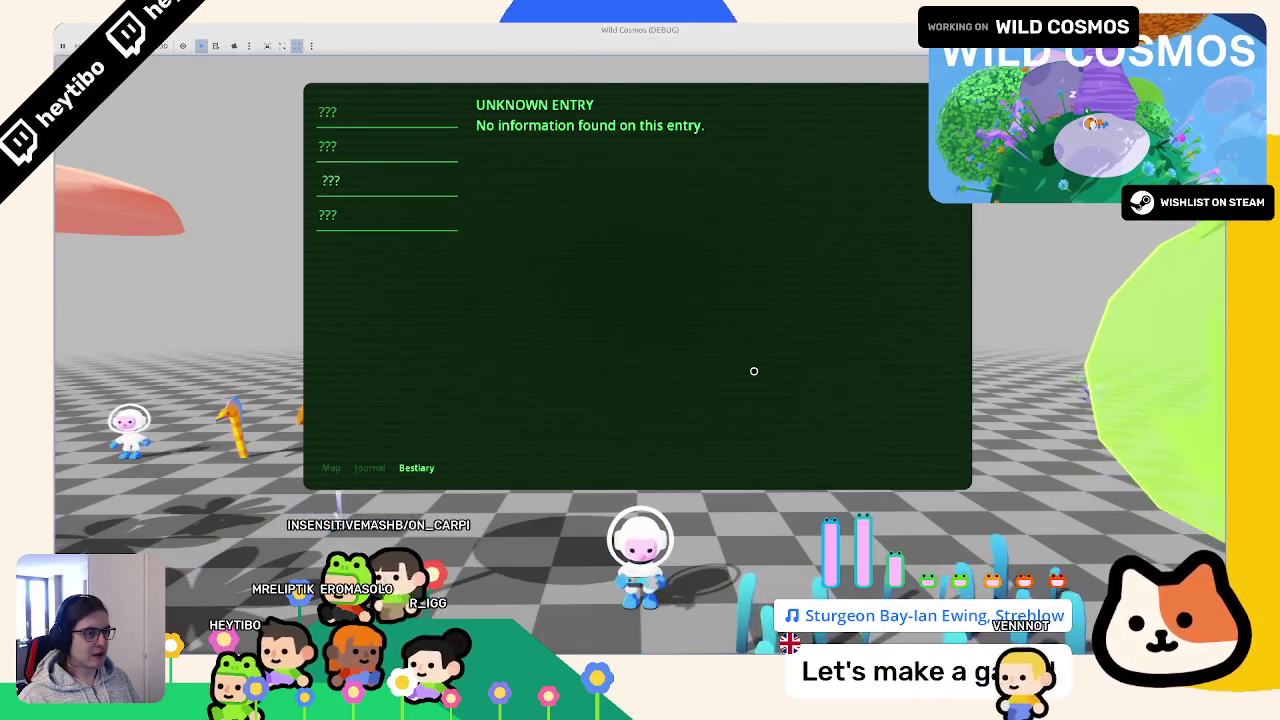
{"action": "key", "text": "alt+Tab"}
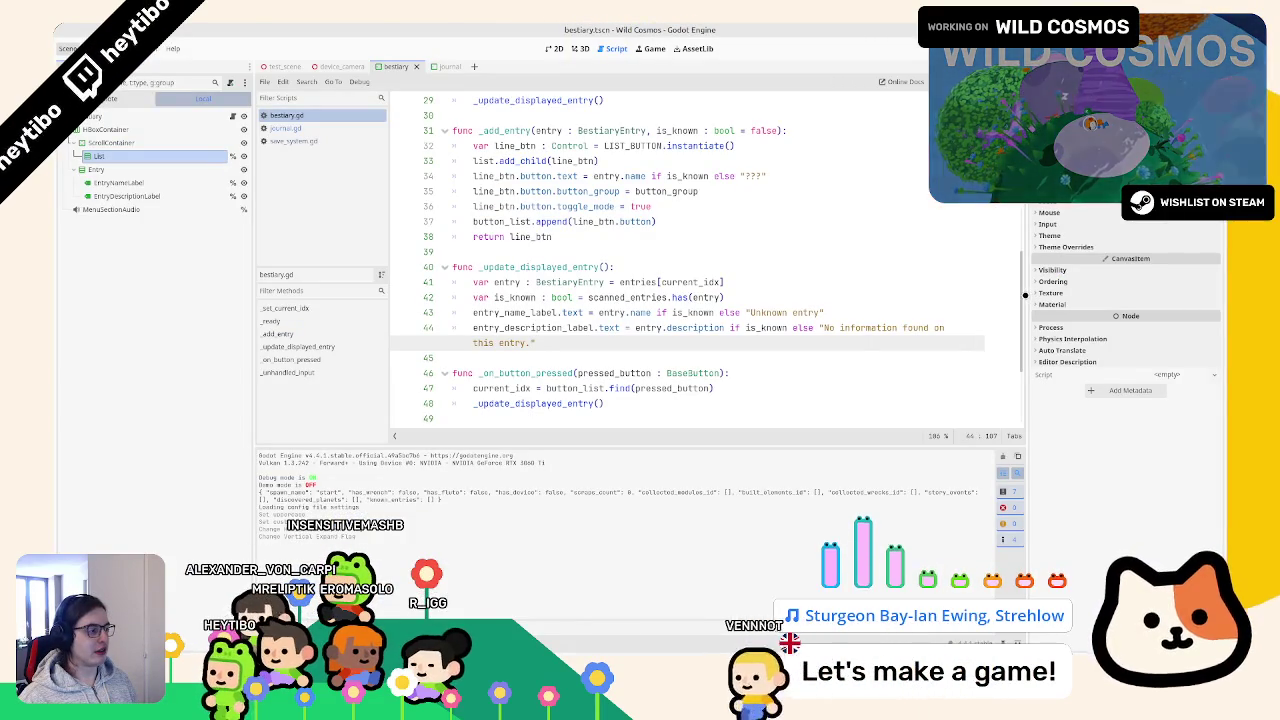
- Narrow the Inspector and follow get_scanned_entries into save_system.gd
{"action": "left_click_drag", "start_coordinate": [1032, 298], "coordinate": [1126, 300]}
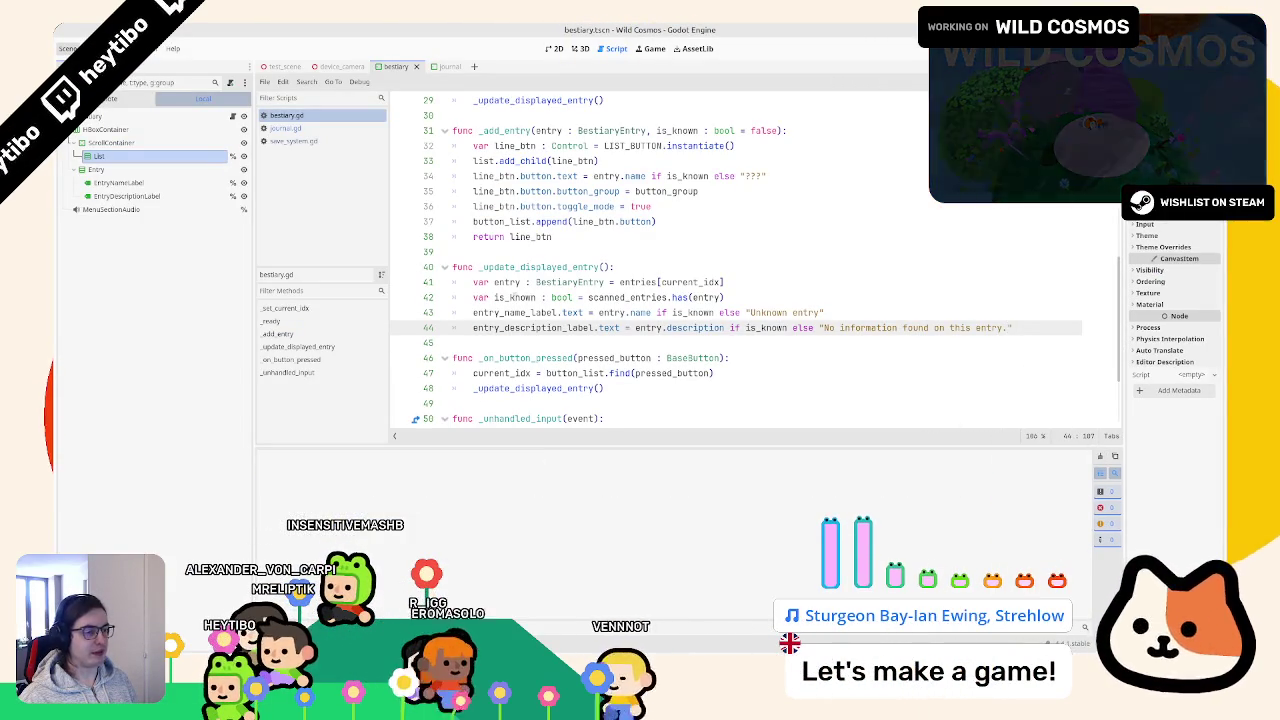
{"action": "scroll", "coordinate": [593, 347], "scroll_direction": "up", "scroll_amount": 7}
{"action": "scroll", "coordinate": [593, 348], "scroll_direction": "up", "scroll_amount": 3}
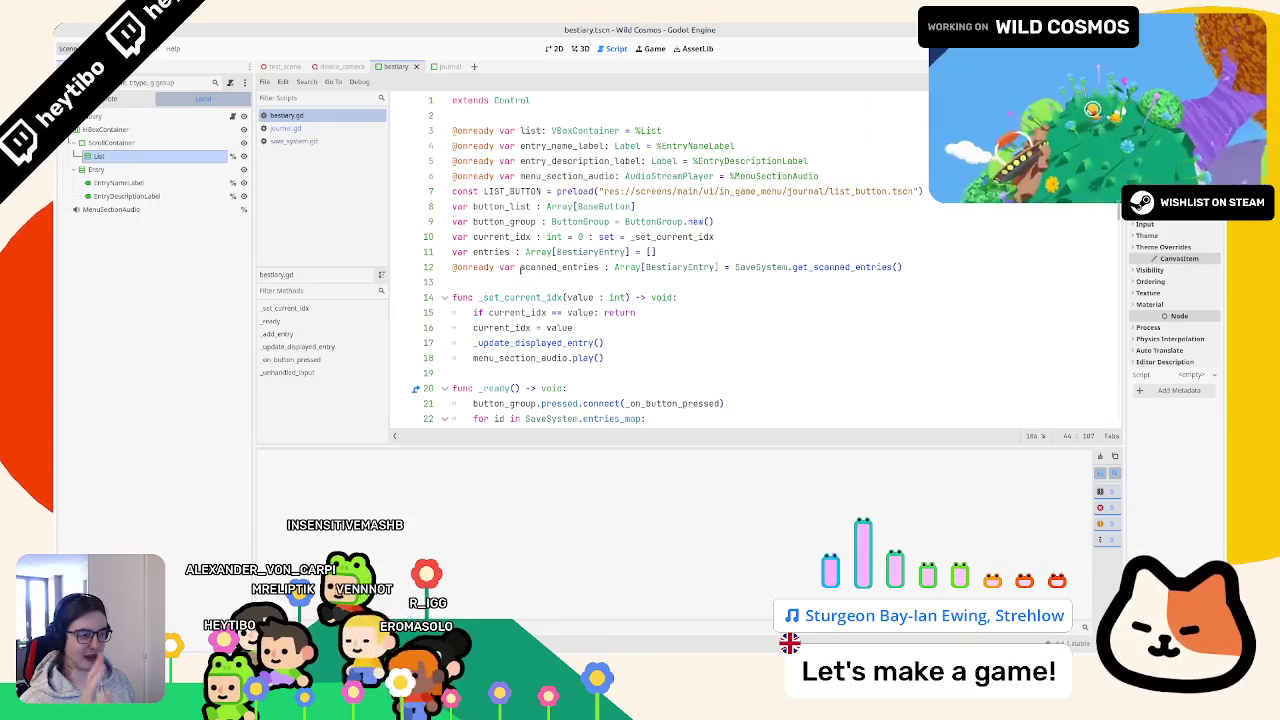
{"action": "left_click", "coordinate": [520, 268]}
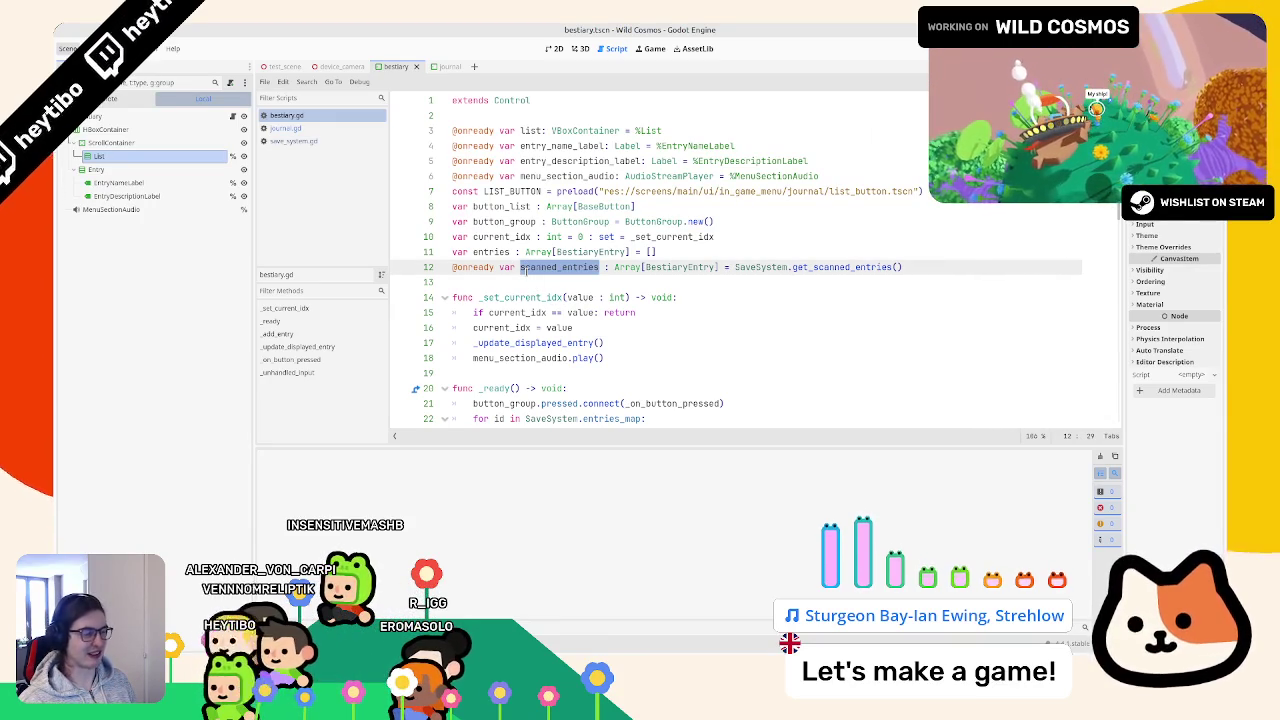
{"action": "left_click", "coordinate": [812, 266], "text": "ctrl"}
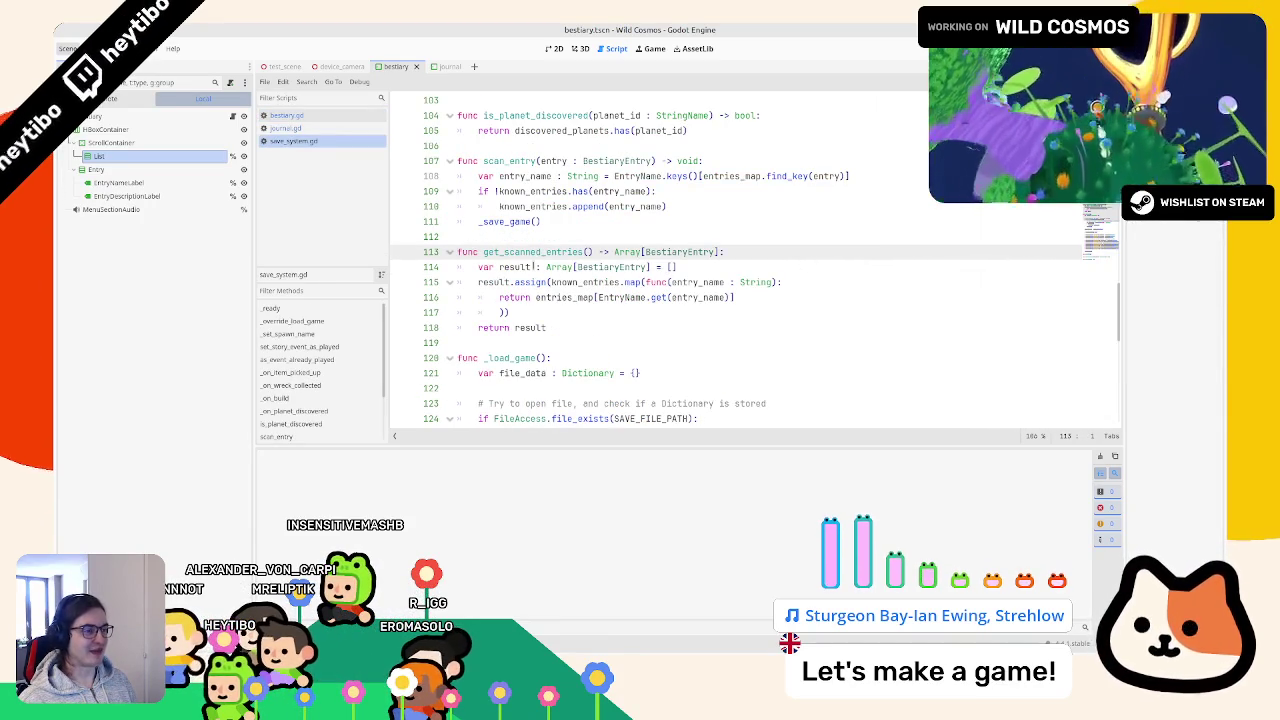
- Move _save_game() inside scan_entry's new-entry if block with a blank line above it
{"action": "left_click", "coordinate": [527, 161]}
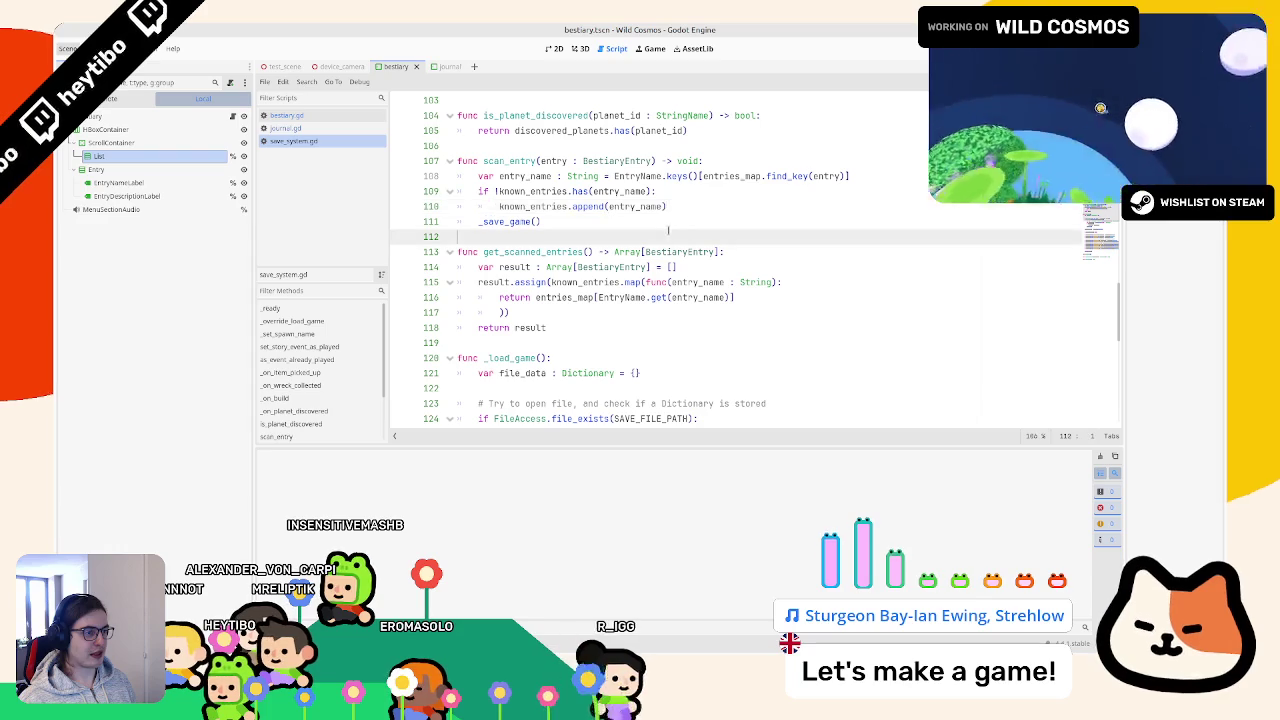
{"action": "key", "text": "Return"}
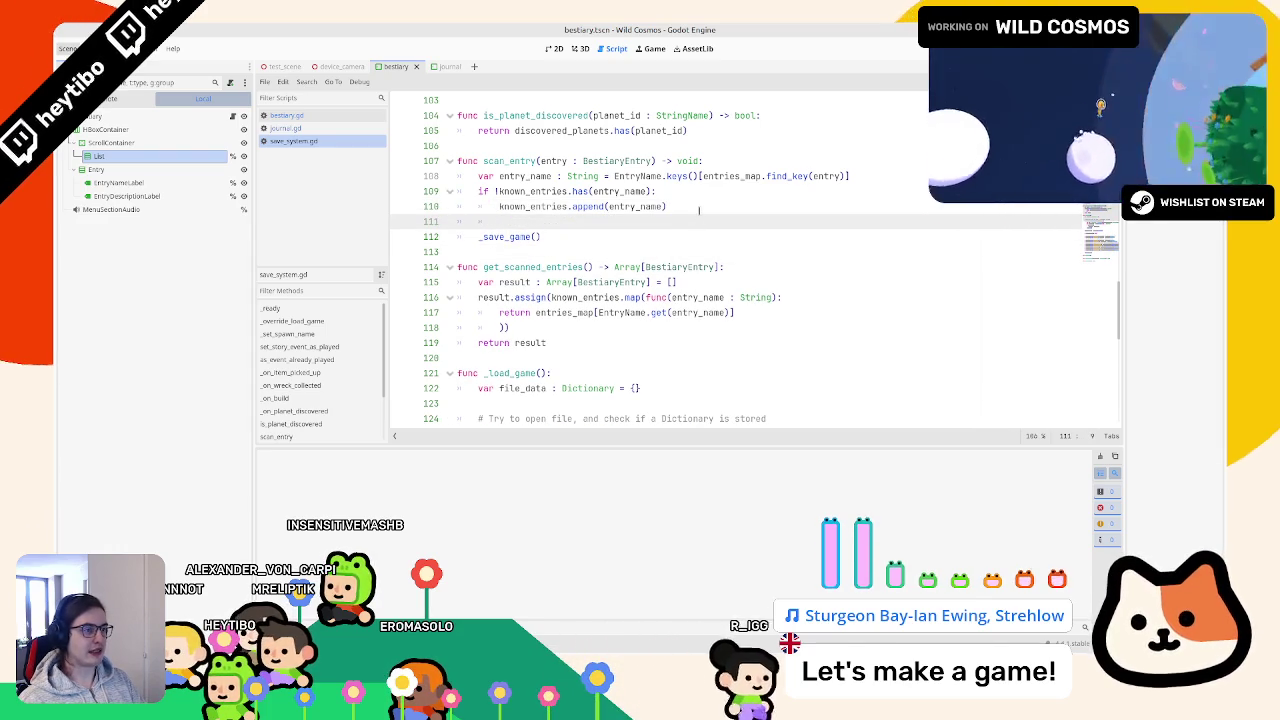
{"action": "key", "text": "ctrl+z"}
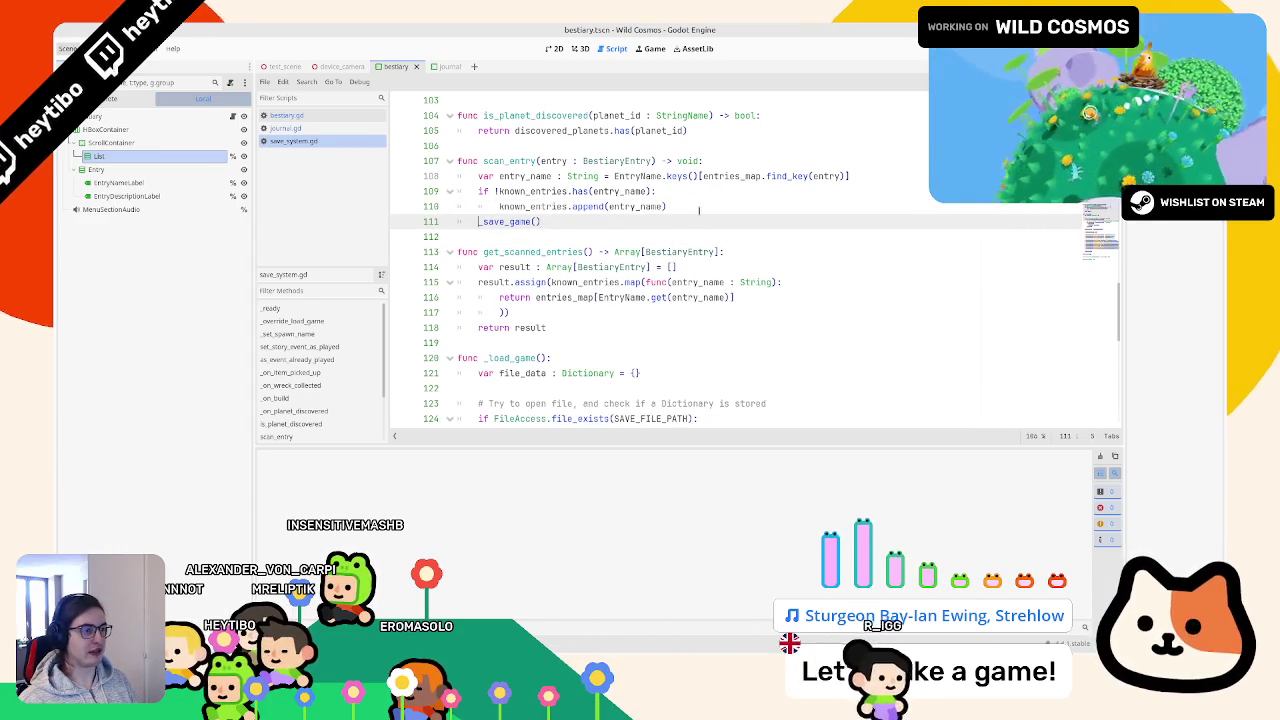
{"action": "key", "text": "ctrl+z"}
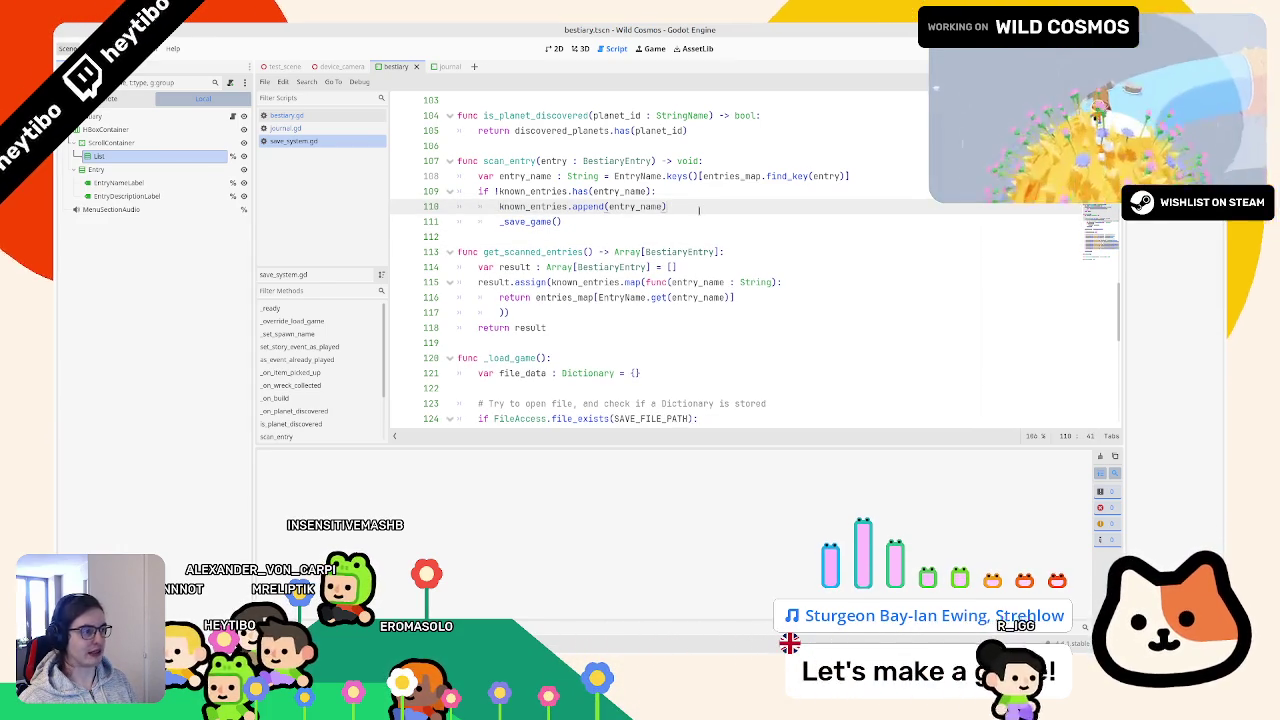
{"action": "key", "text": "Return"}
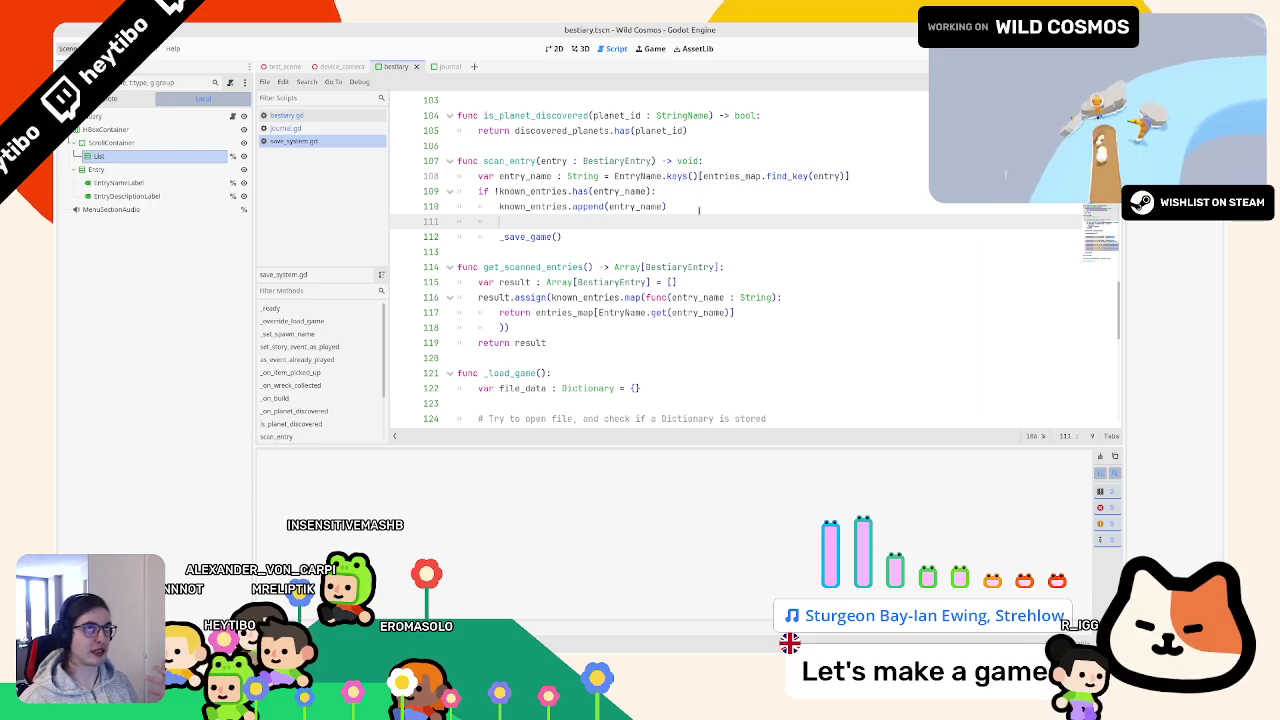
{"action": "scroll", "coordinate": [617, 206], "scroll_direction": "up", "scroll_amount": 20}
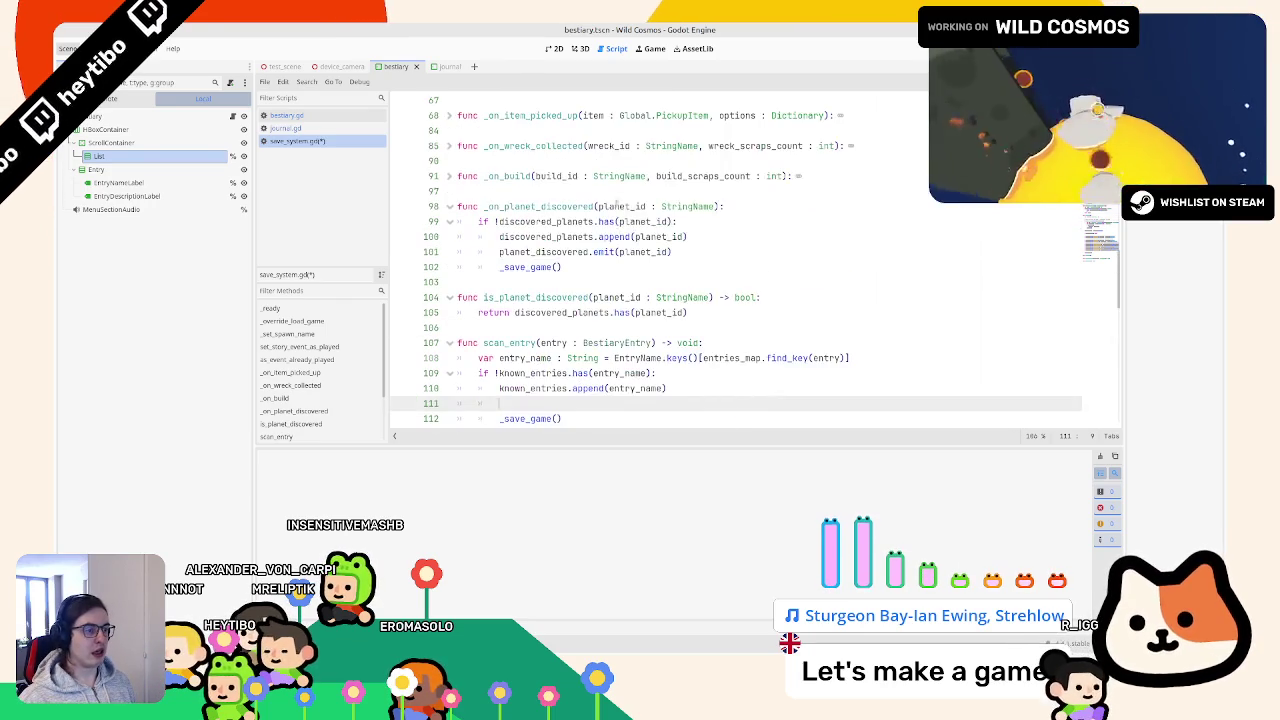
{"action": "scroll", "coordinate": [617, 206], "scroll_direction": "up", "scroll_amount": 4}
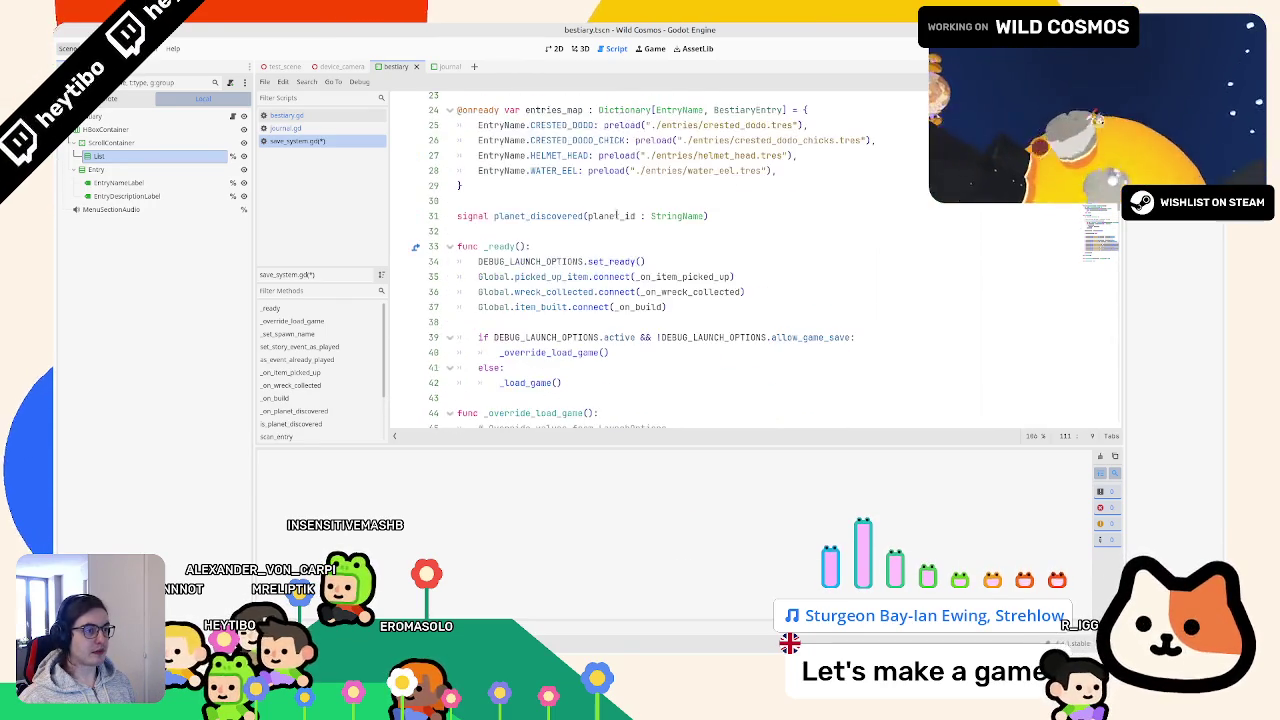
{"action": "left_click", "coordinate": [575, 247]}
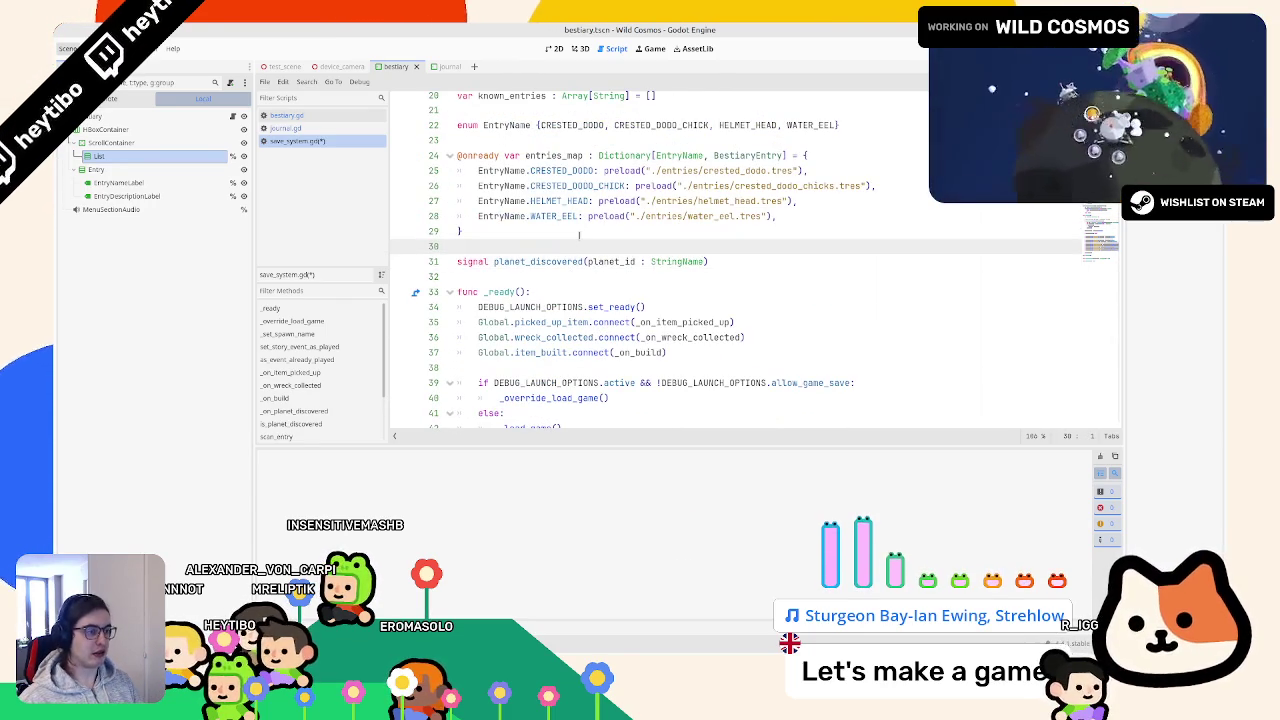
- Declare signal entry_scanned(entry : BestiaryEntry) above planet_discovered
{"action": "key", "text": "Return"}
{"action": "type", "text": "signal entry_sca"}
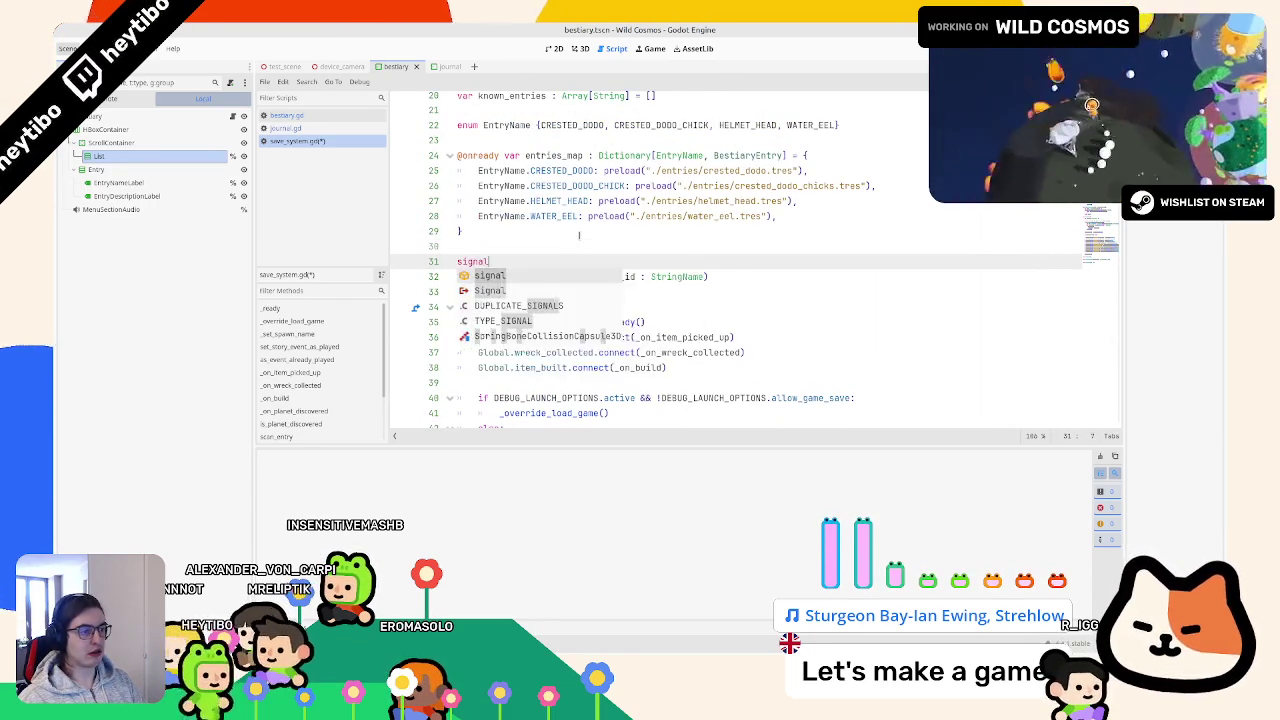
{"action": "type", "text": "nned("}
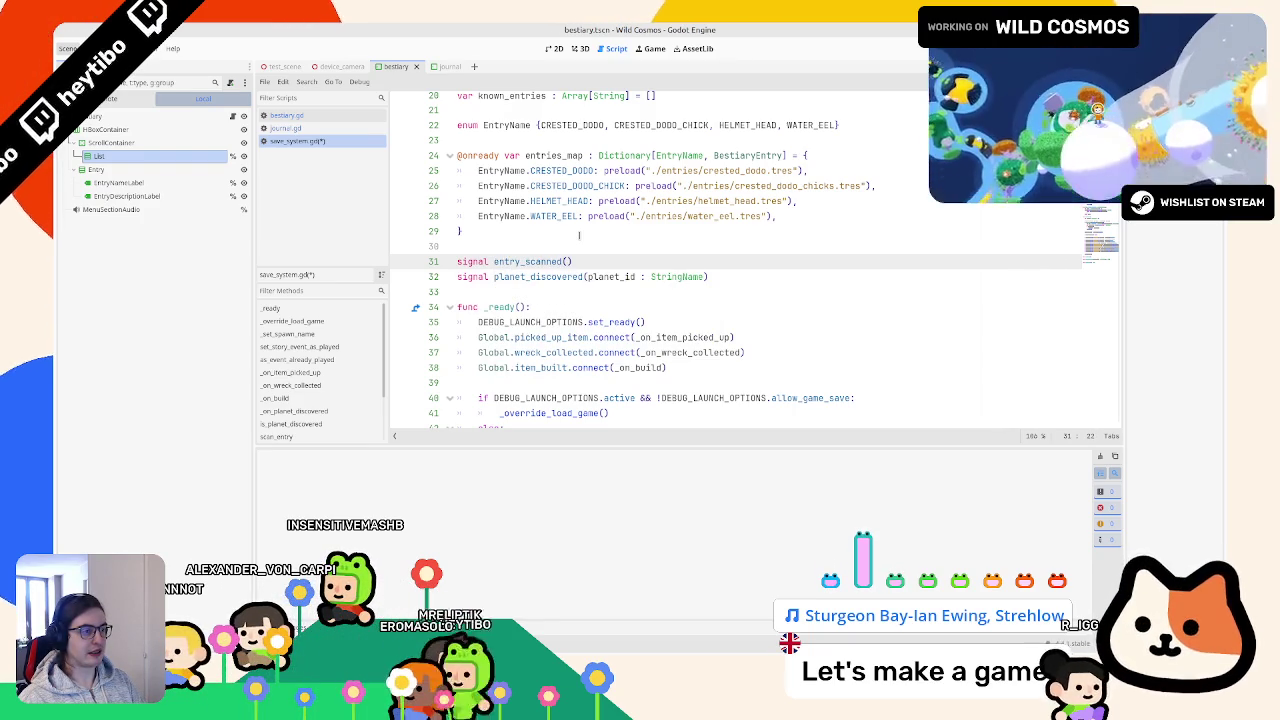
{"action": "type", "text": "entry:"}
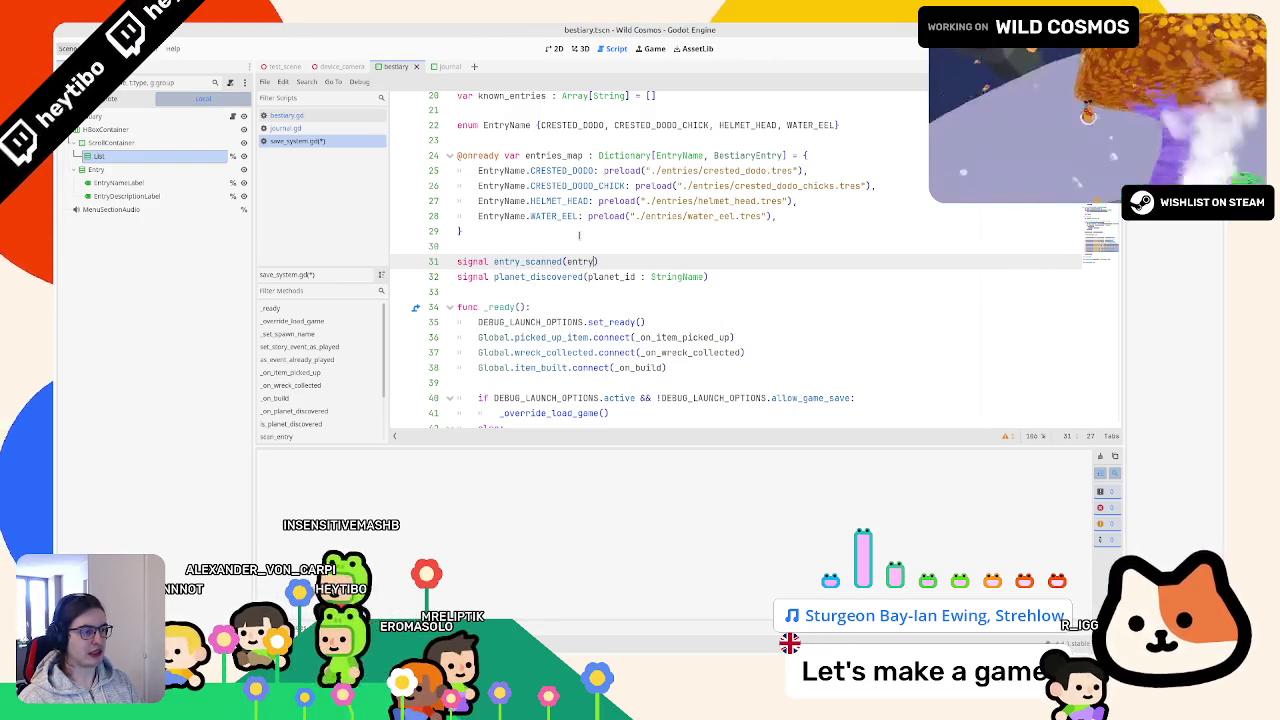
{"action": "key", "text": "BackSpace"}
{"action": "key", "text": "BackSpace"}
{"action": "type", "text": ":"}
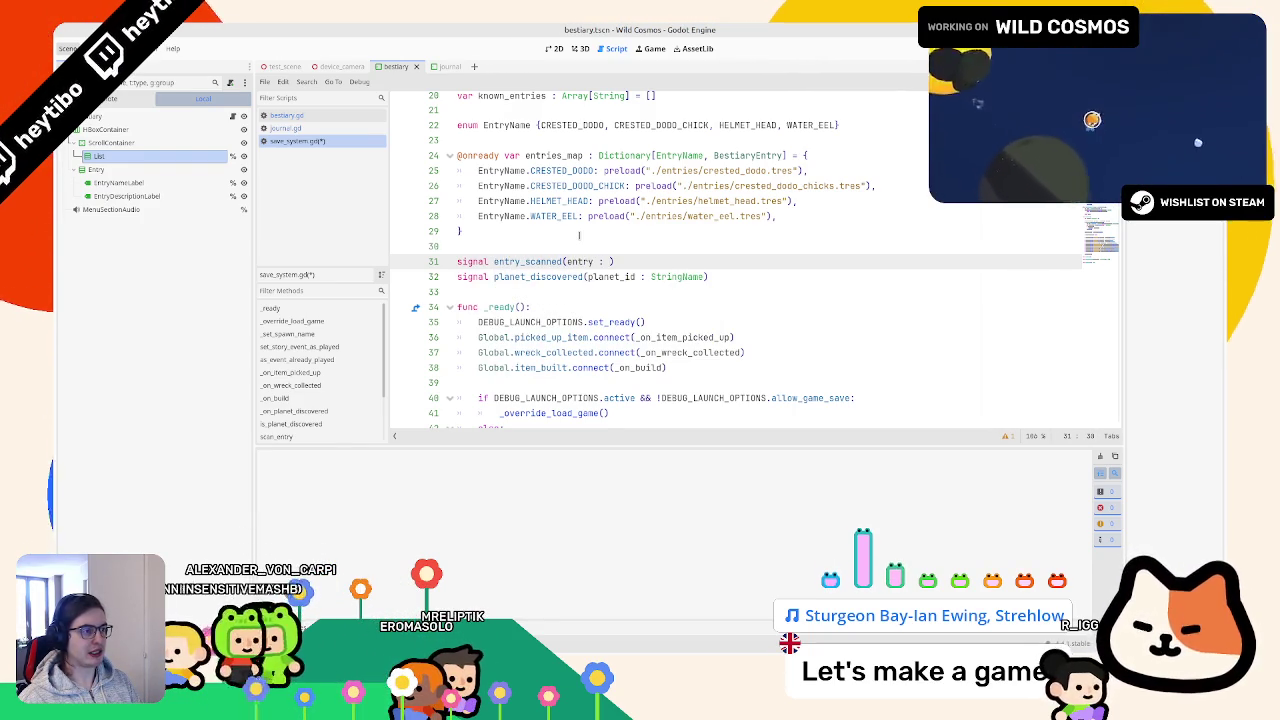
{"action": "key", "text": "BackSpace"}
{"action": "key", "text": "BackSpace"}
{"action": "key", "text": "BackSpace"}
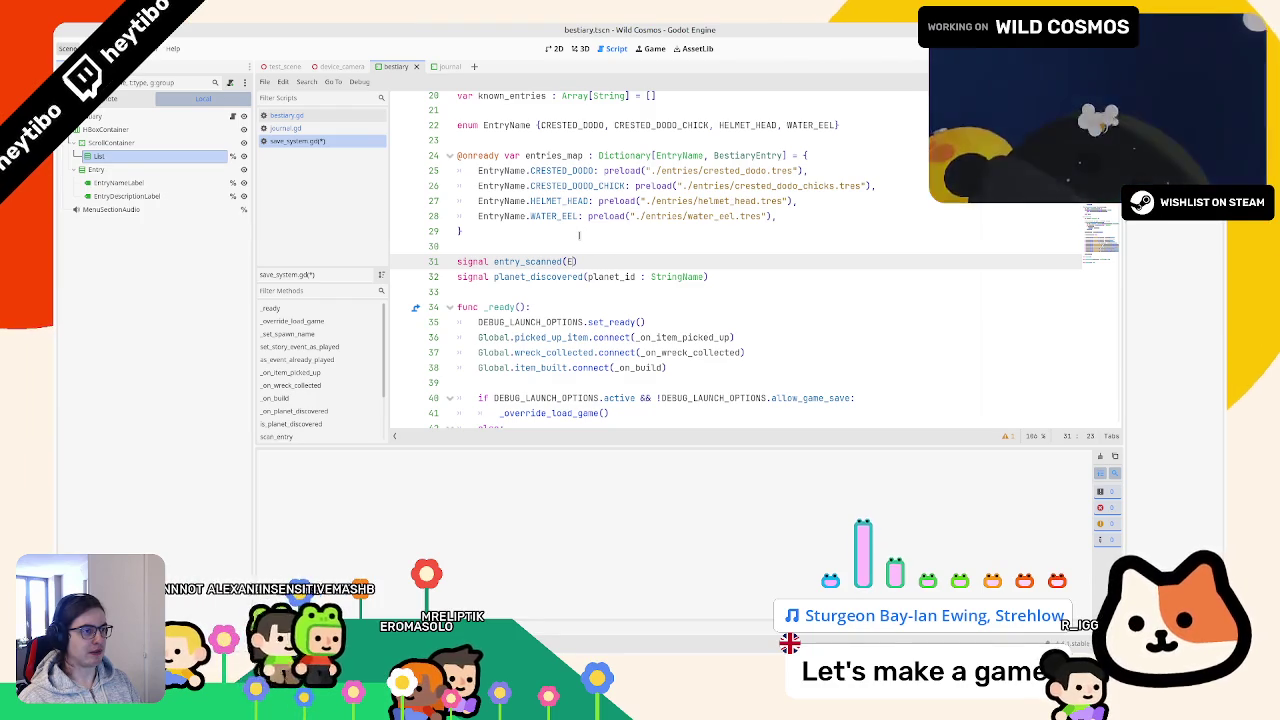
{"action": "type", "text": "entry : E"}
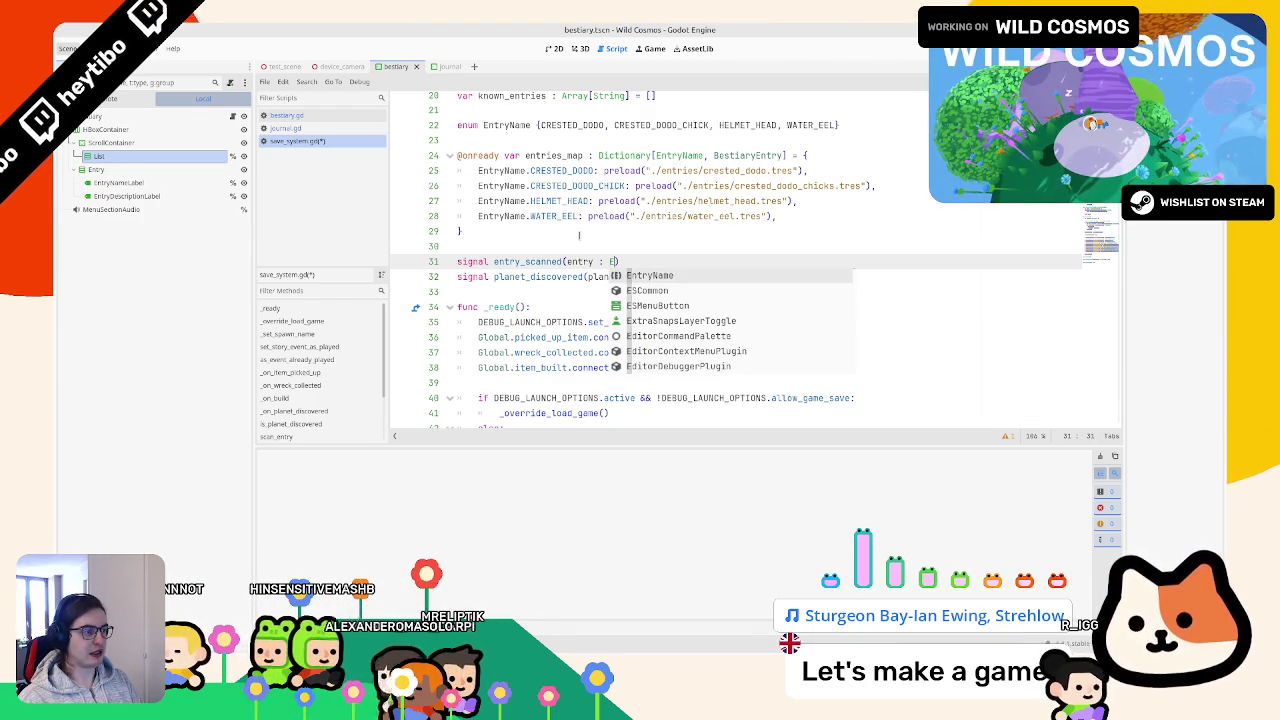
{"action": "key", "text": "BackSpace"}
{"action": "type", "text": "st"}
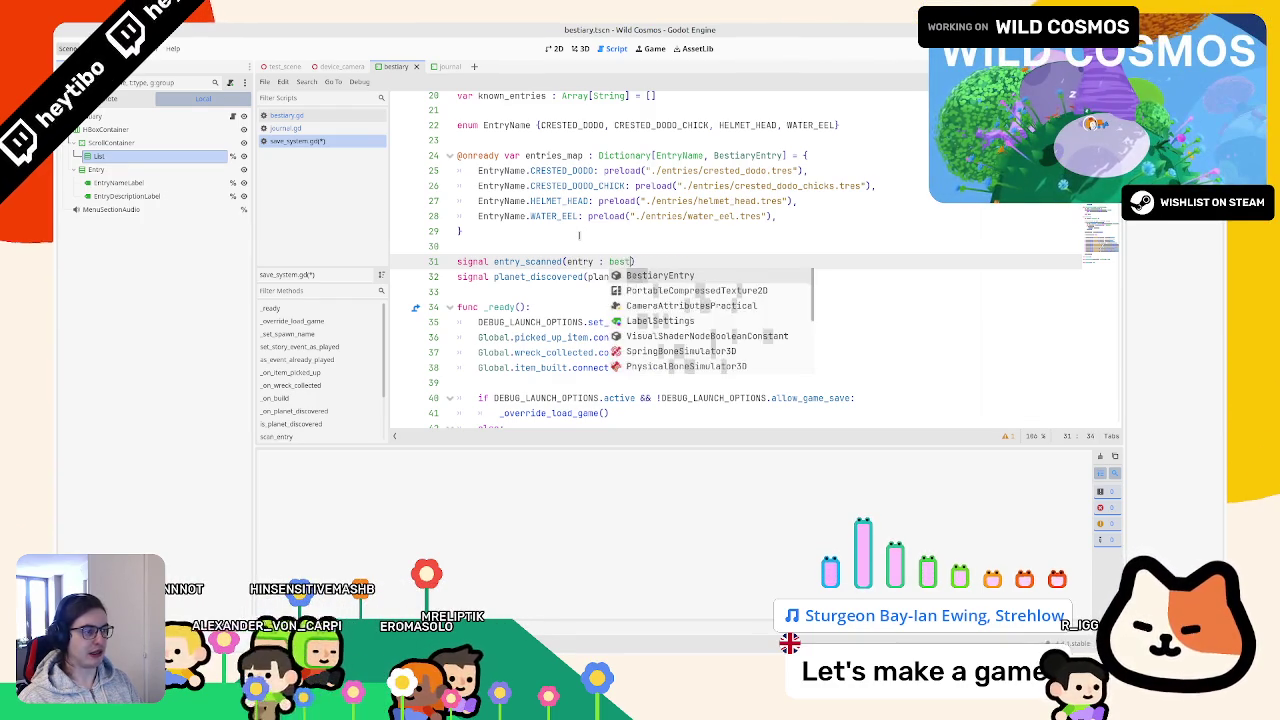
{"action": "key", "text": "Return"}
{"action": "left_click", "coordinate": [517, 261]}
{"action": "double_click", "coordinate": [517, 261]}
- Write entry_scanned.emit(entry) on the blank line inside scan_entry's if block
{"action": "scroll", "coordinate": [585, 308], "scroll_direction": "down", "scroll_amount": 10}
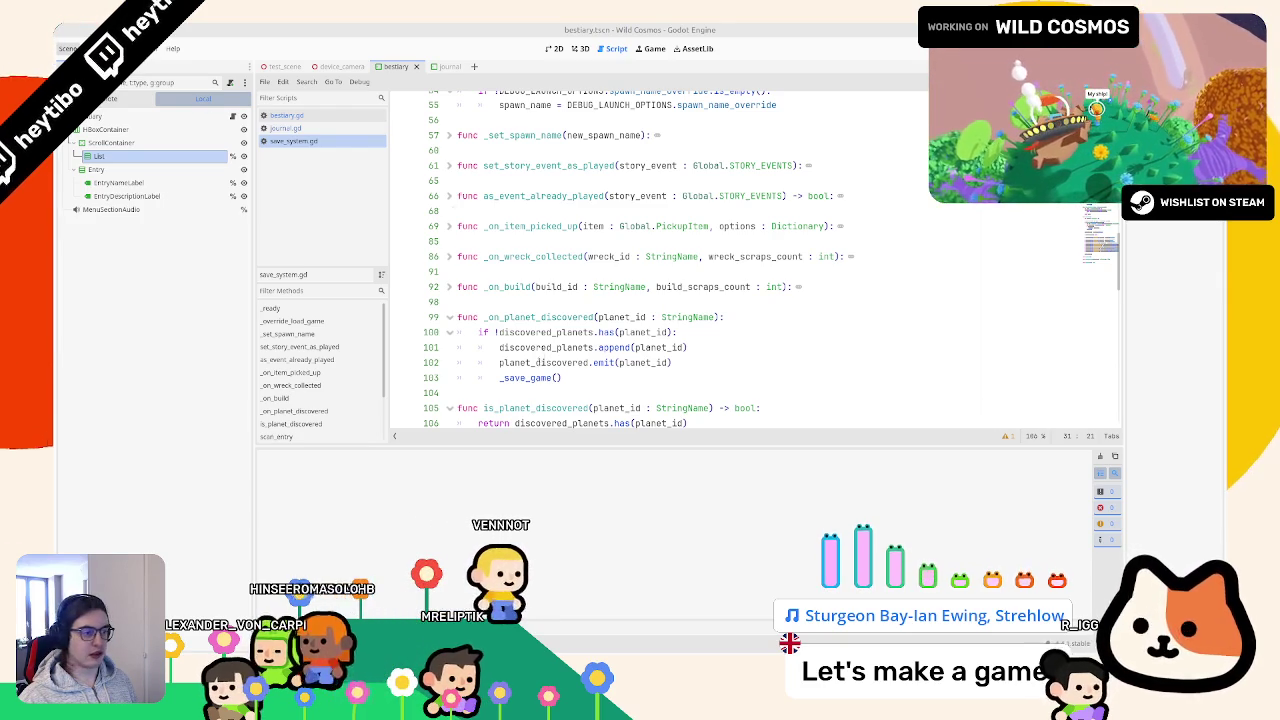
{"action": "left_click", "coordinate": [694, 360]}
{"action": "scroll", "coordinate": [692, 360], "scroll_direction": "down", "scroll_amount": 3}
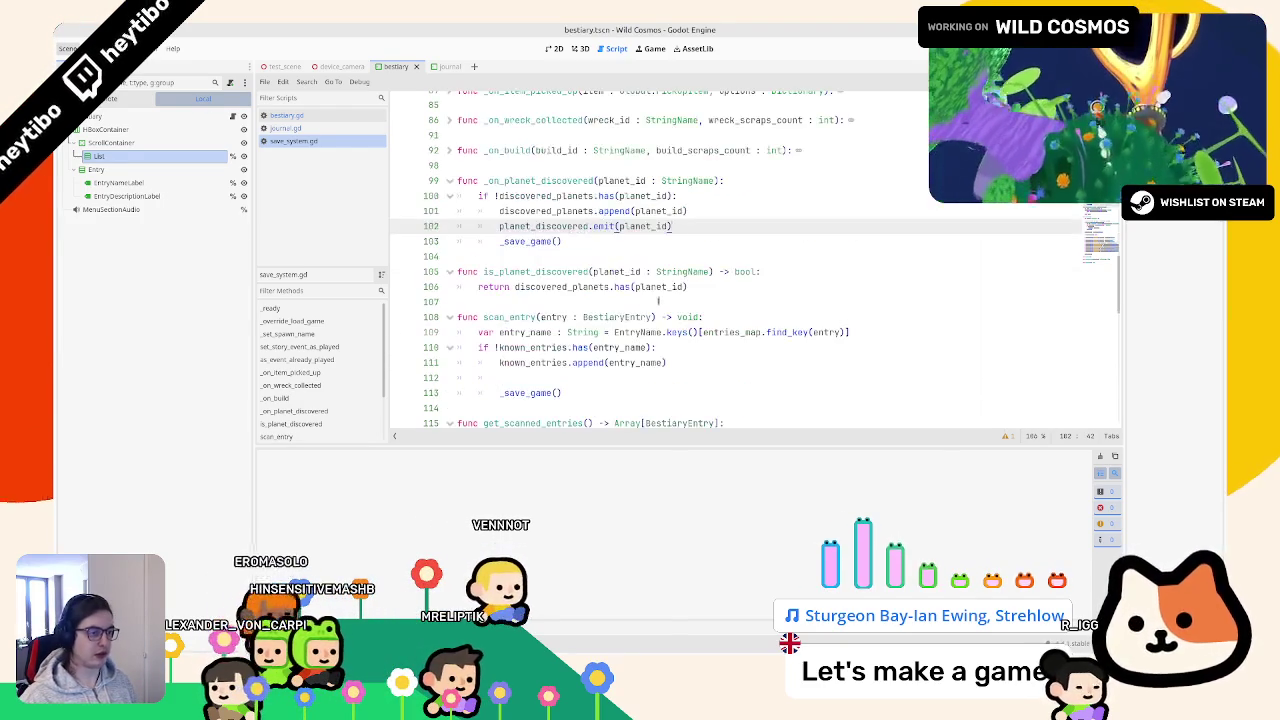
{"action": "left_click", "coordinate": [771, 363]}
{"action": "left_click", "coordinate": [694, 379]}
{"action": "type", "text": "entry_scanned."}
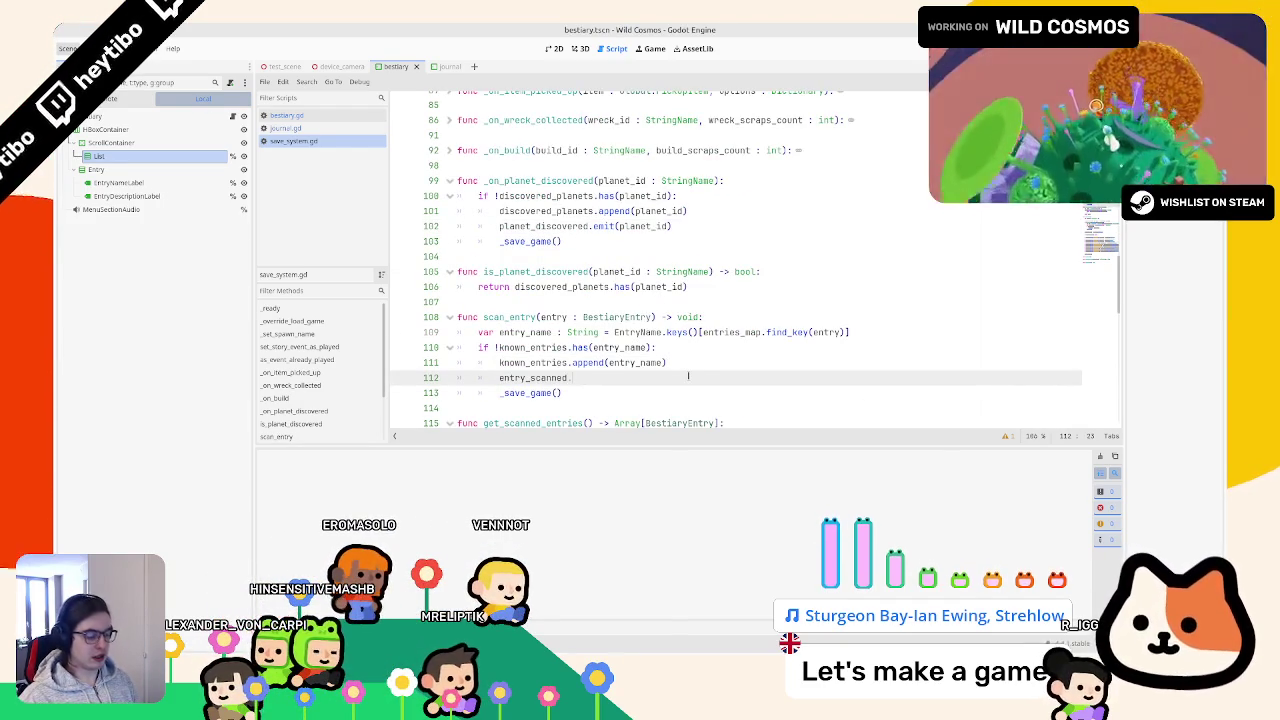
{"action": "type", "text": "emit(entry"}
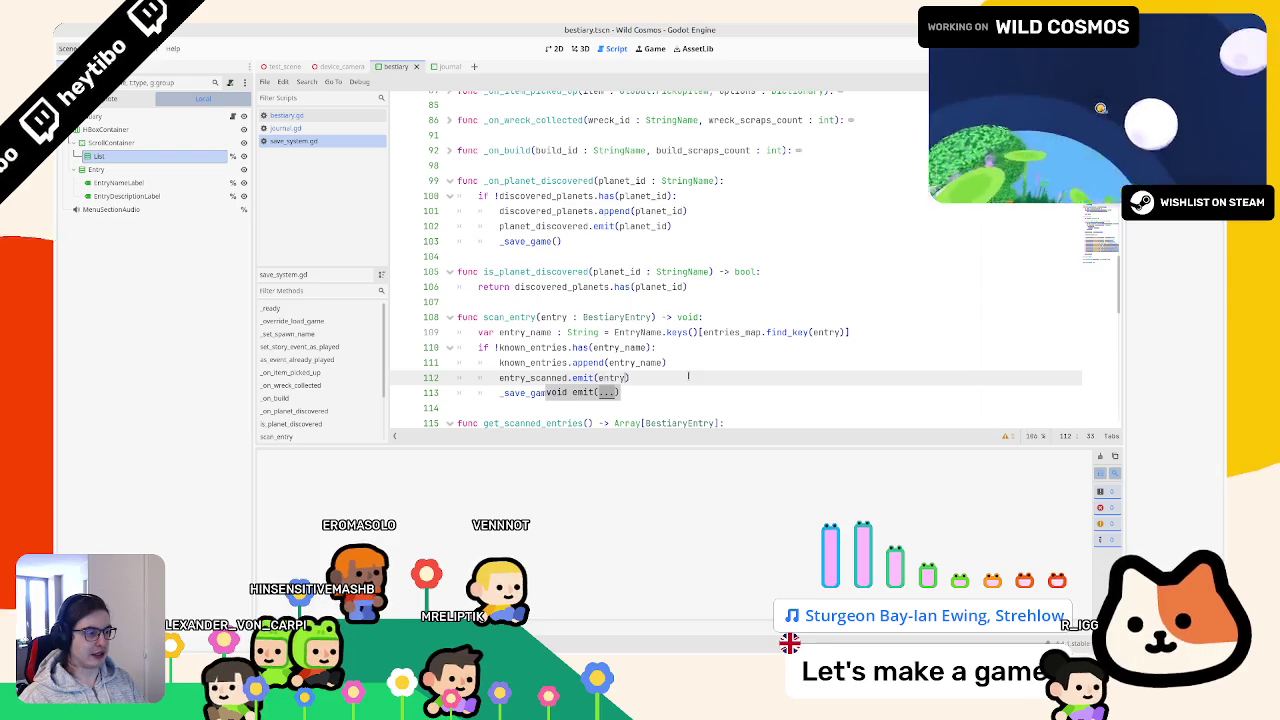
{"action": "key", "text": "Escape"}
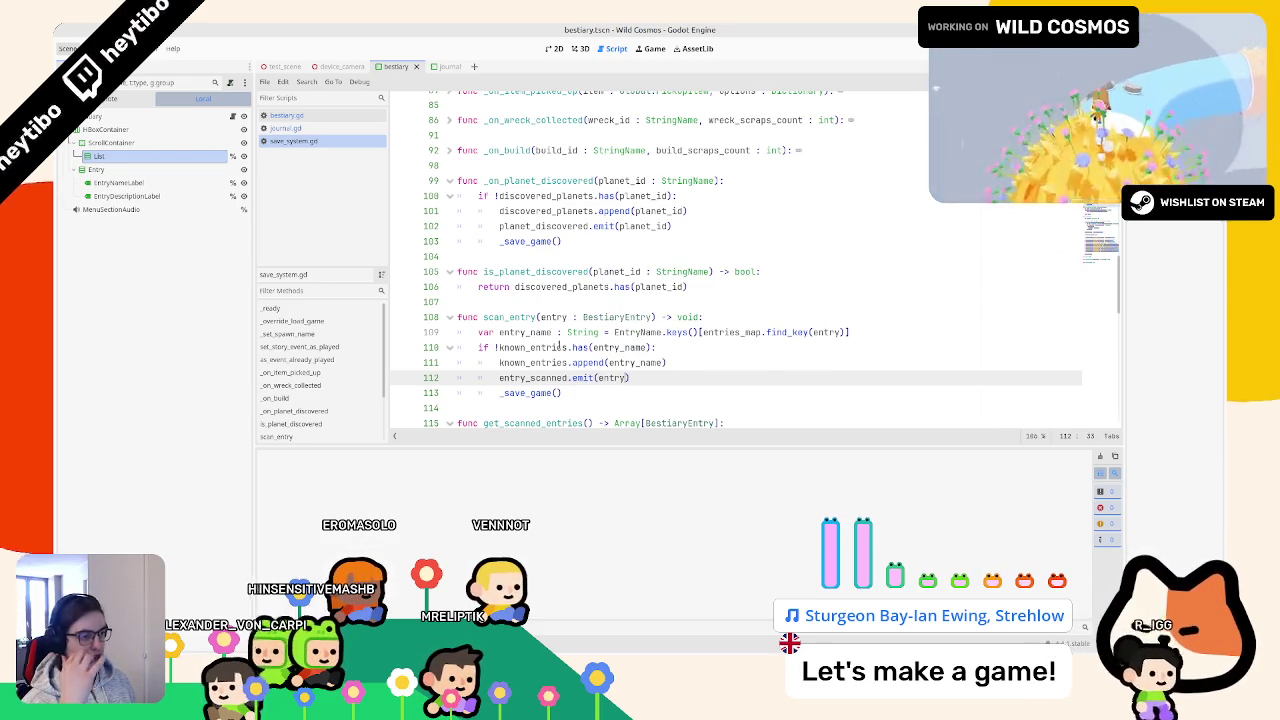
- Look over journal.gd and save_system.gd, then select bestiary.gd's scanned_entries declaration line
{"action": "mouse_move", "coordinate": [544, 349]}
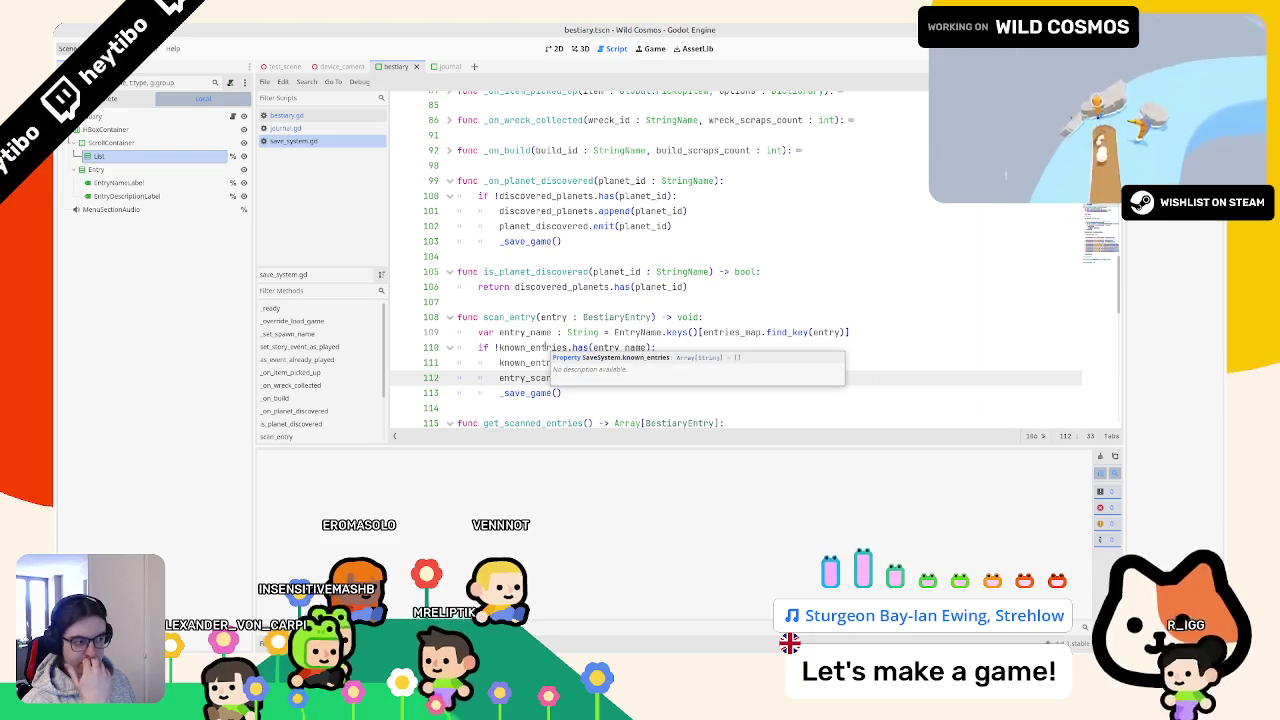
{"action": "left_click", "coordinate": [322, 129]}
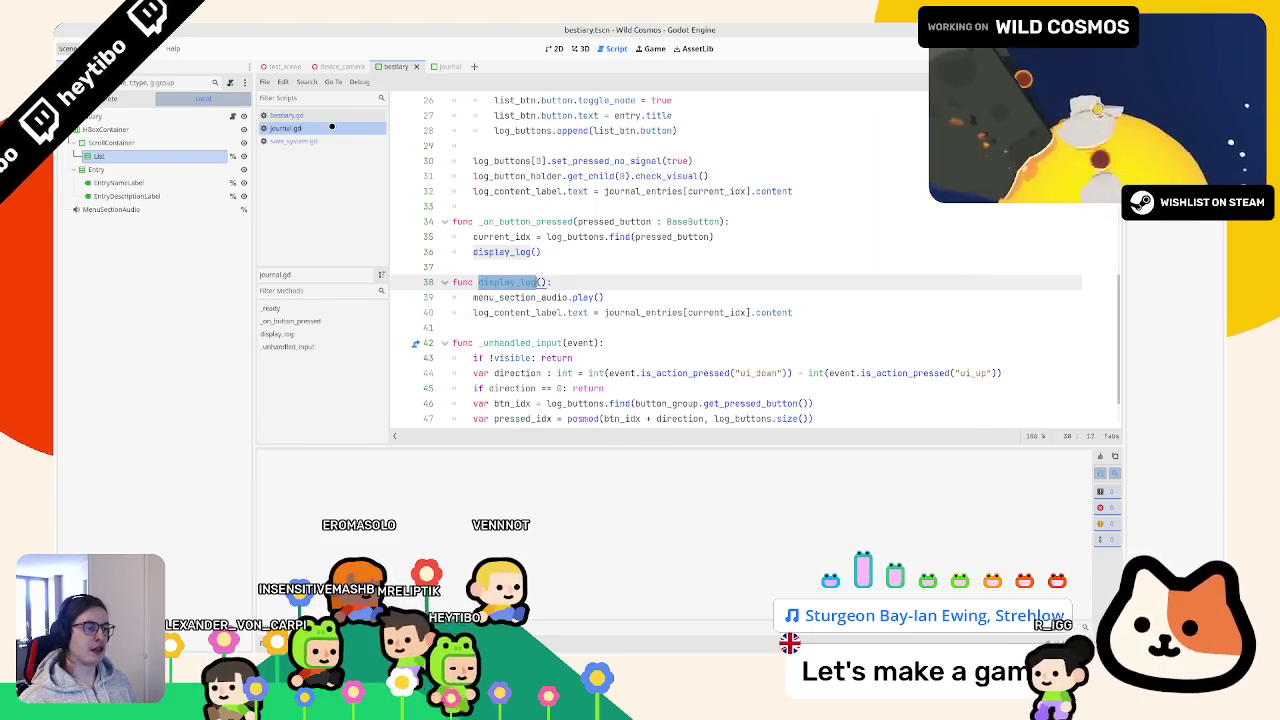
{"action": "left_click", "coordinate": [328, 115]}
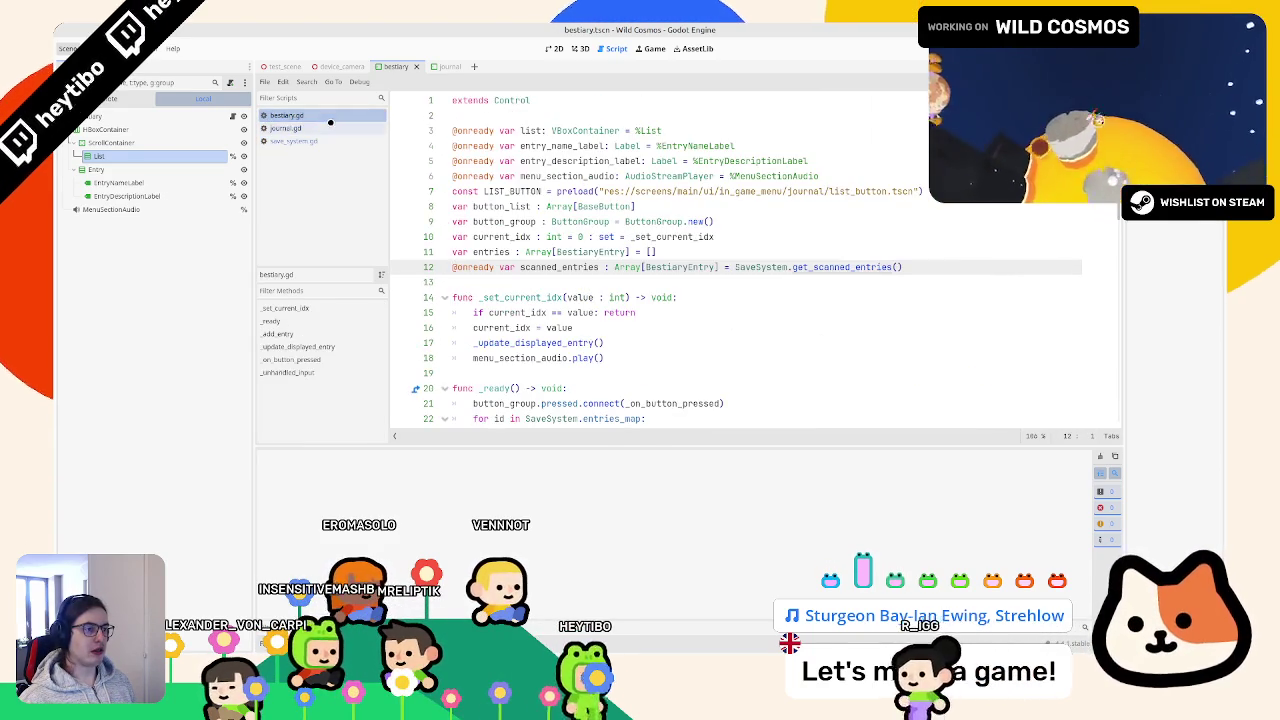
{"action": "left_click", "coordinate": [328, 128]}
{"action": "scroll", "coordinate": [700, 260], "scroll_direction": "up", "scroll_amount": 4}
{"action": "scroll", "coordinate": [700, 260], "scroll_direction": "up", "scroll_amount": 2}
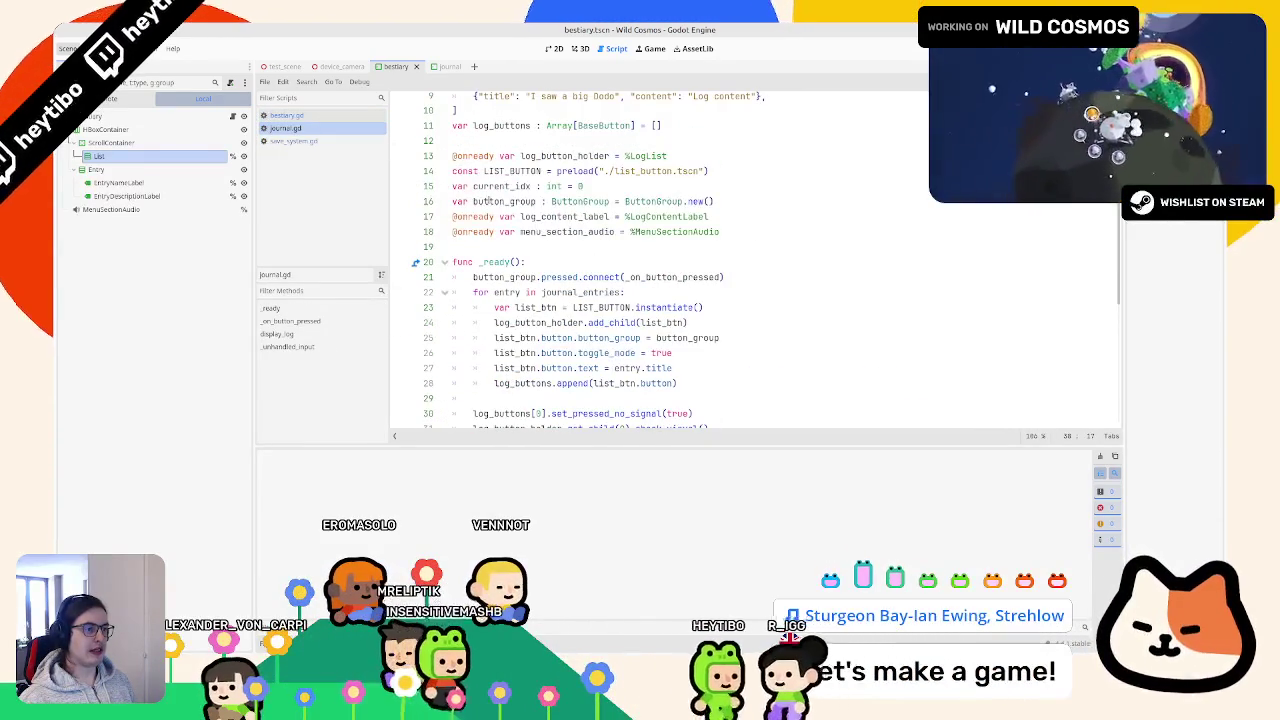
{"action": "left_click", "coordinate": [503, 201]}
{"action": "left_click", "coordinate": [281, 141]}
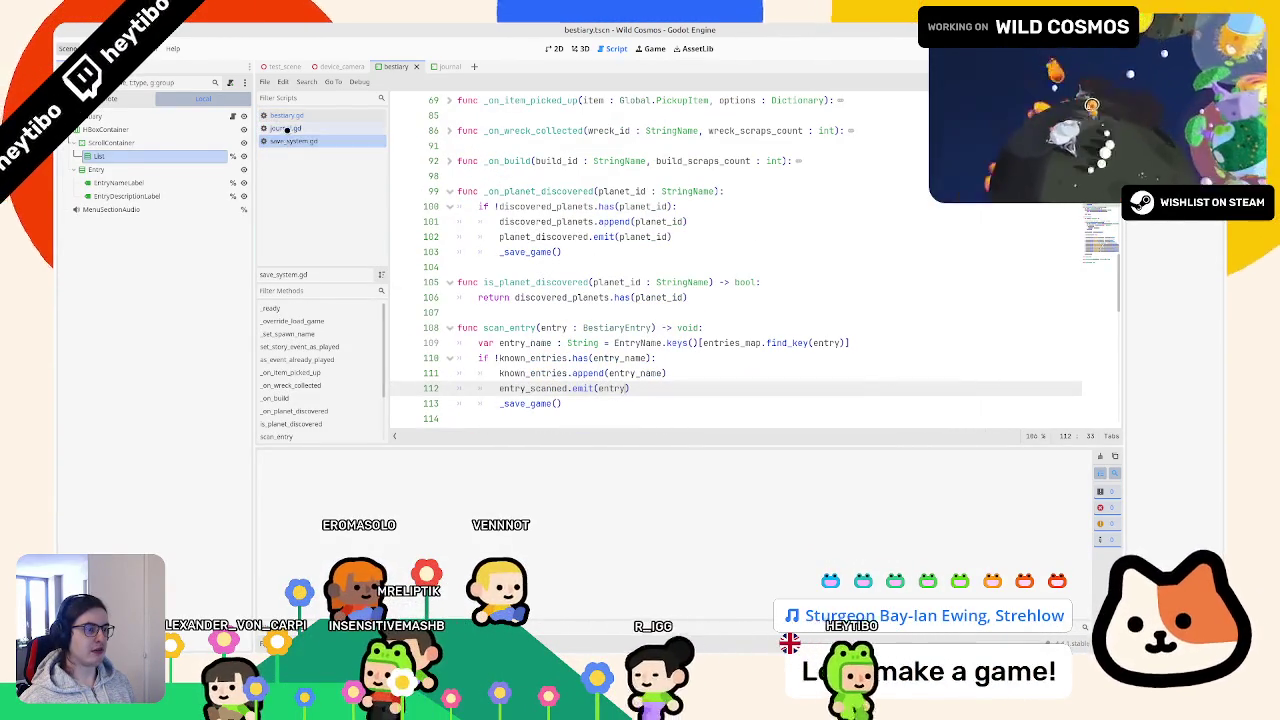
{"action": "left_click", "coordinate": [290, 116]}
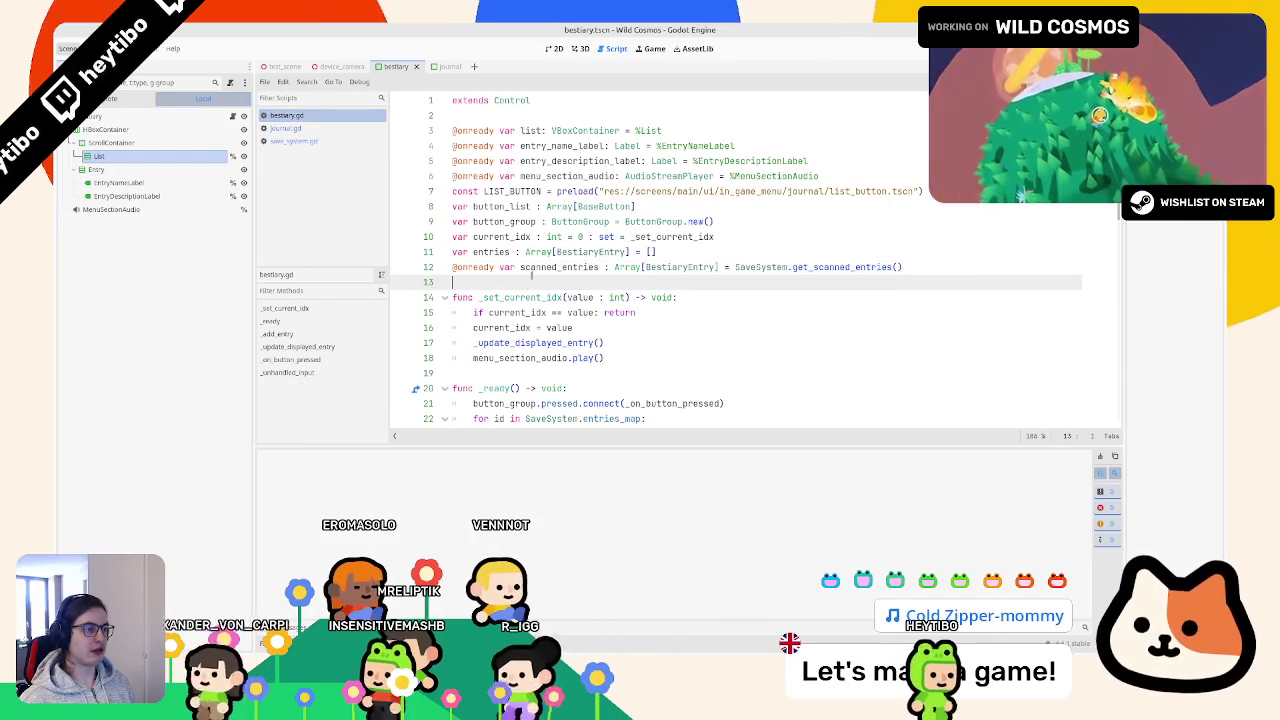
{"action": "double_click", "coordinate": [532, 267]}
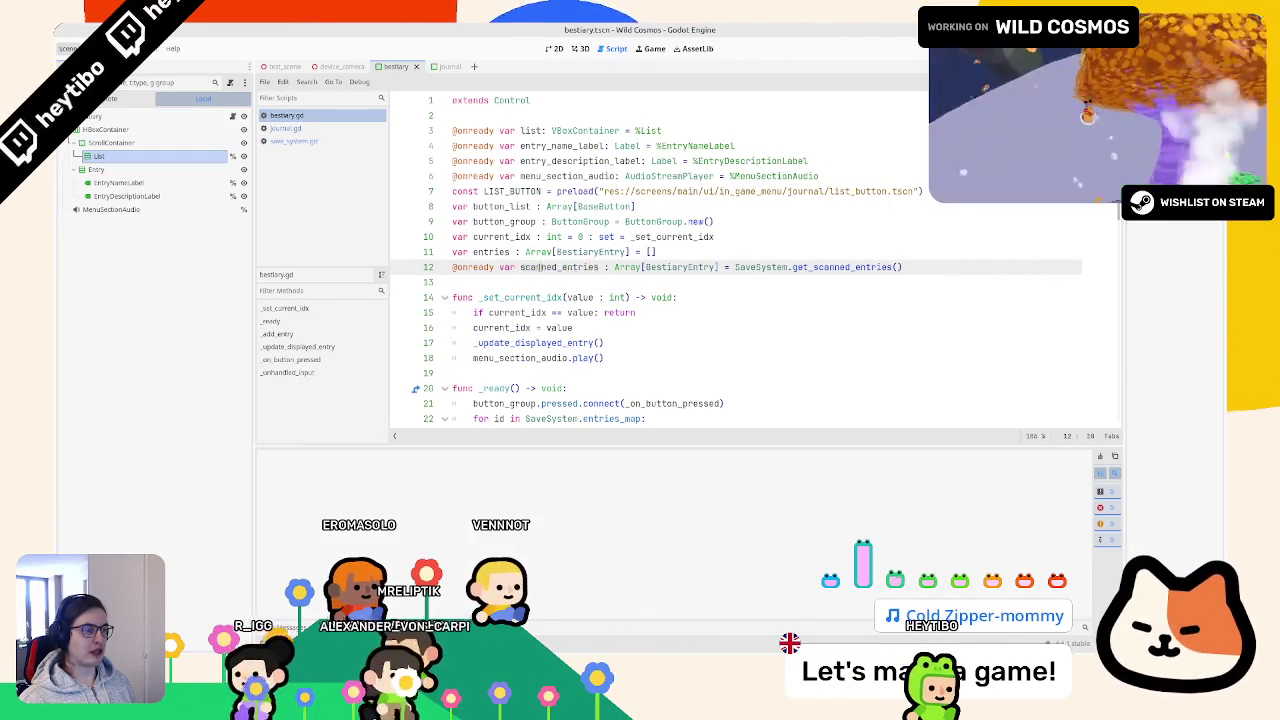
{"action": "key", "text": "shift+End"}
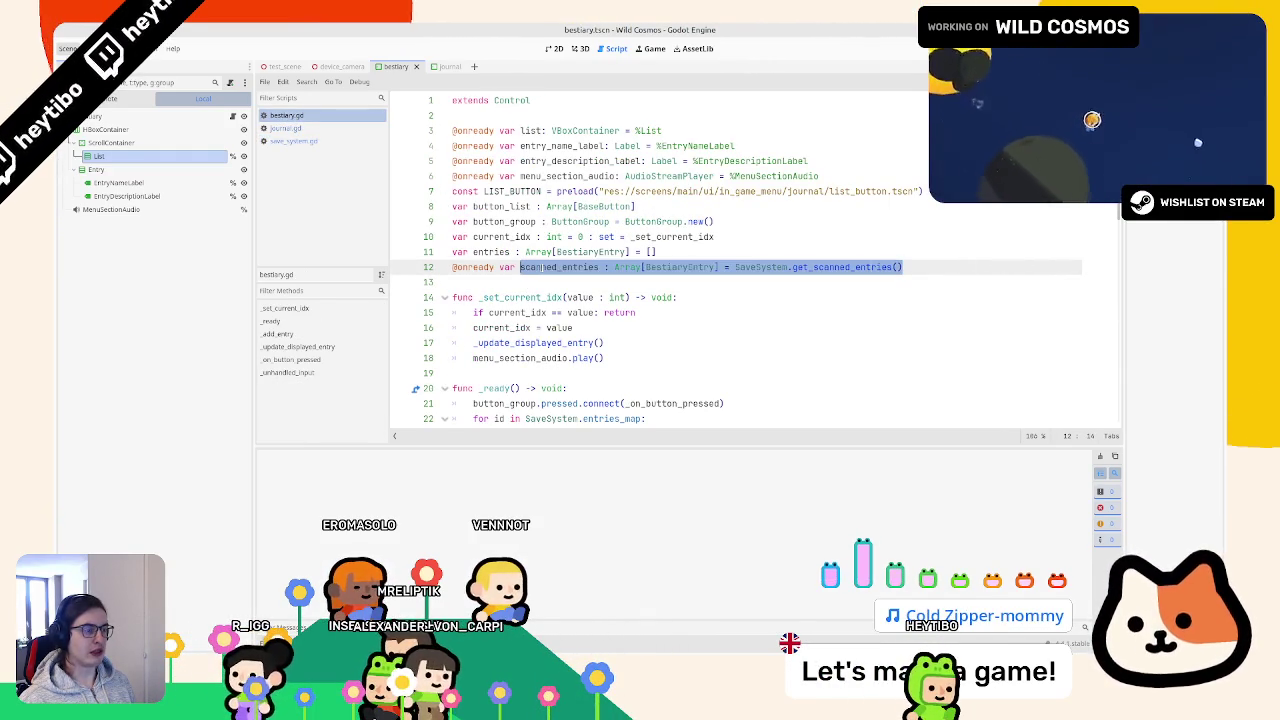
- Open a new indented line at the top of _ready in bestiary.gd
{"action": "left_click_drag", "start_coordinate": [520, 267], "coordinate": [1010, 267]}
{"action": "scroll", "coordinate": [636, 250], "scroll_direction": "down", "scroll_amount": 3}
{"action": "left_click", "coordinate": [636, 232]}
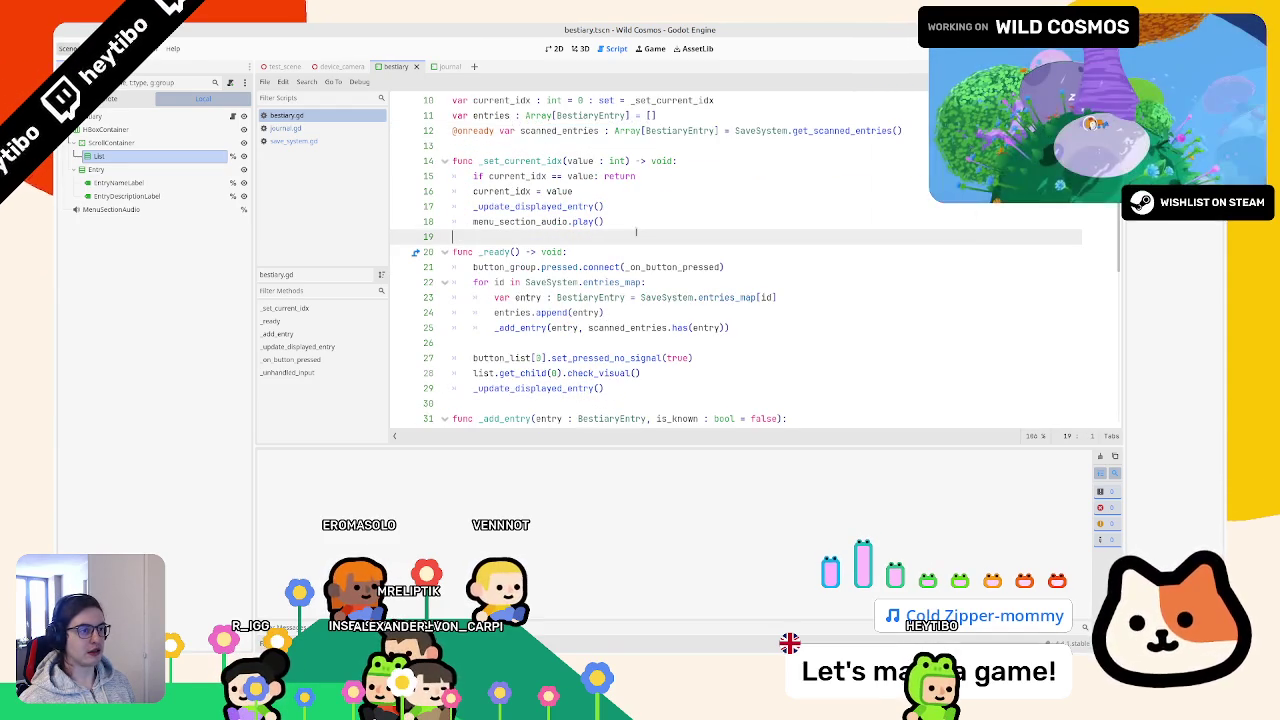
{"action": "left_click", "coordinate": [706, 392]}
{"action": "key", "text": "Down"}
{"action": "key", "text": "Down"}
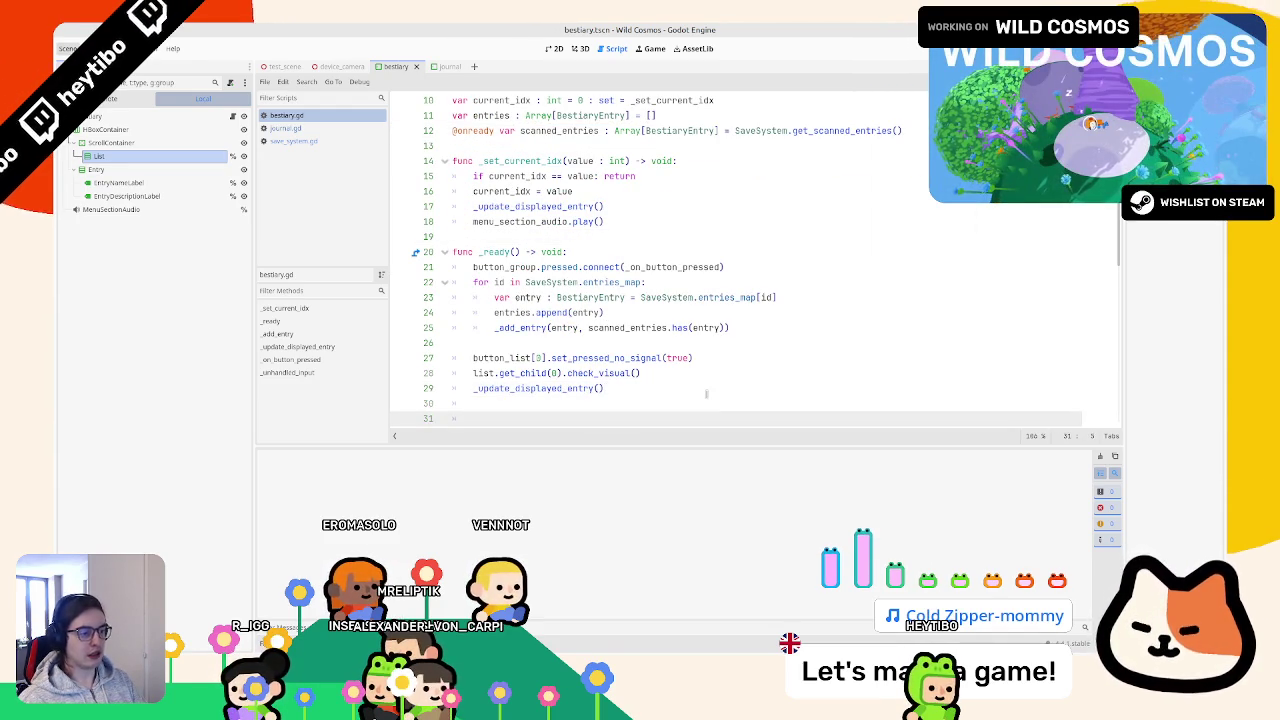
{"action": "key", "text": "Up"}
{"action": "key", "text": "Return"}
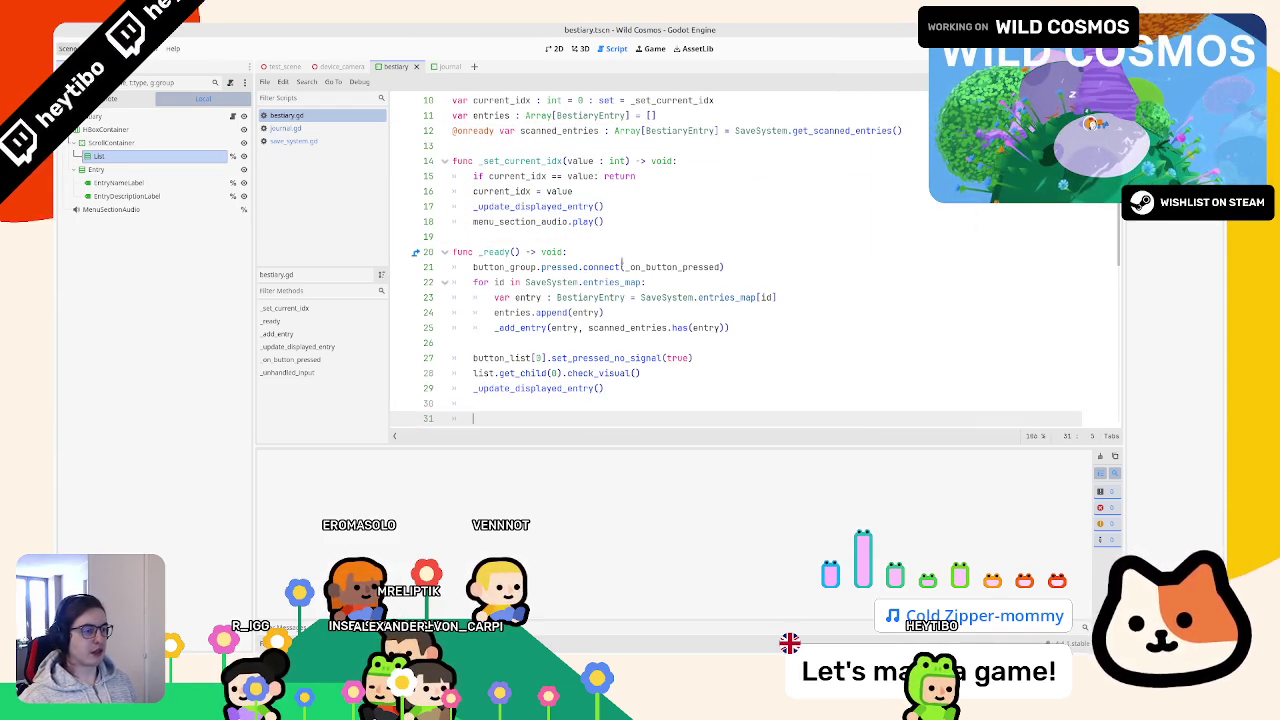
{"action": "left_click", "coordinate": [622, 246]}
{"action": "key", "text": "Return"}
- Write SaveSystem.entry_scanned.connect(func() -> void: scanned_entries = SaveSystem.get_scanned_entries()), removing the stray type annotation
{"action": "type", "text": "SaveSystem.on_"}
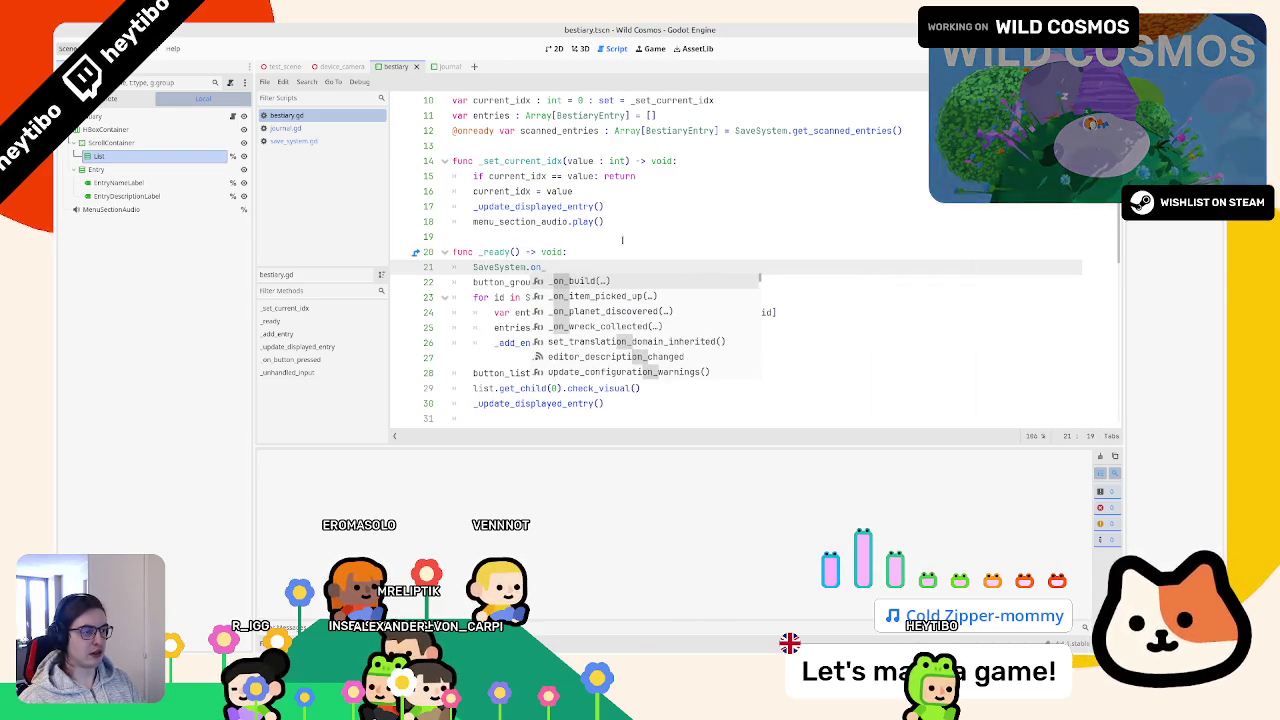
{"action": "key", "text": "BackSpace"}
{"action": "key", "text": "BackSpace"}
{"action": "key", "text": "BackSpace"}
{"action": "type", "text": "entr"}
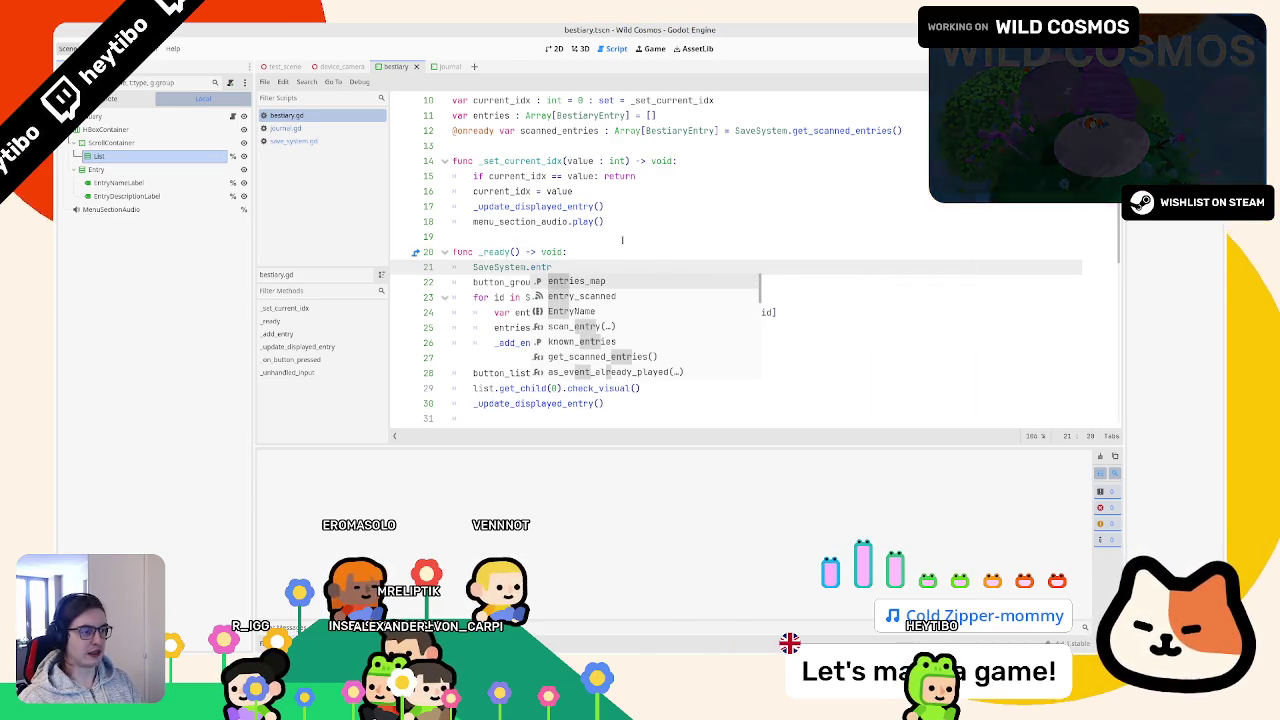
{"action": "key", "text": "Escape"}
{"action": "type", "text": "y"}
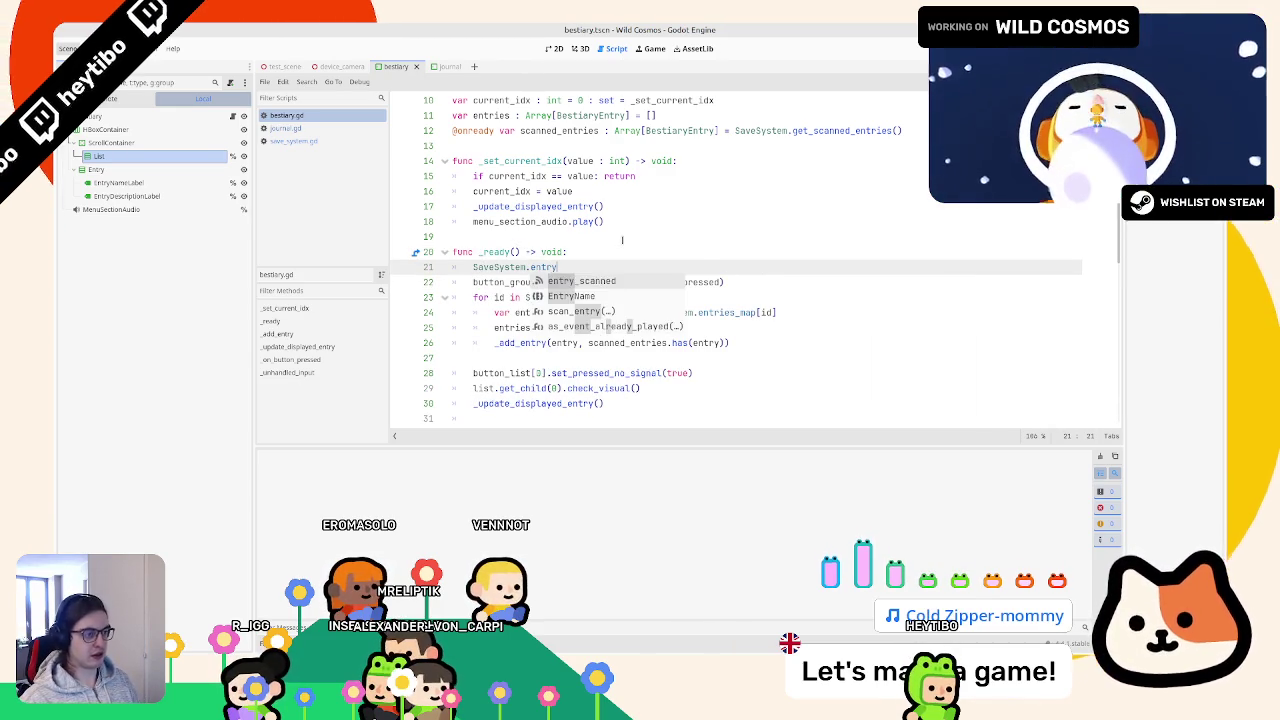
{"action": "type", "text": "_scanned.connect(func() -> vo"}
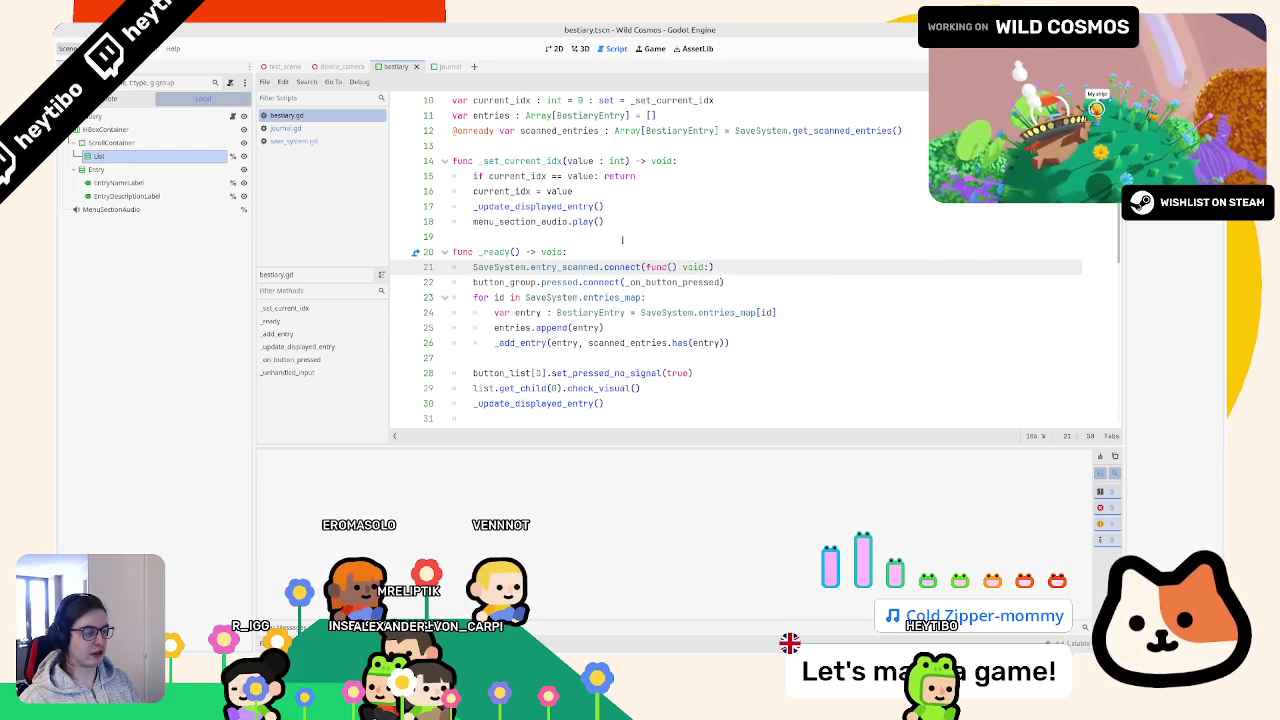
{"action": "type", "text": "id: scanned_entries : Array[BestiaryEntry] = SaveSystem.get_scanned_entries()"}
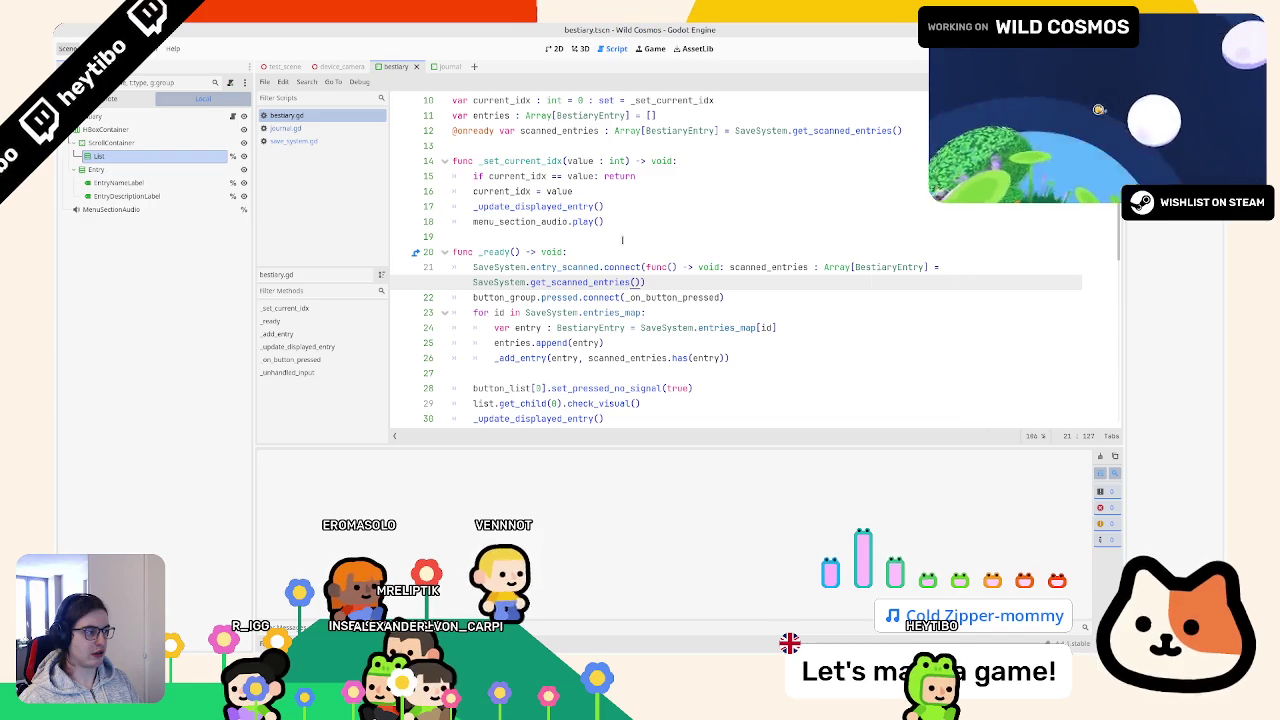
{"action": "left_click_drag", "start_coordinate": [808, 267], "coordinate": [937, 267]}
{"action": "key", "text": "BackSpace"}
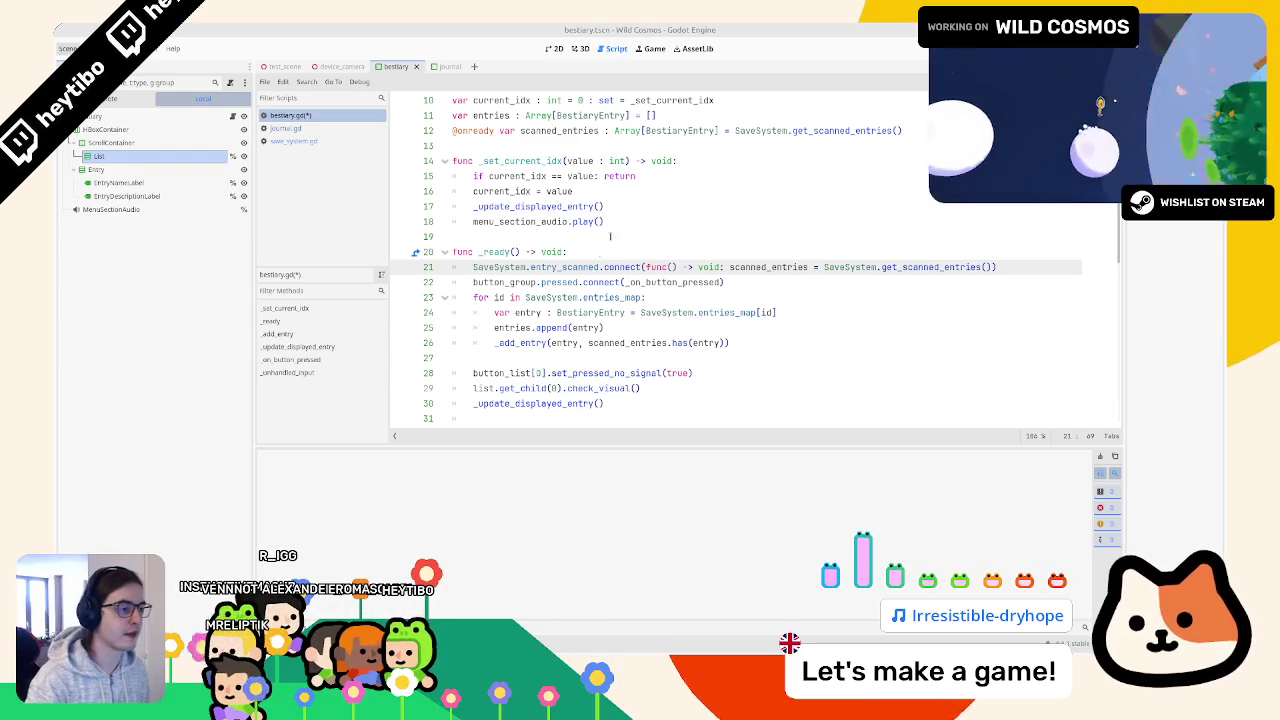
- Check where scanned_entries on line 21 is used, then launch the game with F5
{"action": "double_click", "coordinate": [800, 267]}
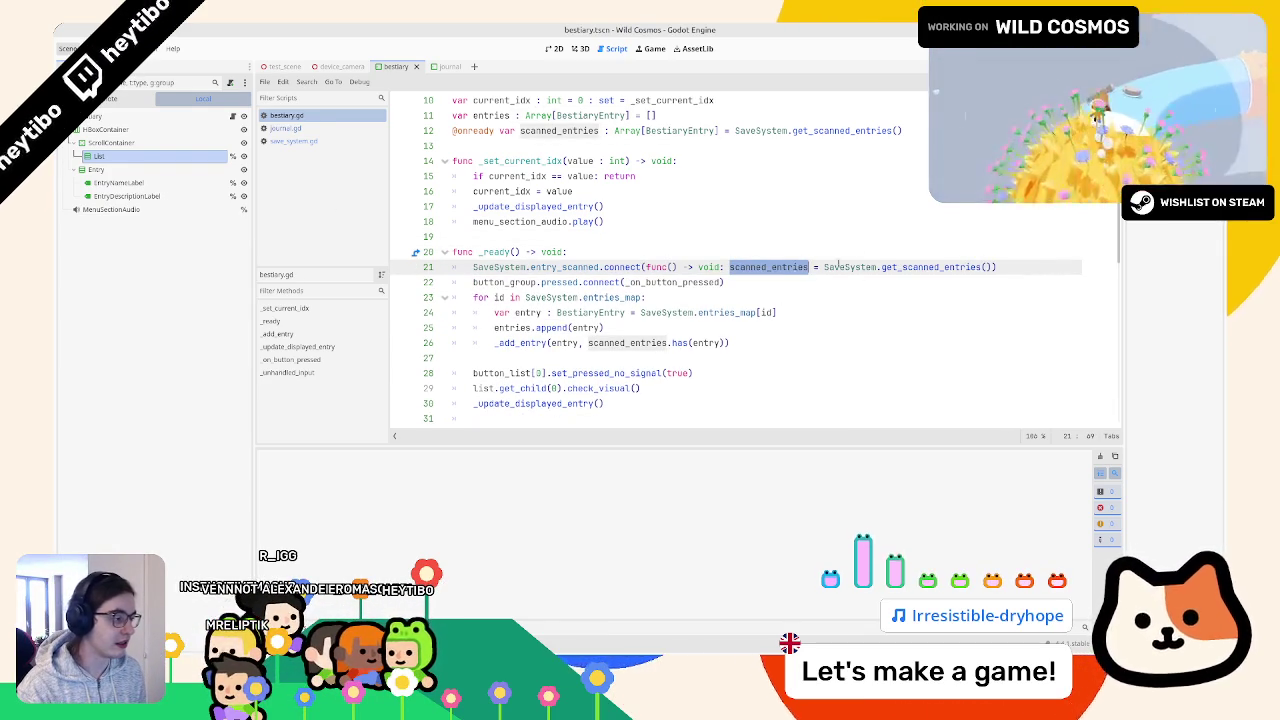
{"action": "key", "text": "Down"}
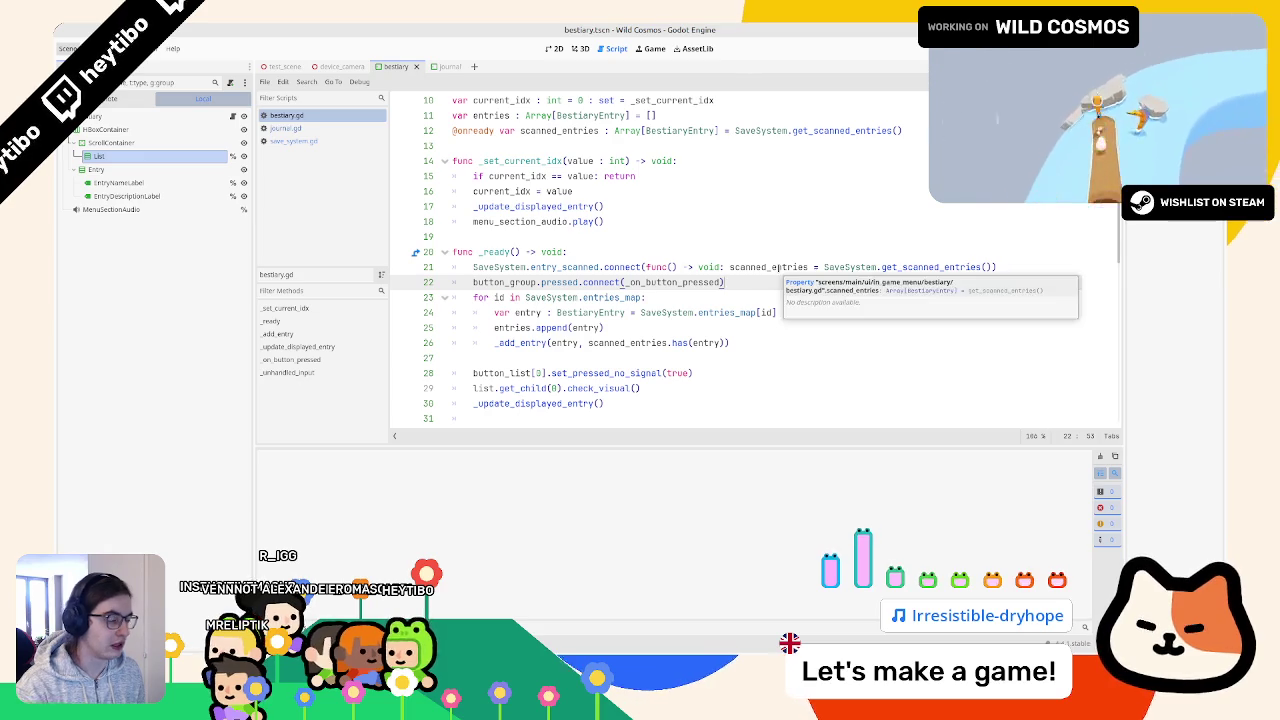
{"action": "key", "text": "F5"}
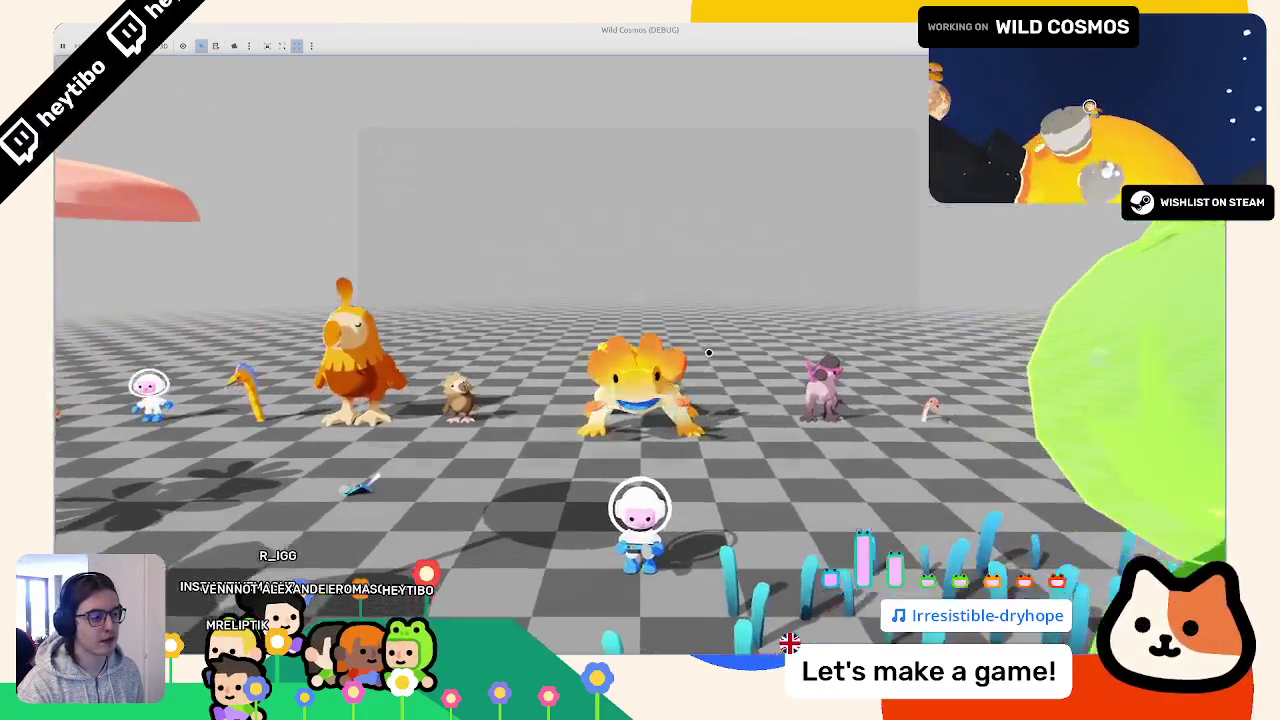
- Check the in-game bestiary, which still lists only ??? entries, then stop the game with F8
{"action": "key", "text": "m"}
{"action": "left_click", "coordinate": [424, 468]}
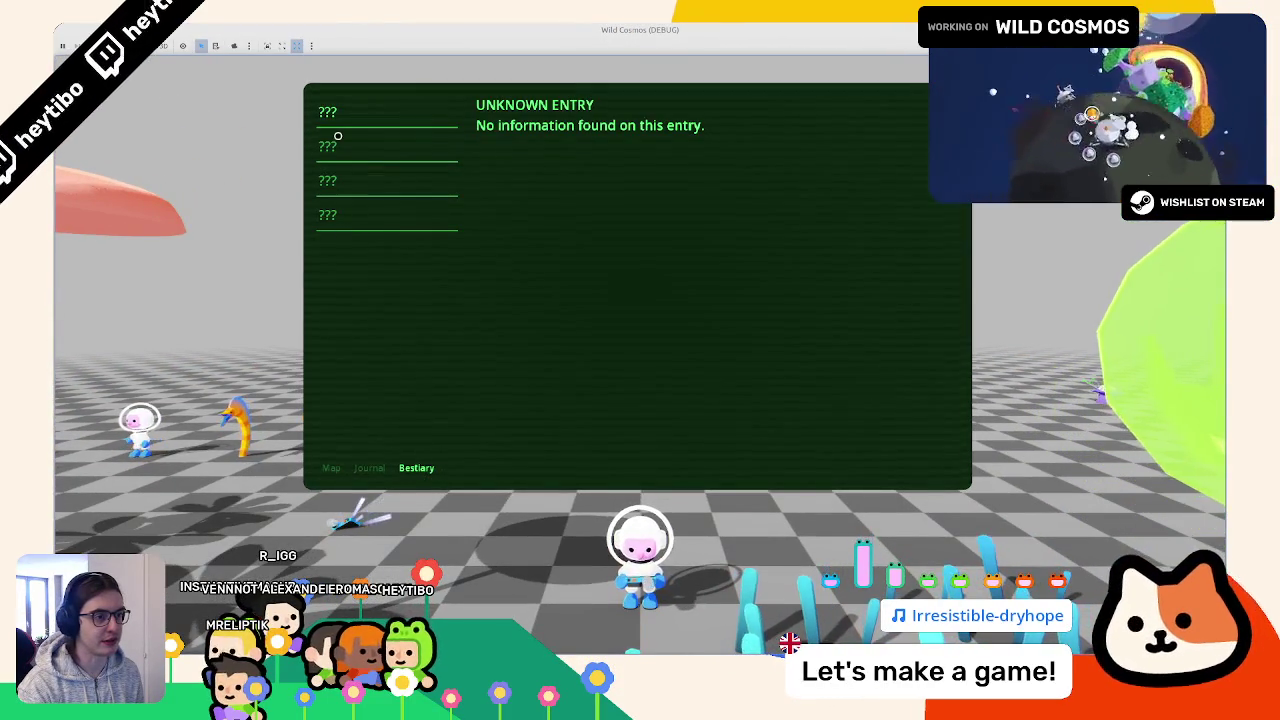
{"action": "key", "text": "m"}
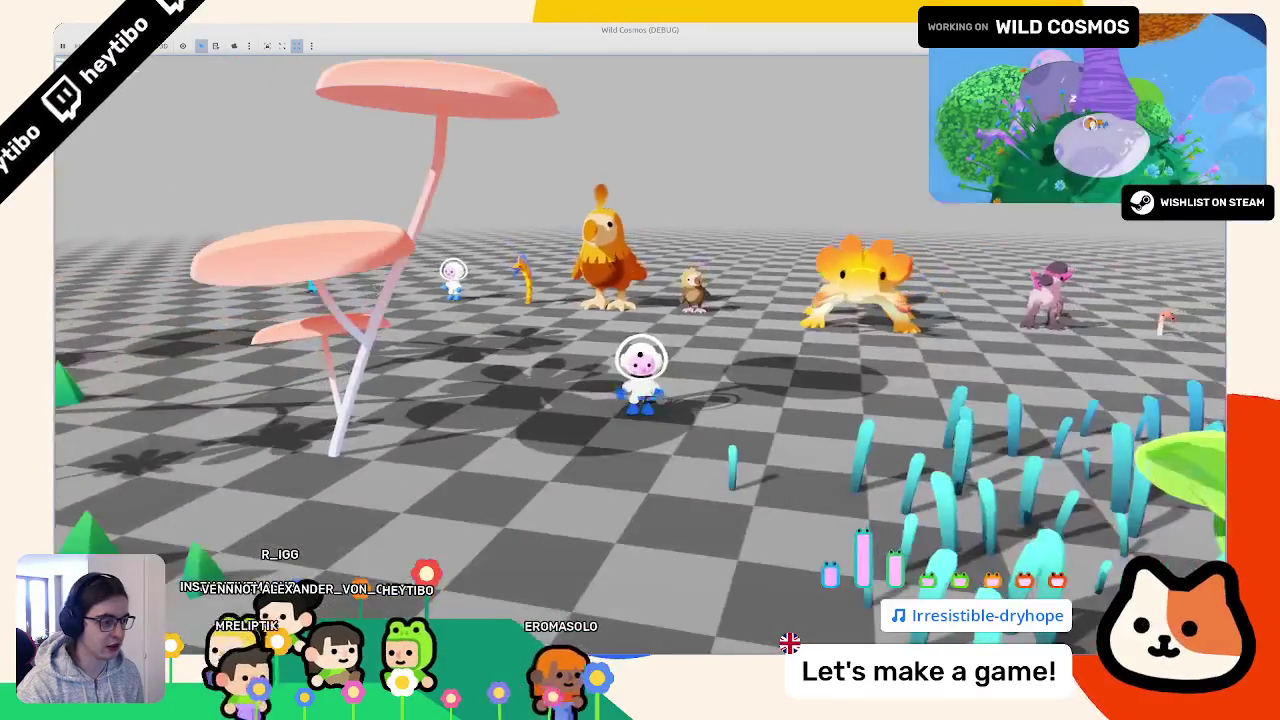
{"action": "key", "text": "Tab"}
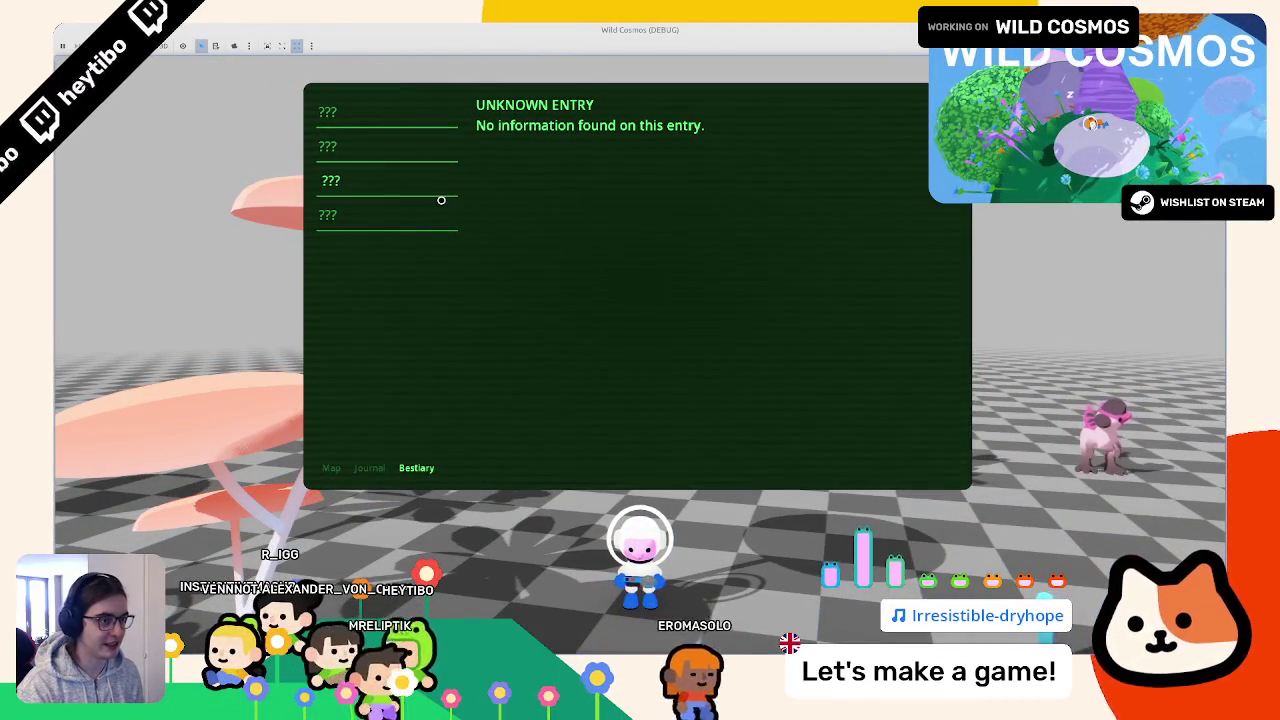
{"action": "key", "text": "F8"}
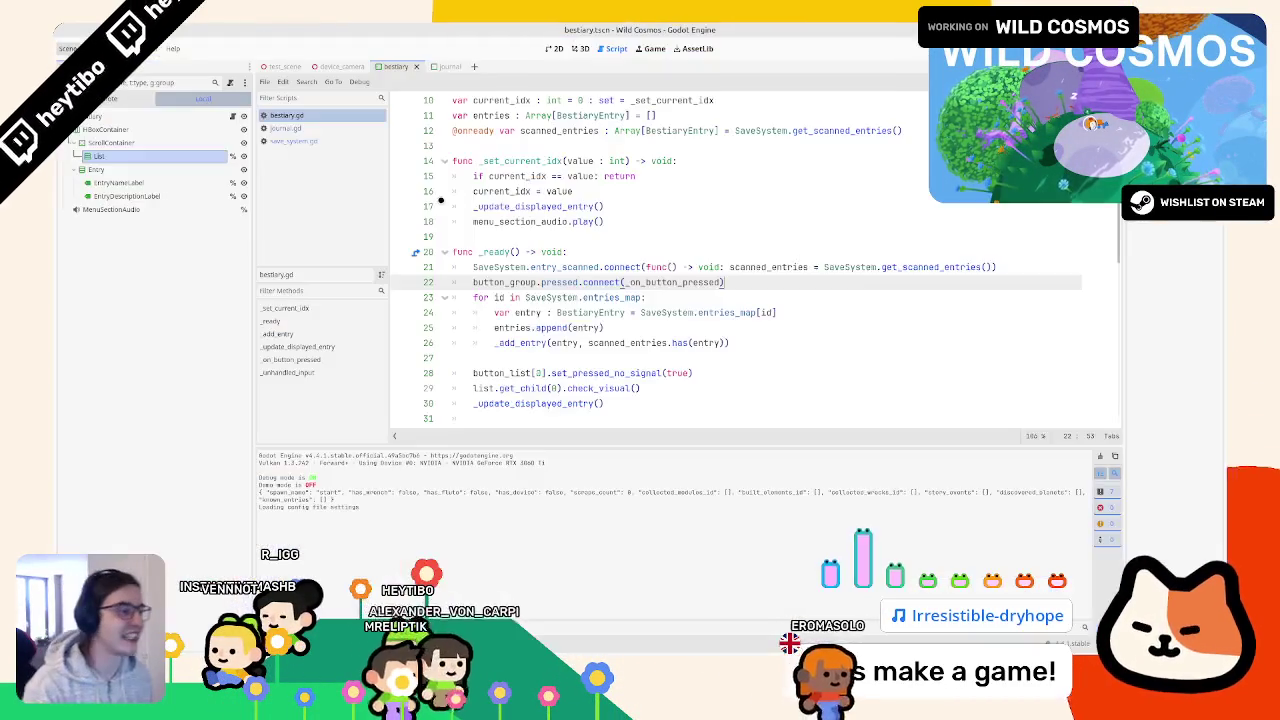
- Move the scanned_entries assignment onto its own line inside a multi-line lambda body
{"action": "scroll", "coordinate": [492, 245], "scroll_direction": "down", "scroll_amount": 10}
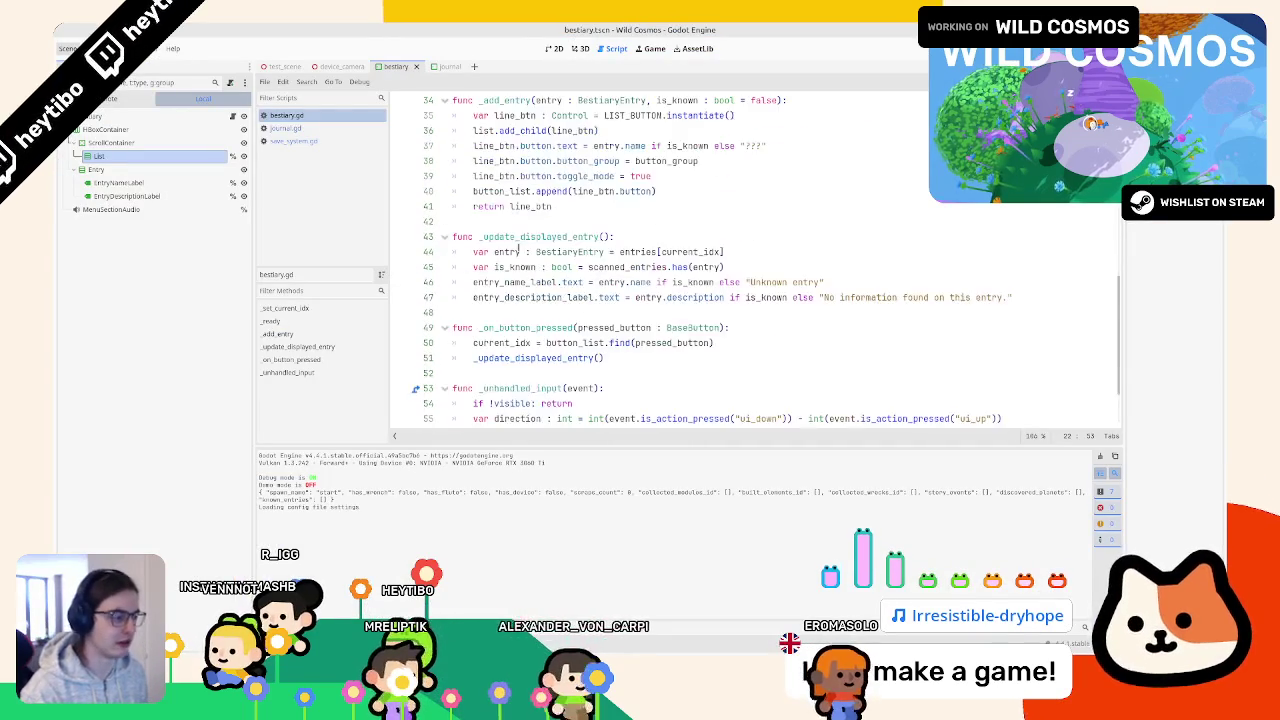
{"action": "scroll", "coordinate": [521, 255], "scroll_direction": "up", "scroll_amount": 11}
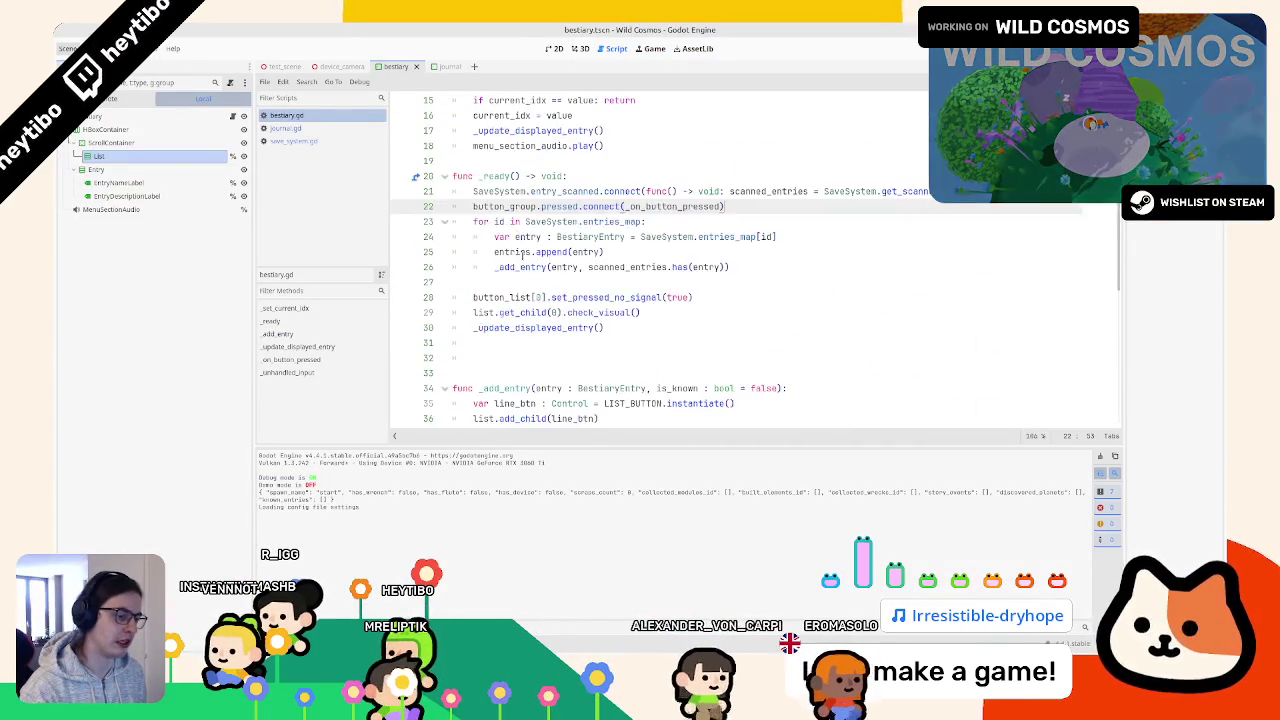
{"action": "left_click", "coordinate": [565, 327]}
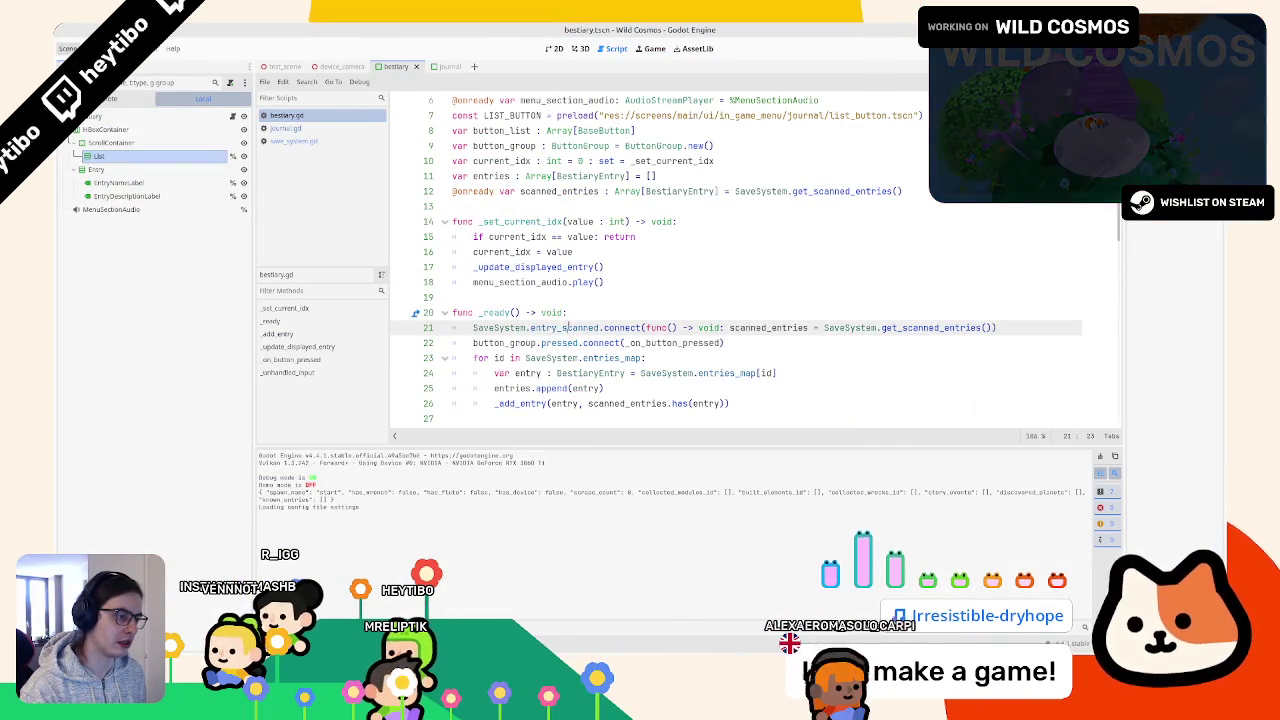
{"action": "double_click", "coordinate": [768, 327]}
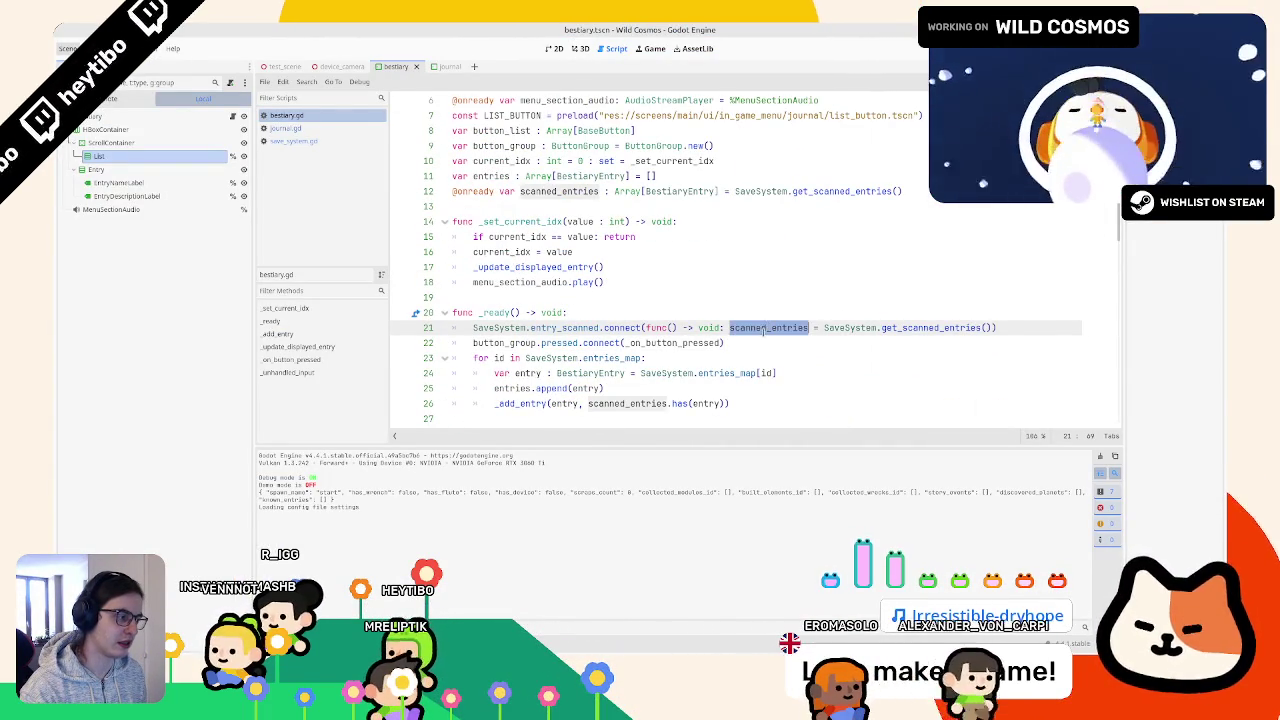
{"action": "left_click", "coordinate": [992, 327], "text": "shift"}
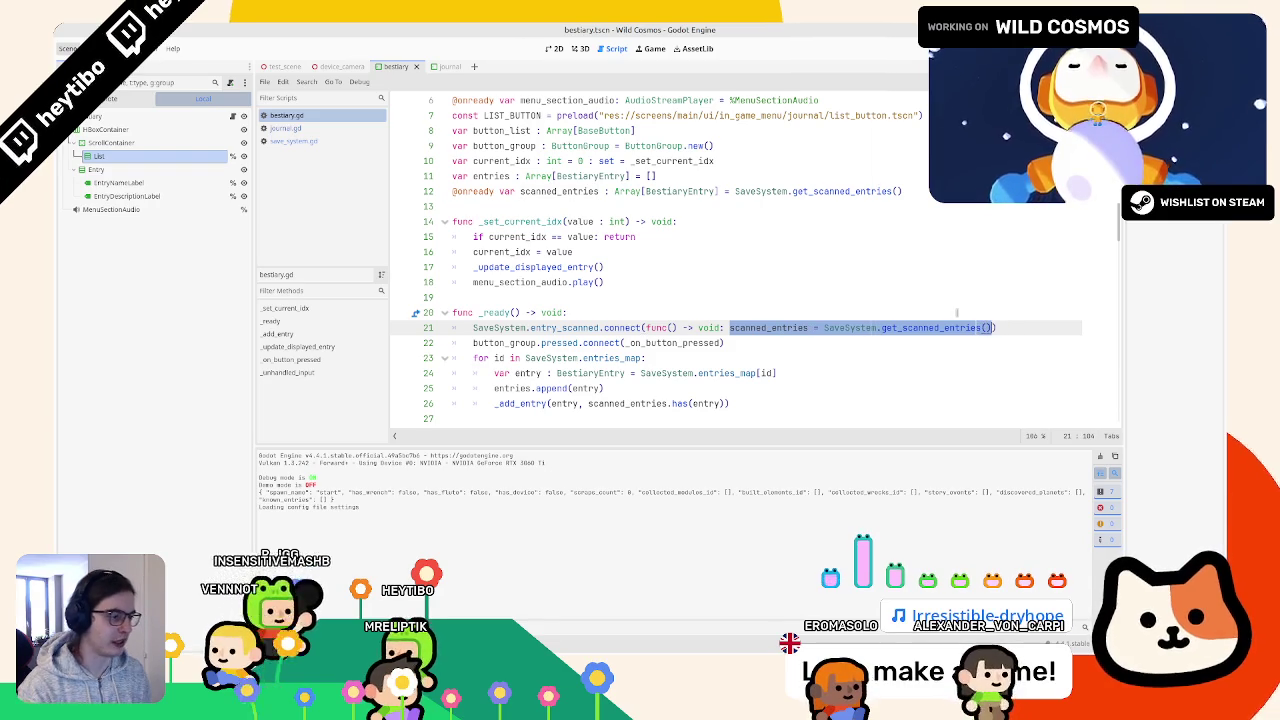
{"action": "key", "text": "ctrl+x"}
{"action": "key", "text": "Return"}
{"action": "key", "text": "Return"}
{"action": "key", "text": "Up"}
{"action": "key", "text": "ctrl+v"}
{"action": "key", "text": "Down"}
- Add print(scanned_entries) to the lambda body and save the script
{"action": "key", "text": "End"}
{"action": "key", "text": "Return"}
{"action": "key", "text": "alt+Up"}
{"action": "key", "text": "BackSpace"}
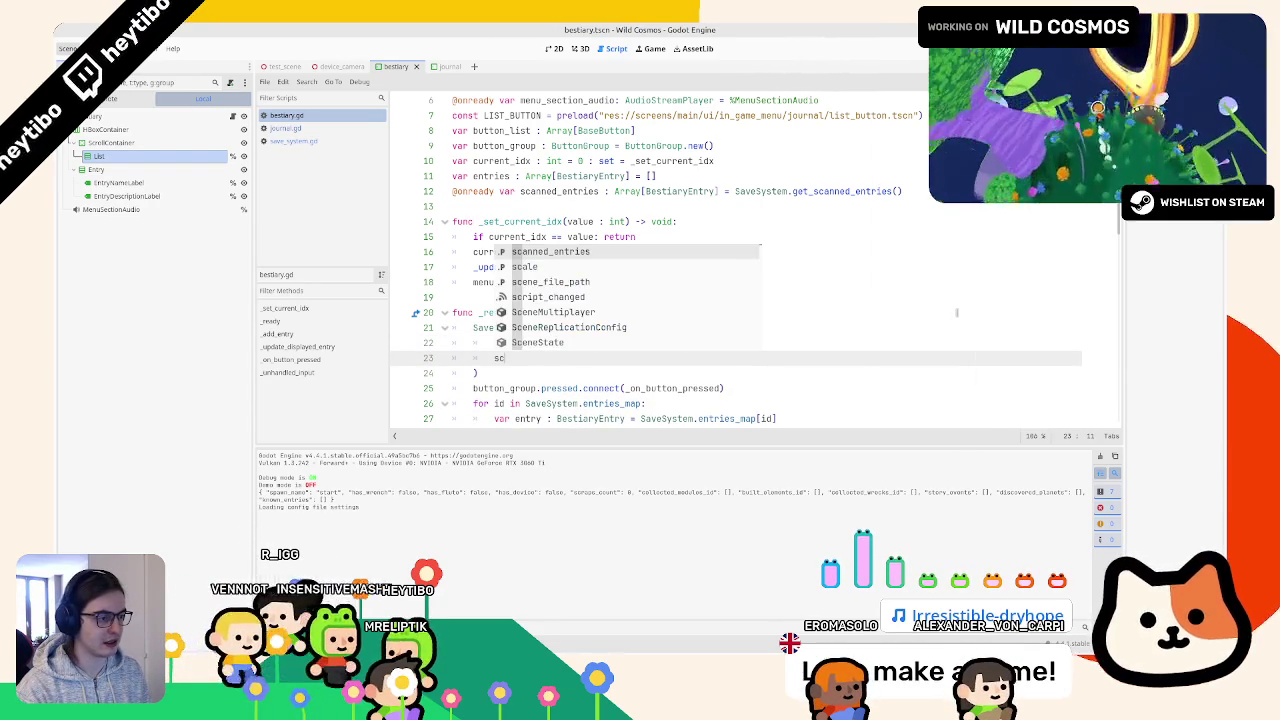
{"action": "type", "text": "print(sc"}
{"action": "type", "text": "anned_entries"}
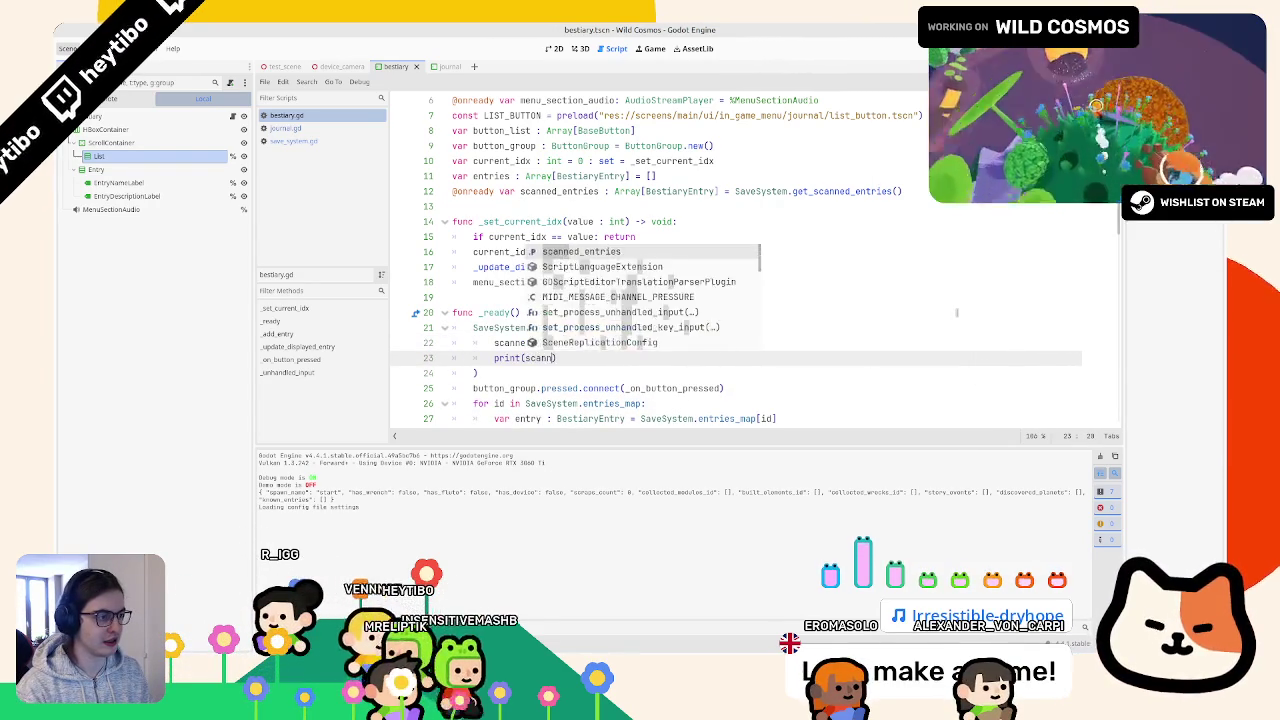
{"action": "key", "text": "ctrl+s"}
- Check the Errors list, give the callback an _entry : BestiaryEntry parameter, and rerun the game
{"action": "key", "text": "F5"}
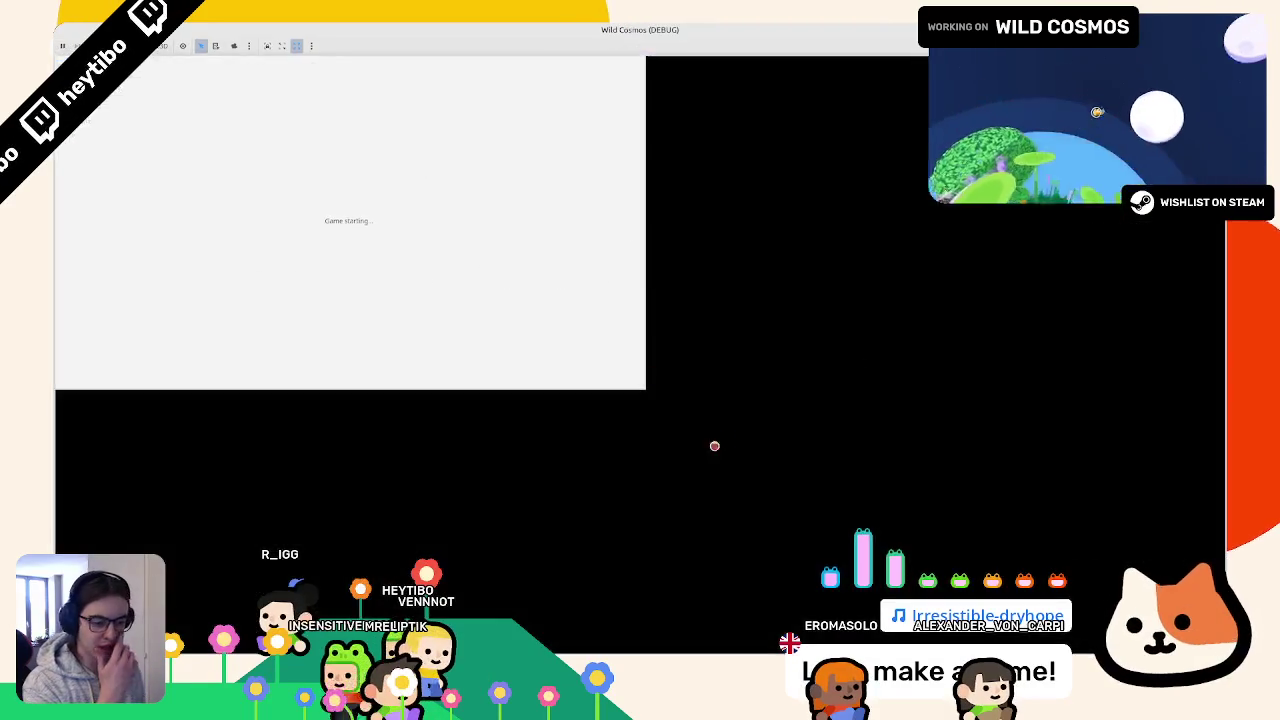
{"action": "left_click", "coordinate": [330, 455]}
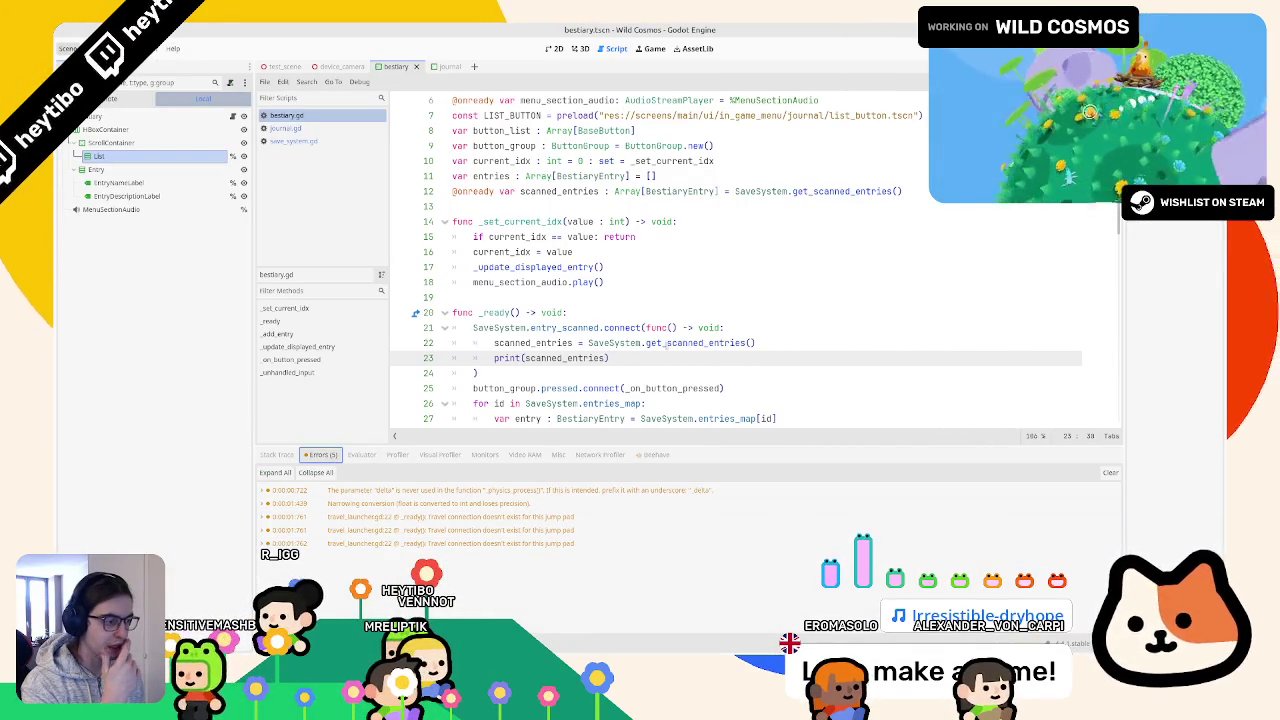
{"action": "left_click", "coordinate": [672, 327]}
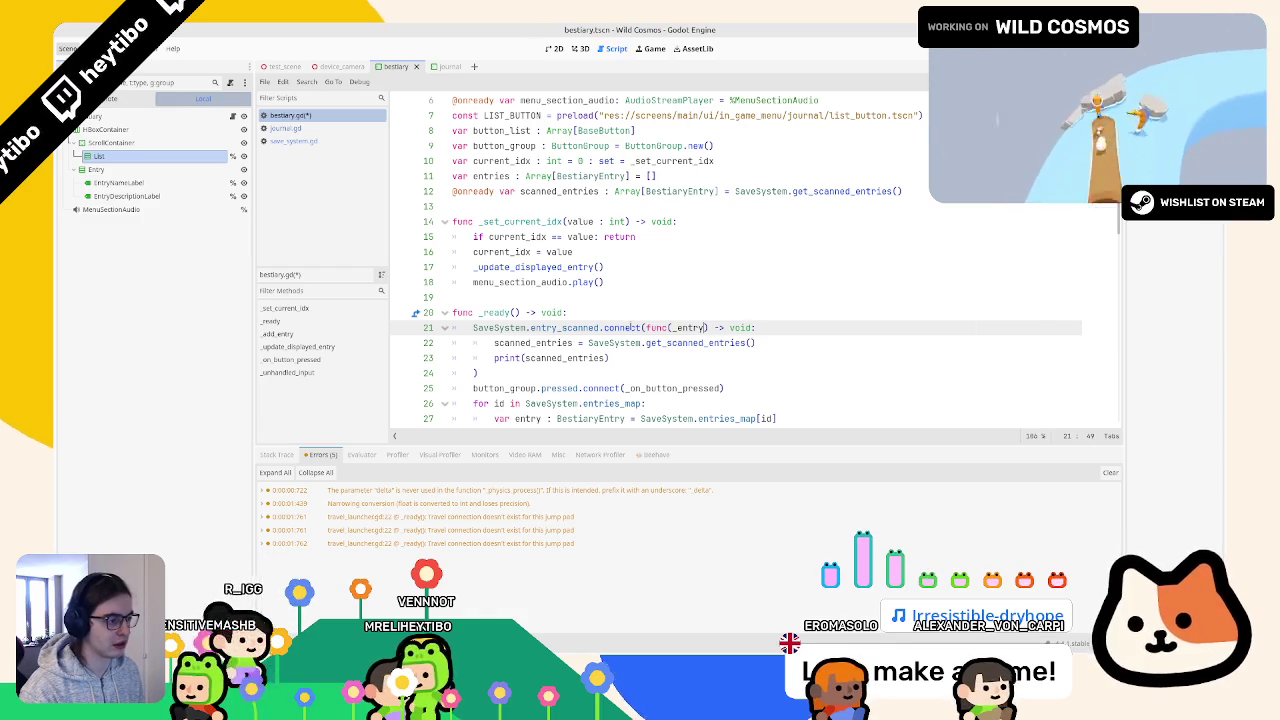
{"action": "type", "text": "Best"}
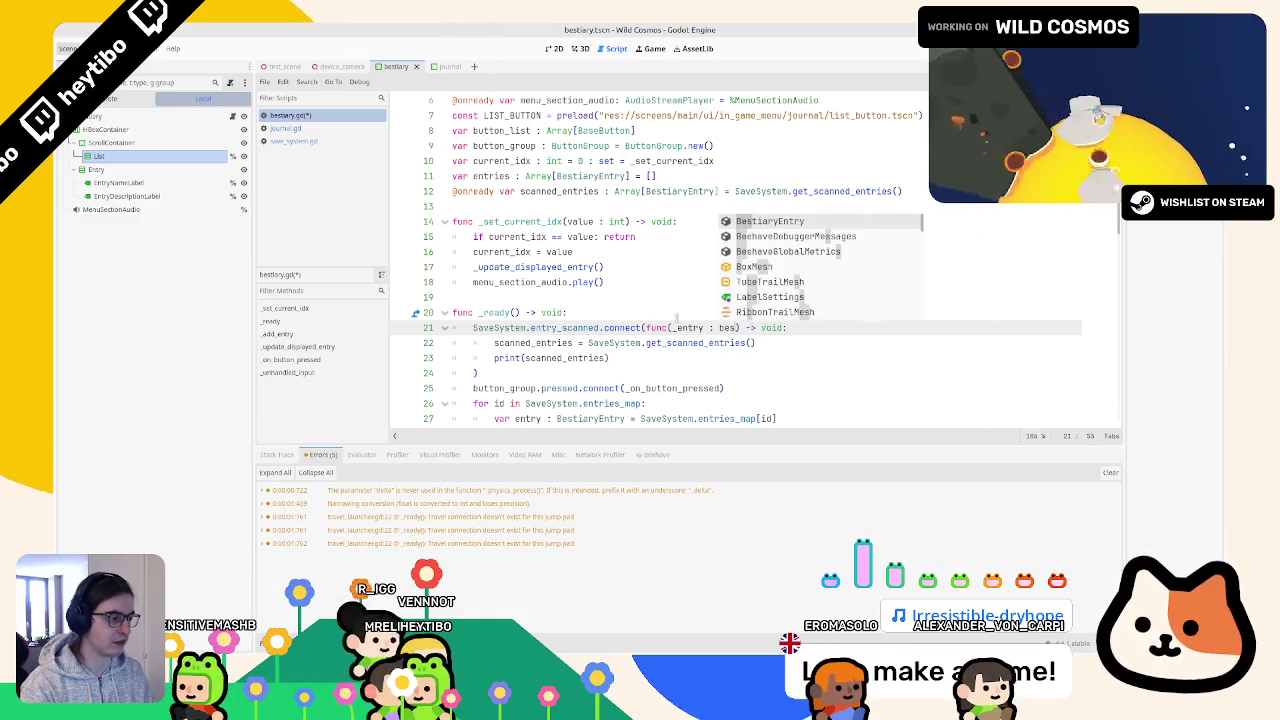
{"action": "key", "text": "Return"}
{"action": "key", "text": "F5"}
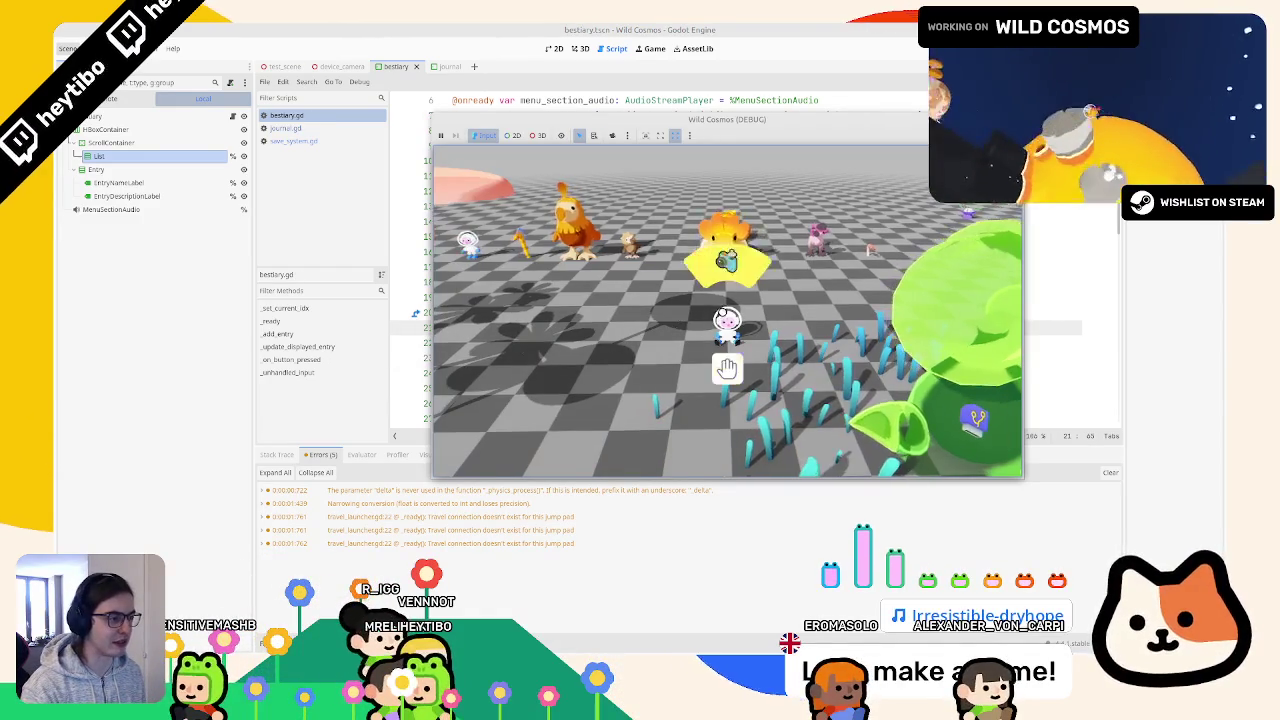
- Toggle the aim view, open the bestiary showing Crested dodo, then select EntryDescriptionLabel
{"action": "right_click", "coordinate": [726, 366]}
{"action": "right_click", "coordinate": [727, 311]}
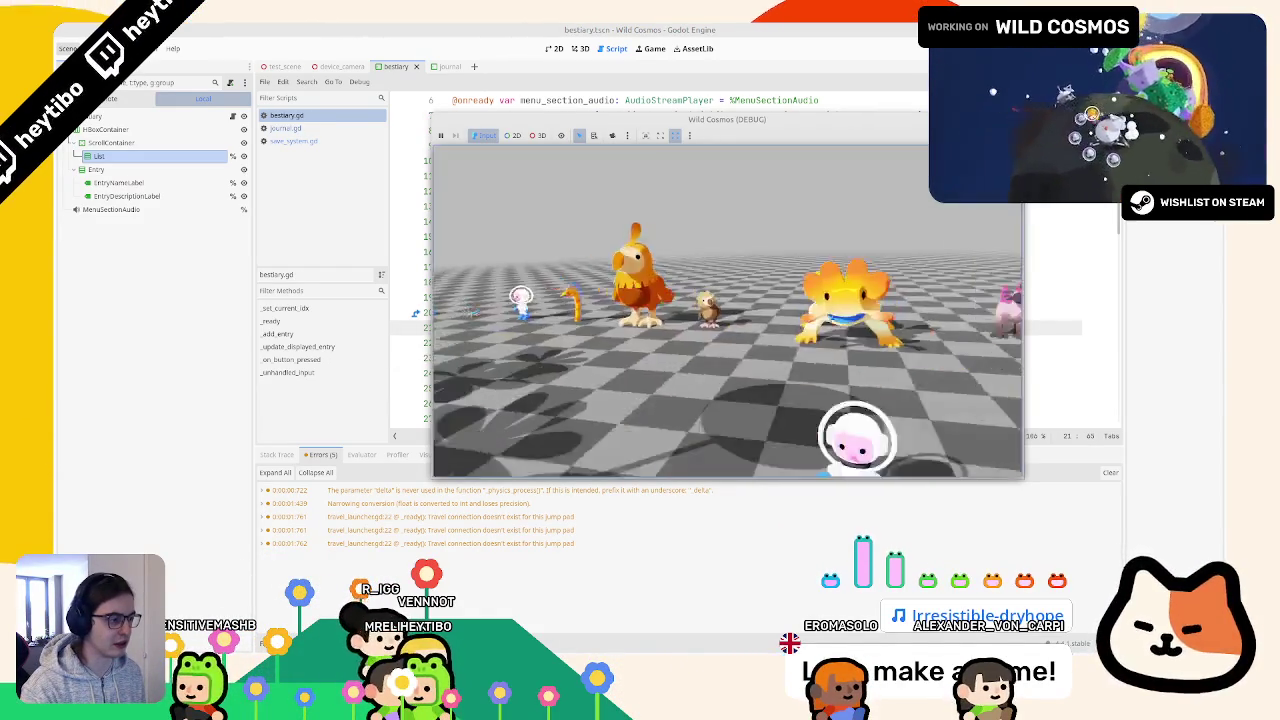
{"action": "key", "text": "Tab"}
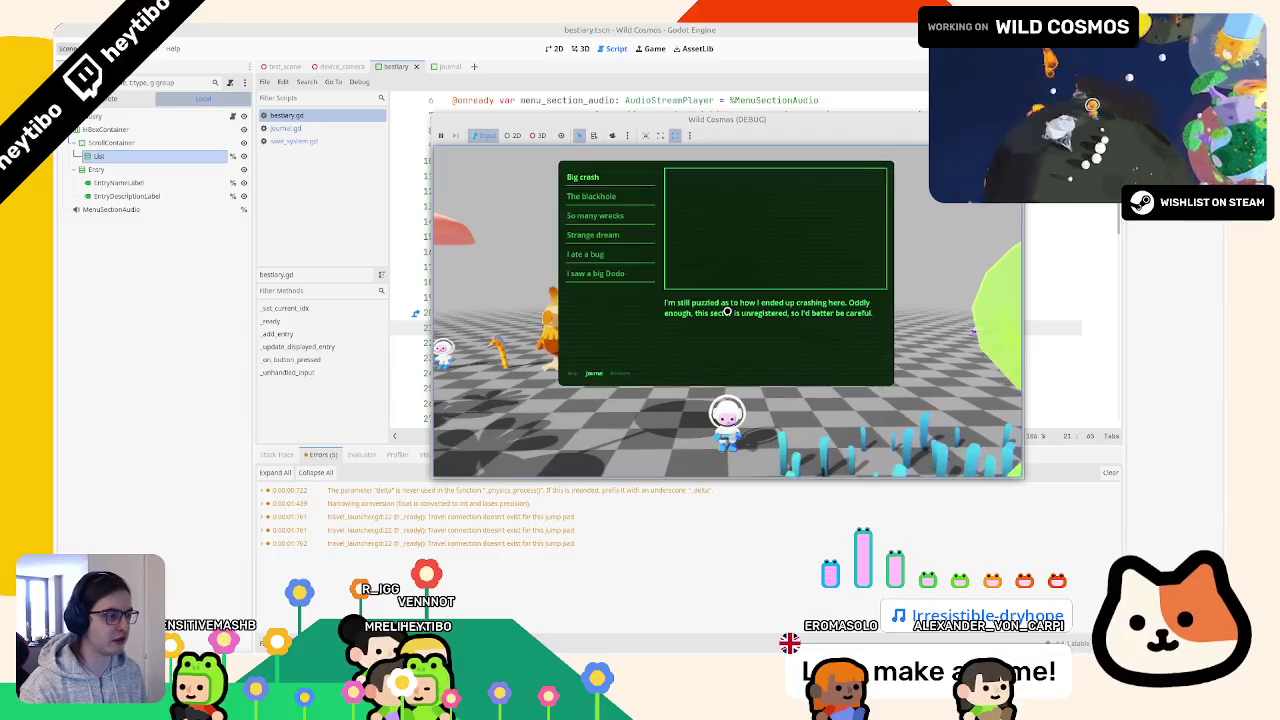
{"action": "key", "text": "e"}
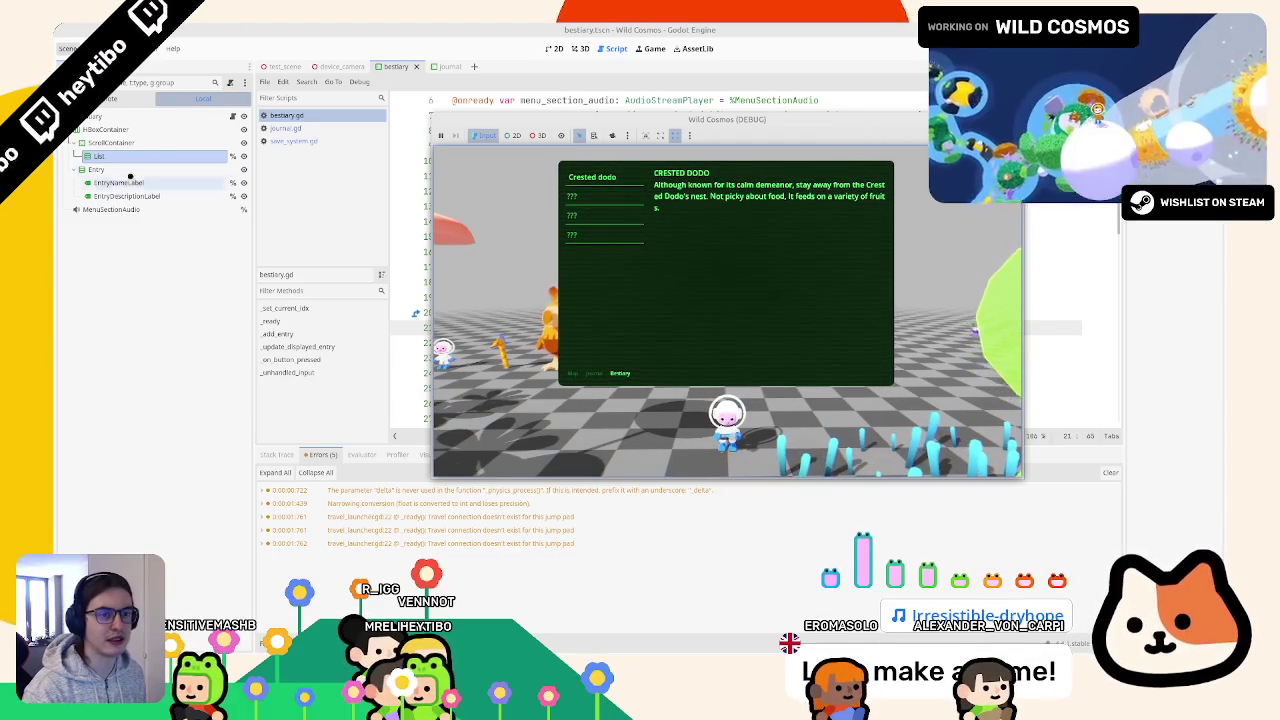
{"action": "left_click", "coordinate": [126, 183]}
{"action": "left_click", "coordinate": [126, 196]}
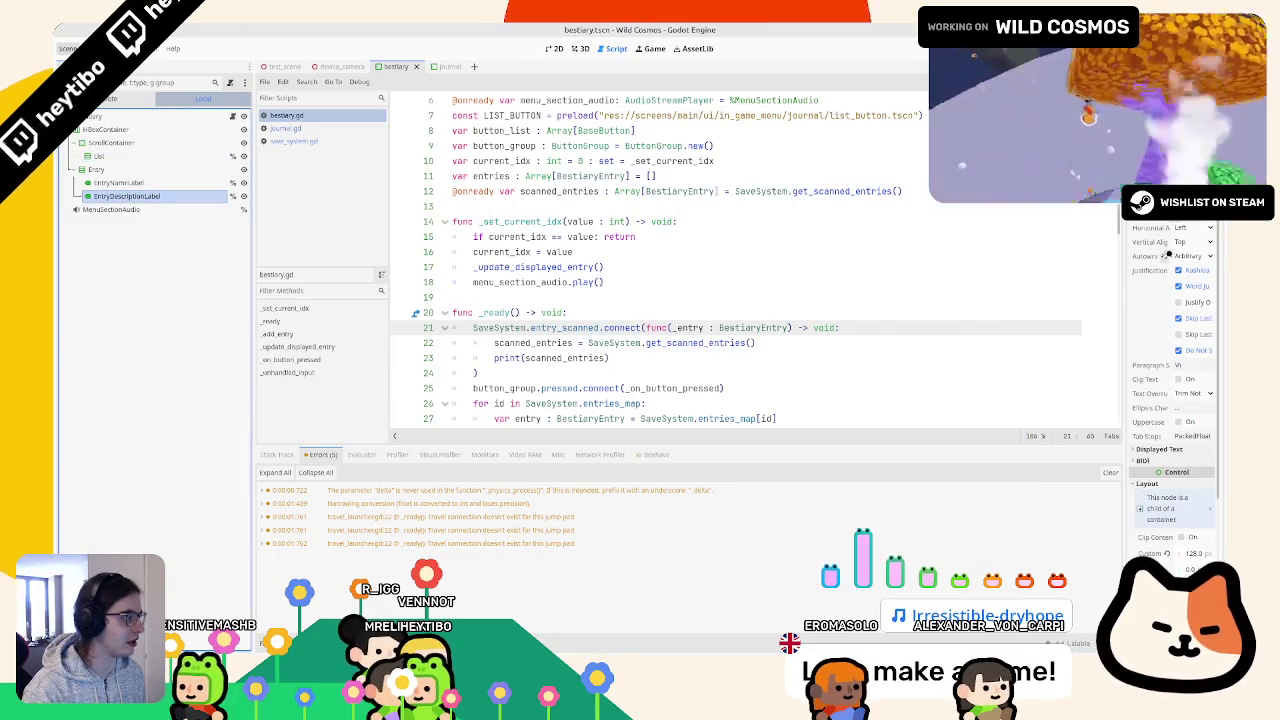
- Set EntryDescriptionLabel's Autowrap mode to Word (Smart) in the Inspector
{"action": "key", "text": "alt+Tab"}
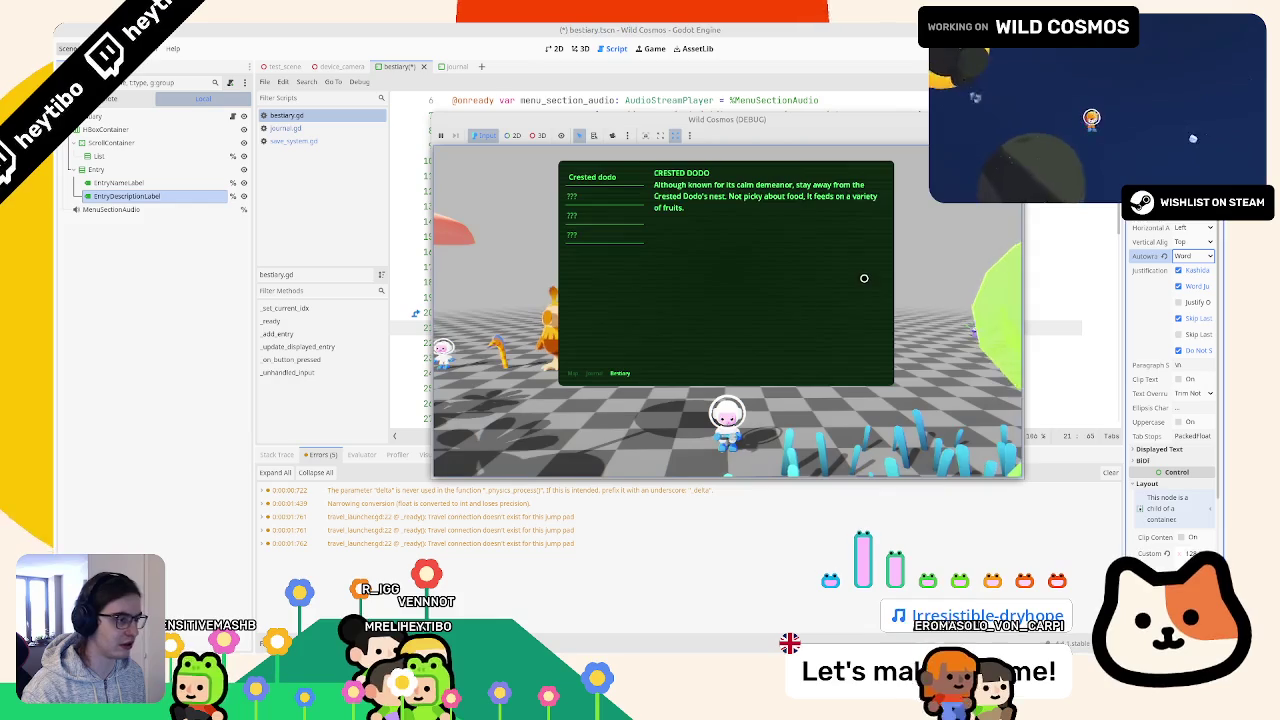
{"action": "left_click", "coordinate": [1218, 229]}
{"action": "left_click", "coordinate": [1193, 256]}
{"action": "left_click", "coordinate": [1190, 308]}
{"action": "left_click", "coordinate": [966, 297]}
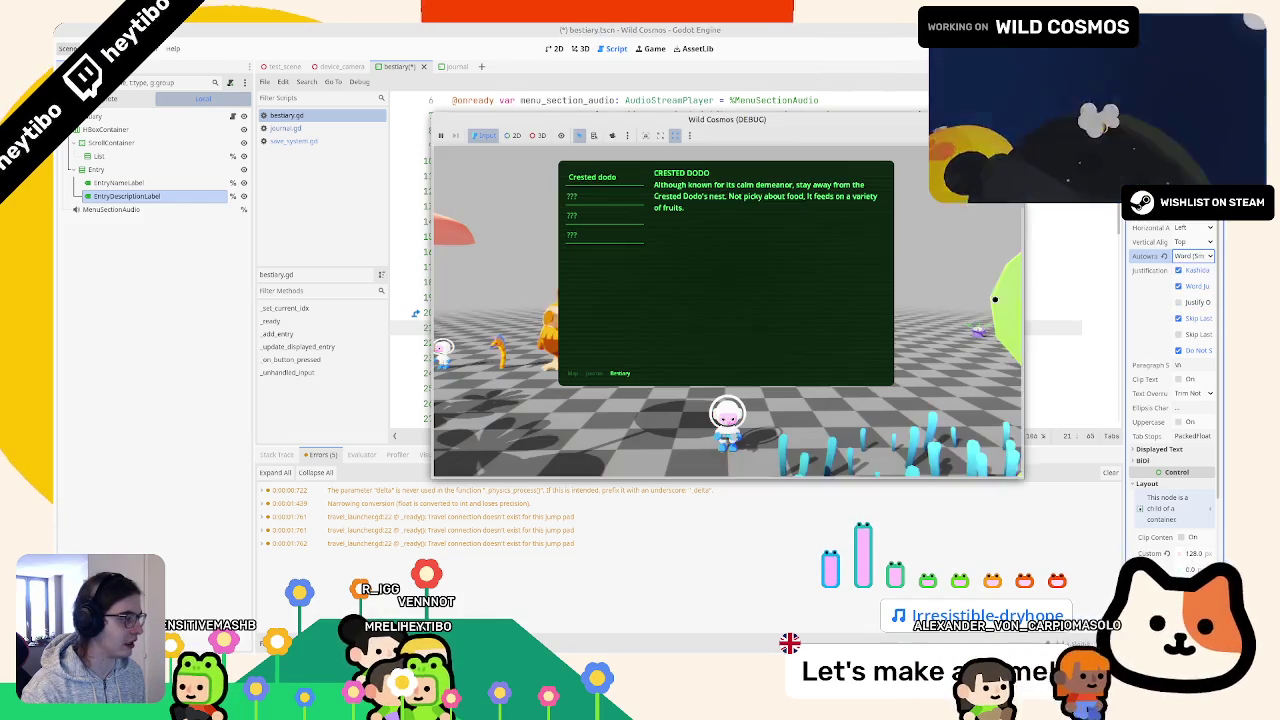
{"action": "right_click", "coordinate": [844, 117]}
{"action": "left_click", "coordinate": [870, 176]}
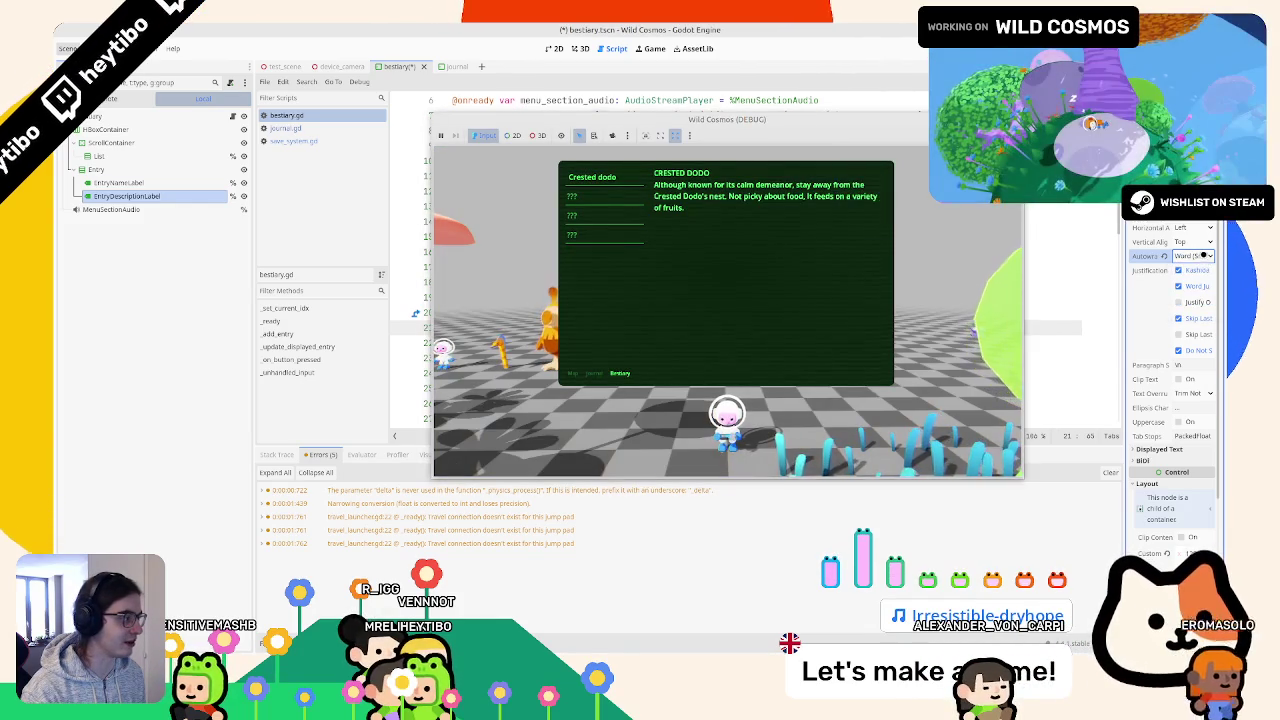
{"action": "left_click", "coordinate": [1193, 256]}
{"action": "left_click", "coordinate": [1190, 287]}
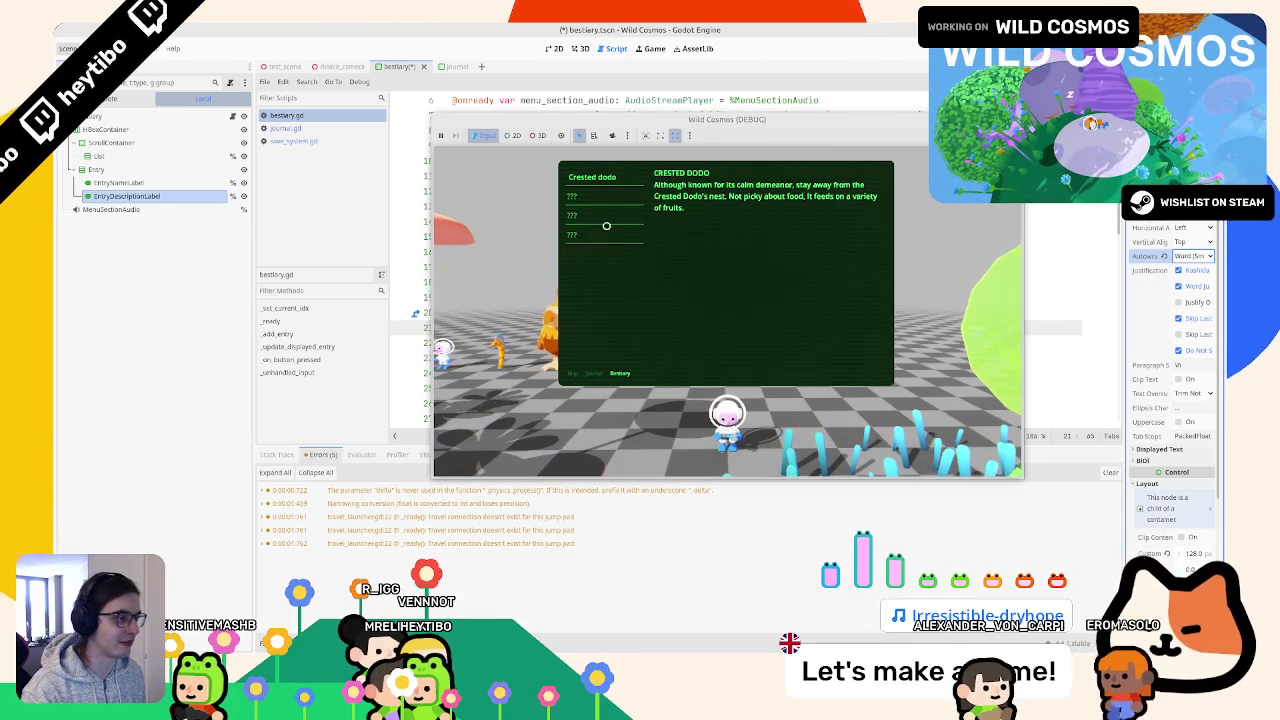
- In the game, check the bestiary entries, scan the creatures, and reopen the bestiary on Crested dodo
{"action": "left_click", "coordinate": [614, 175]}
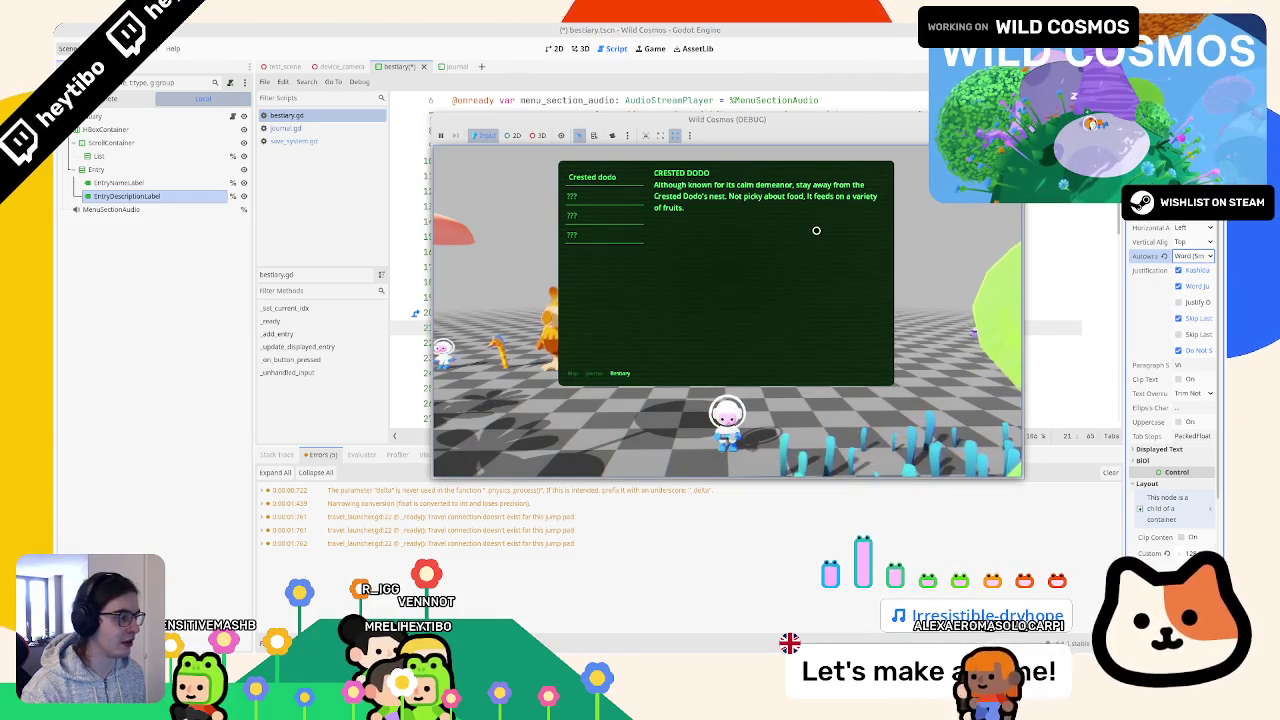
{"action": "key", "text": "Escape"}
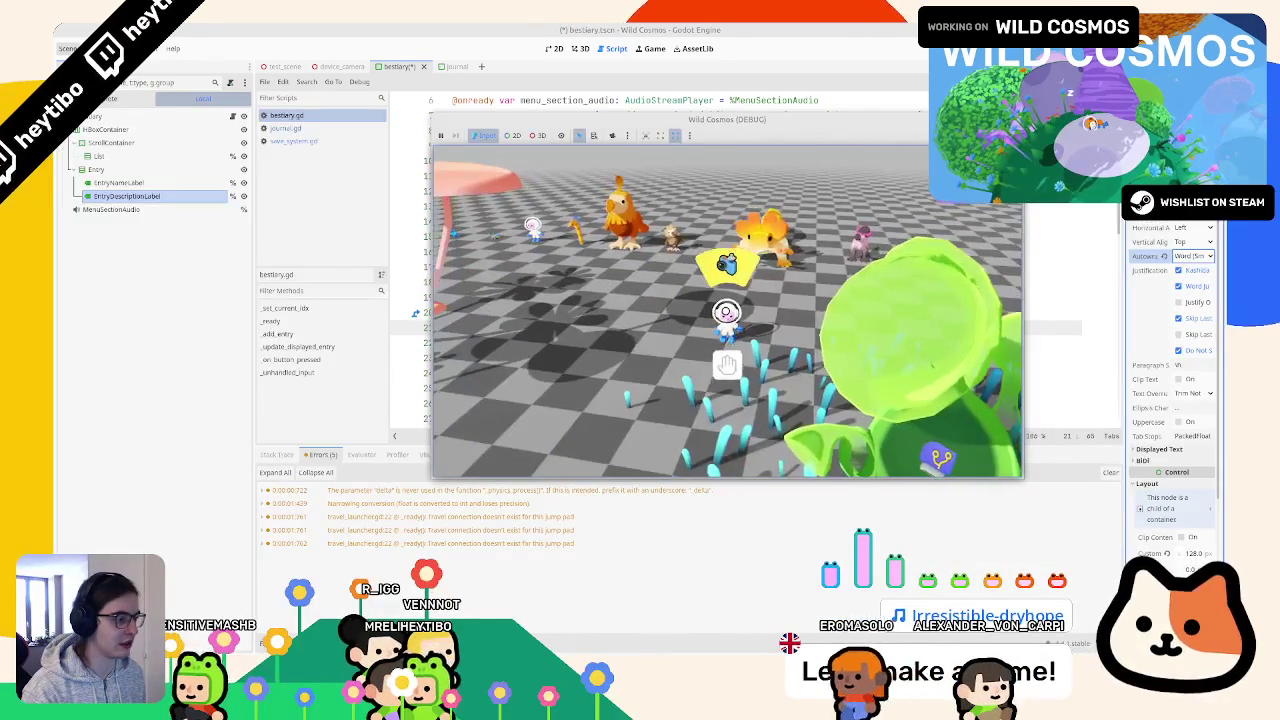
{"action": "right_click", "coordinate": [726, 311]}
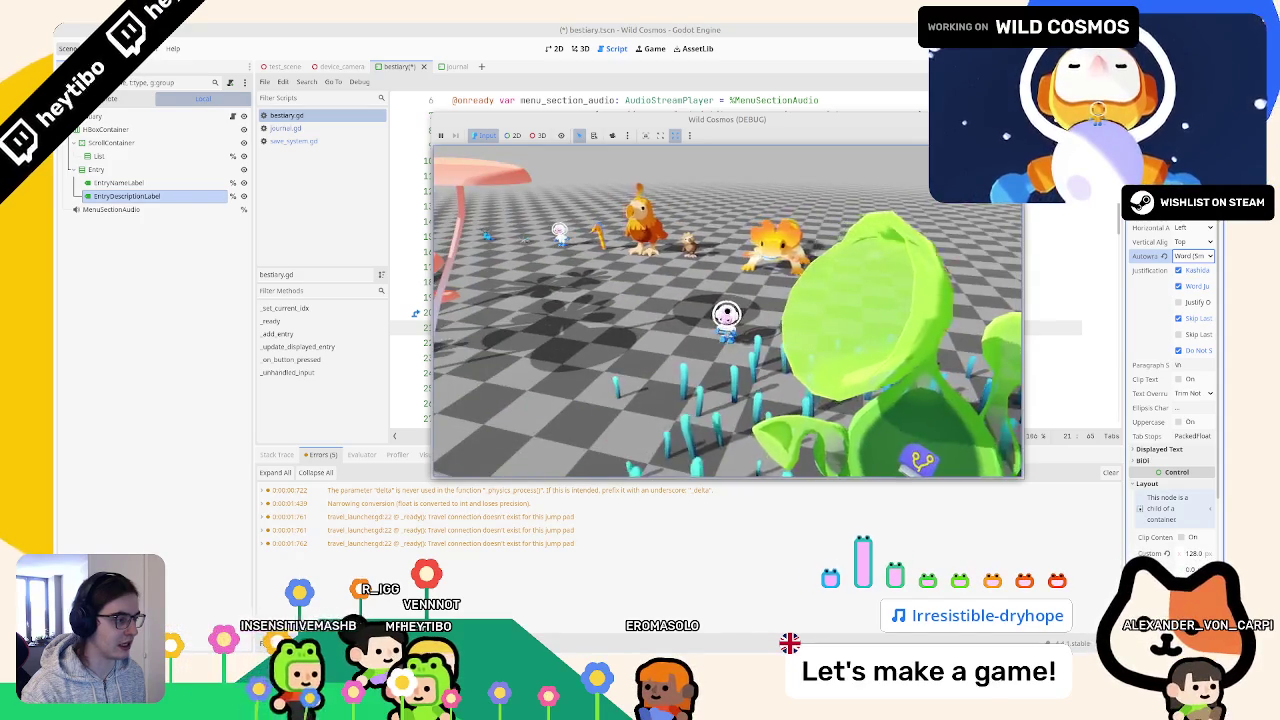
{"action": "key", "text": "Tab"}
{"action": "key", "text": "Tab"}
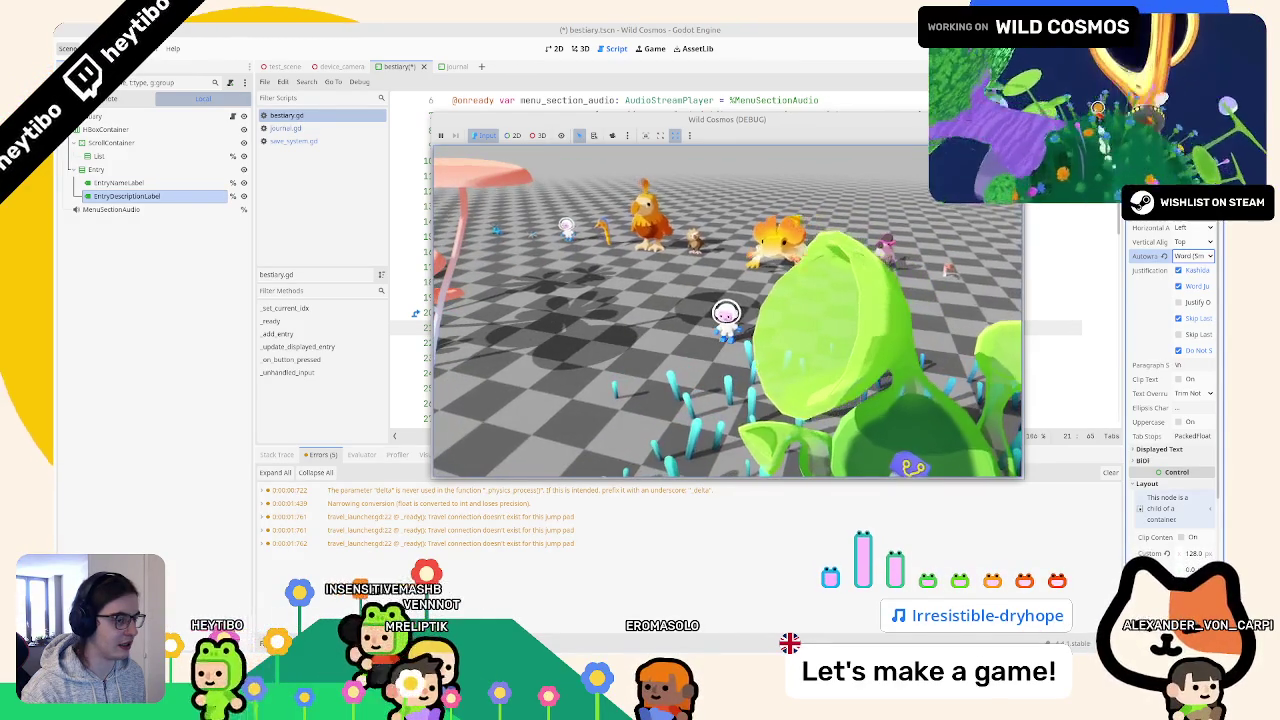
{"action": "key", "text": "w"}
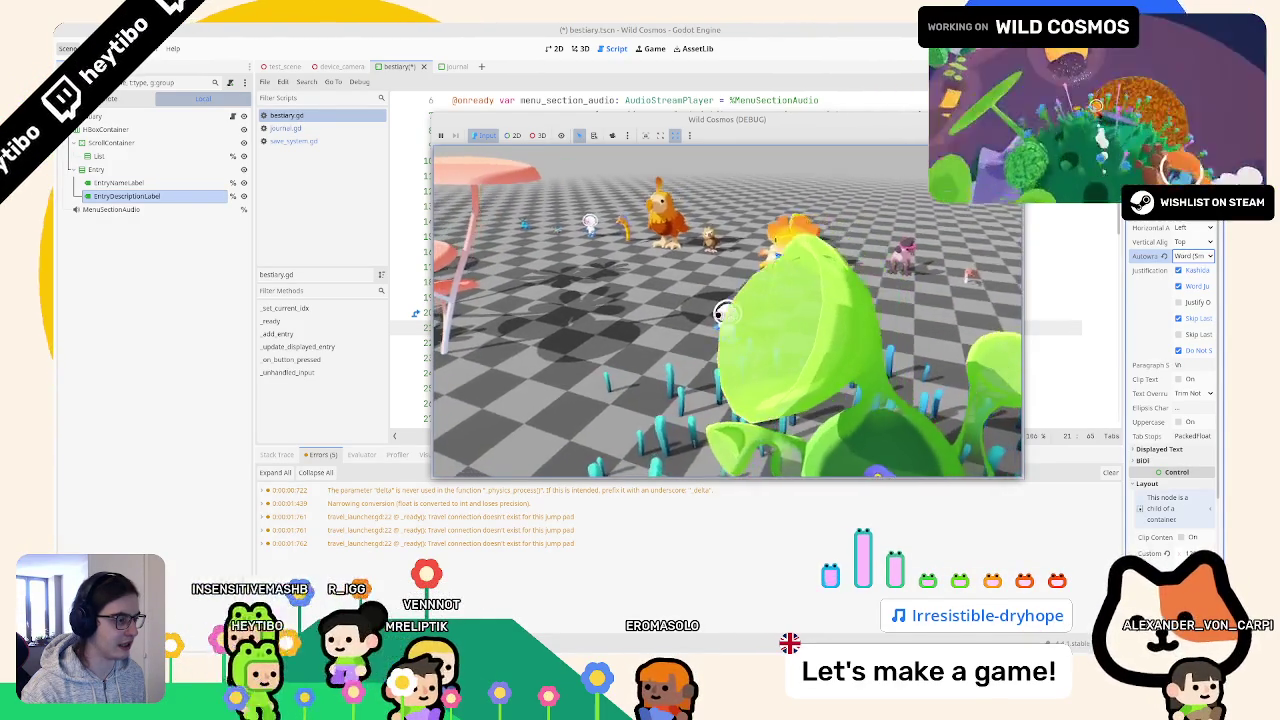
{"action": "key", "text": "Tab"}
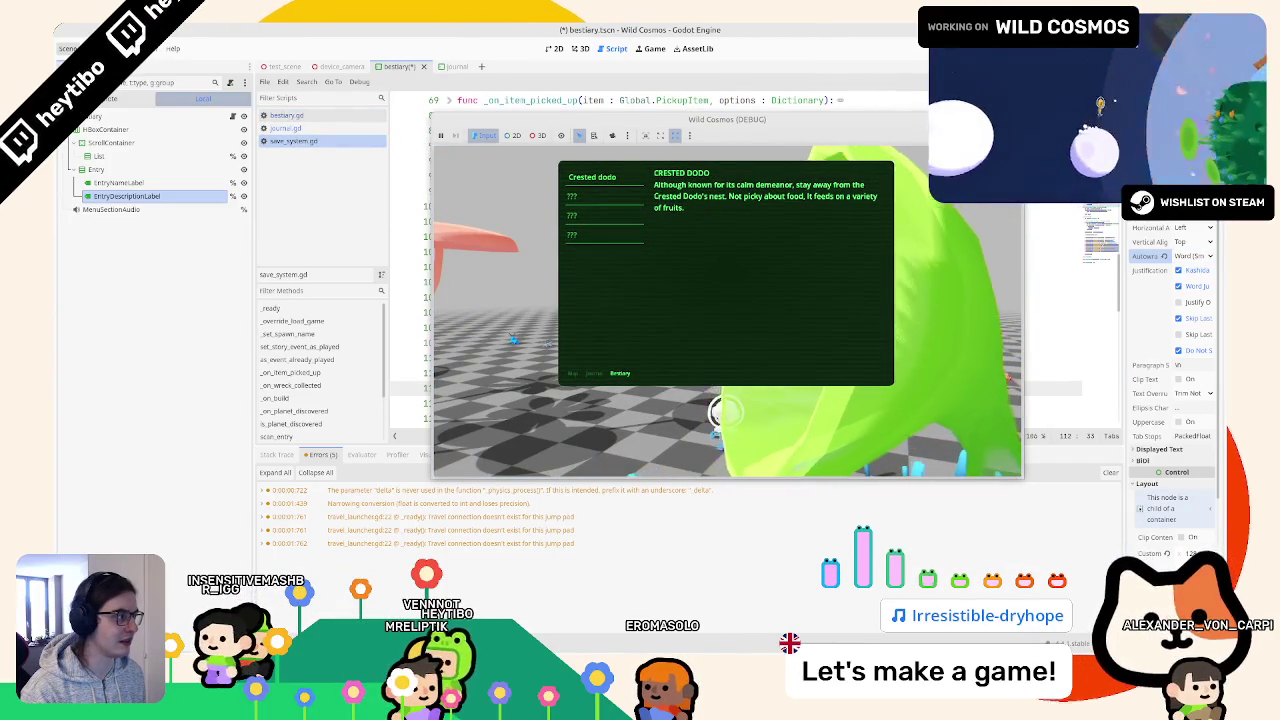
- Stop the game, review HELMET_HEAD in entries_map and journal.gd's _ready, then relaunch and open the journal
{"action": "key", "text": "F8"}
{"action": "scroll", "coordinate": [750, 260], "scroll_direction": "up", "scroll_amount": 15}
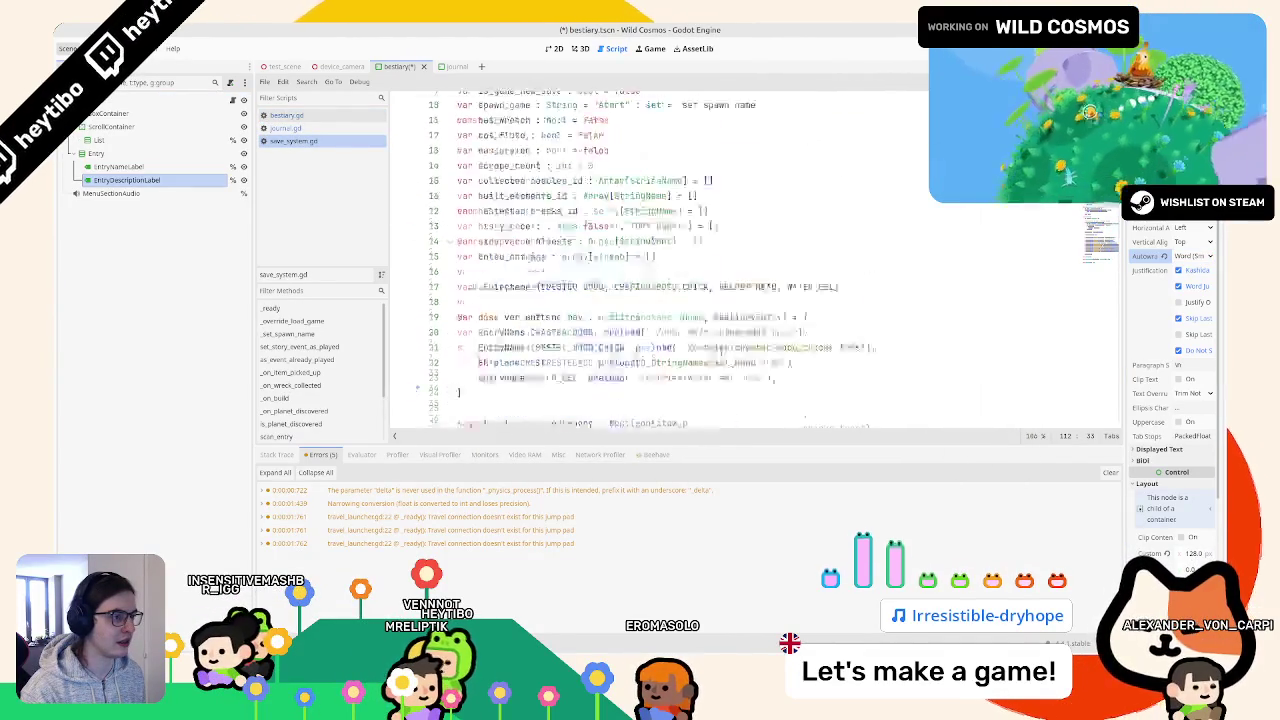
{"action": "scroll", "coordinate": [750, 260], "scroll_direction": "down", "scroll_amount": 2}
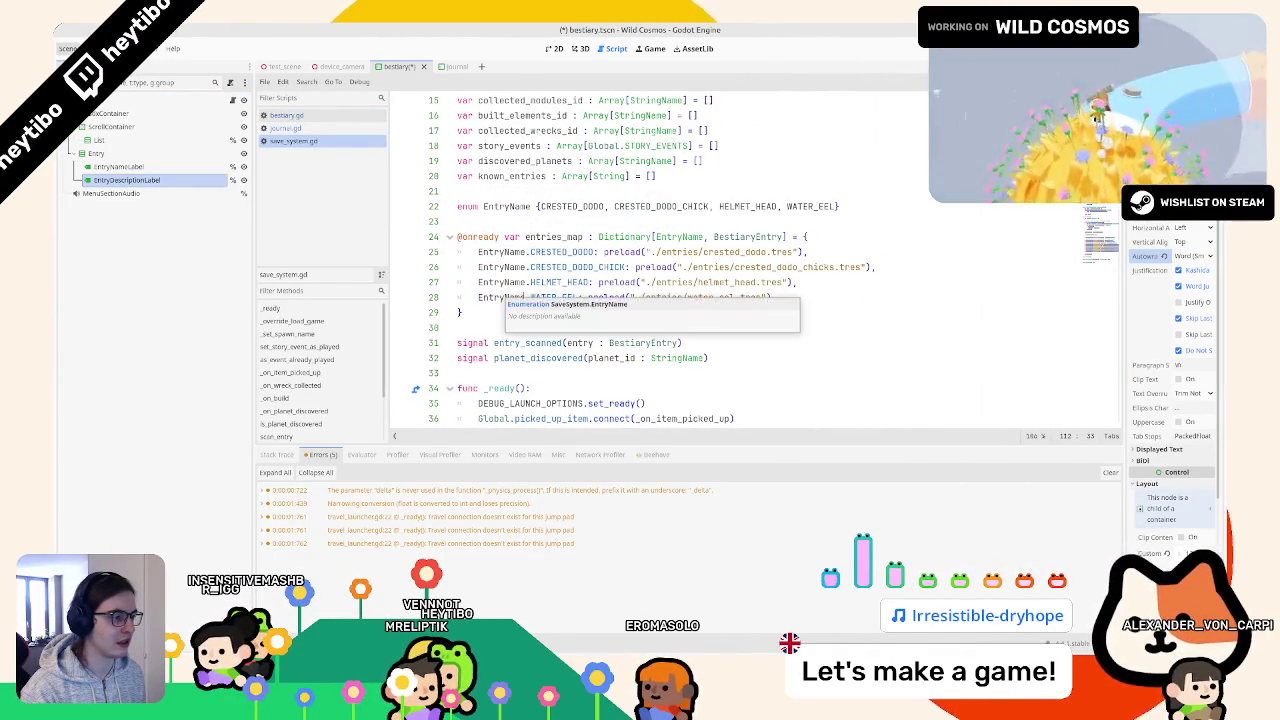
{"action": "double_click", "coordinate": [549, 283]}
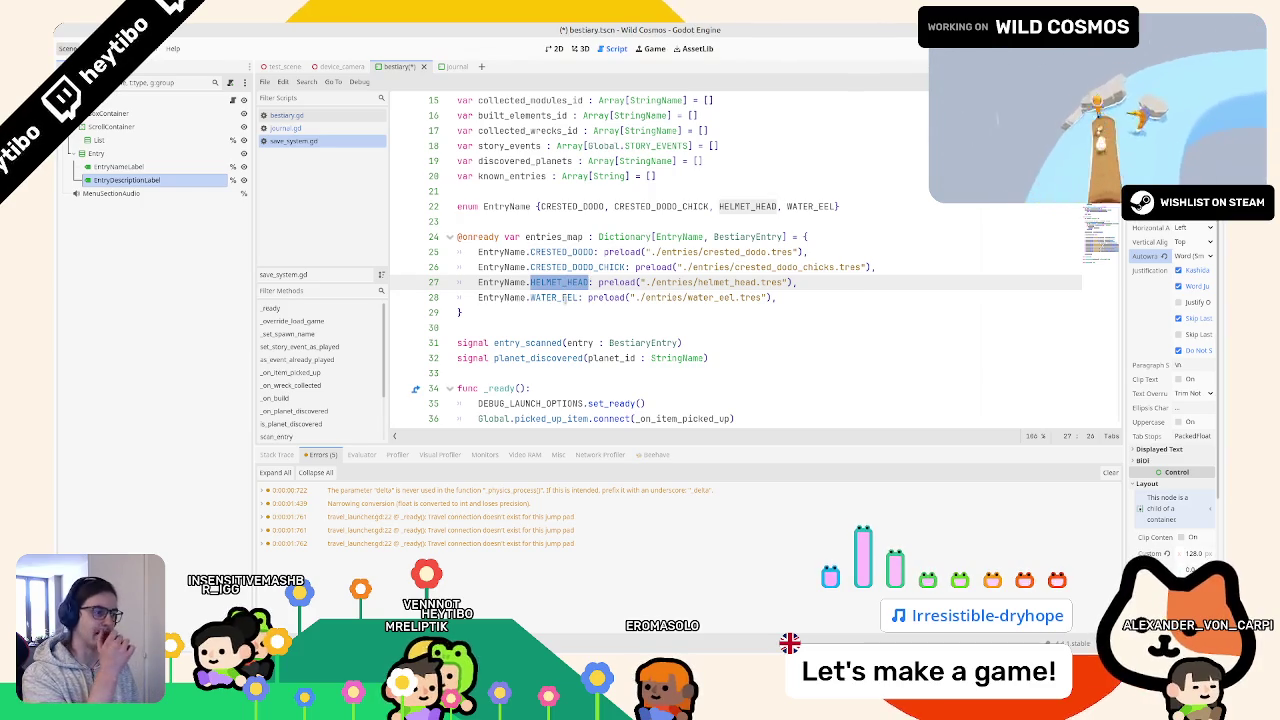
{"action": "left_click", "coordinate": [300, 128]}
{"action": "left_click", "coordinate": [309, 115]}
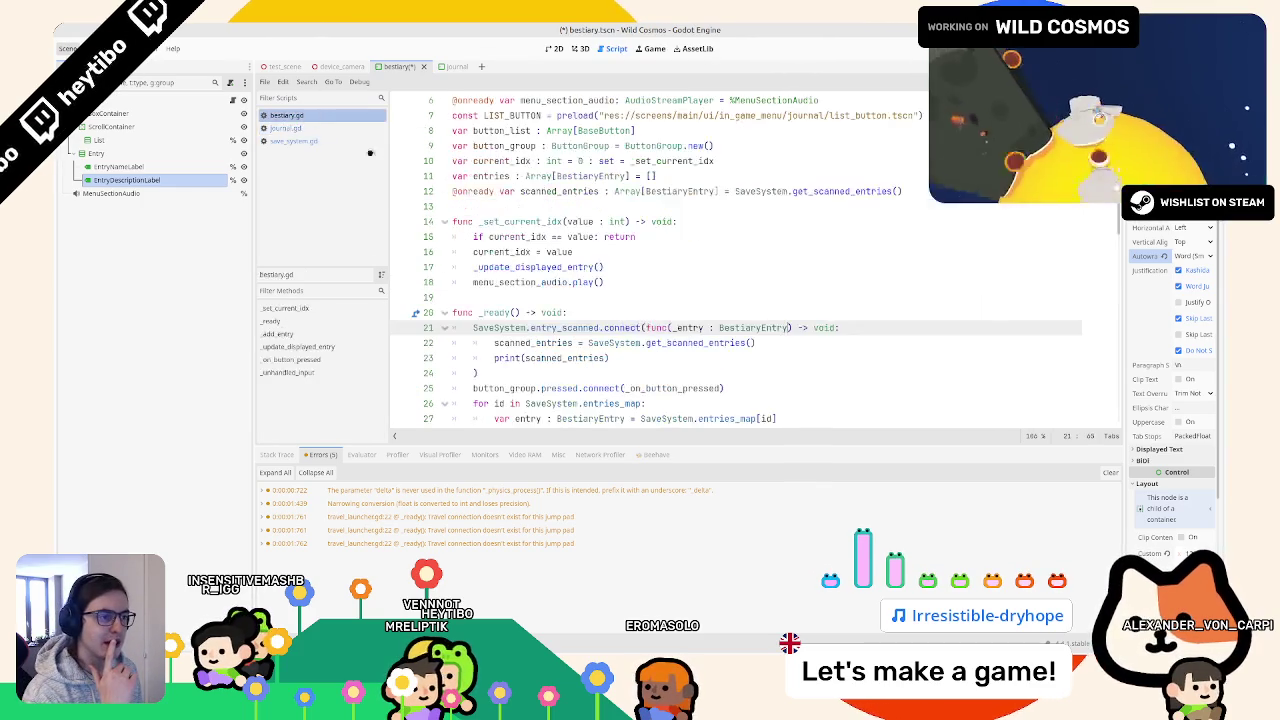
{"action": "left_click", "coordinate": [330, 124]}
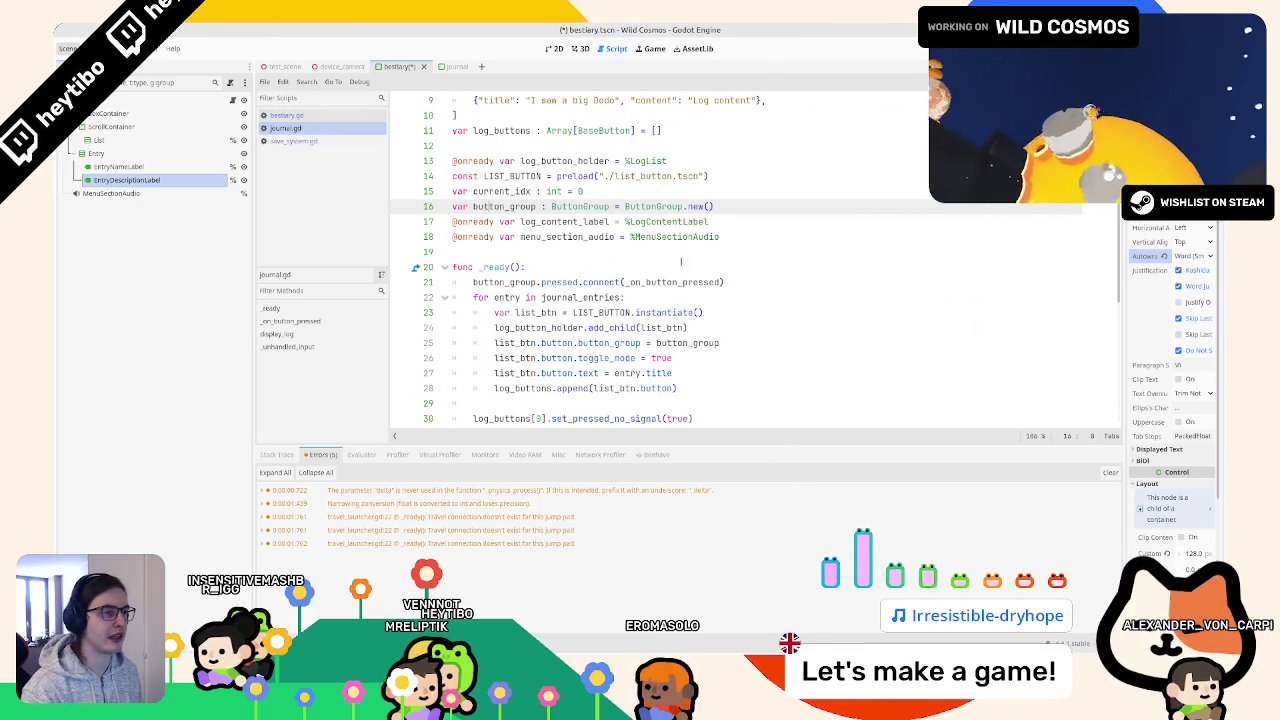
{"action": "left_click", "coordinate": [623, 264]}
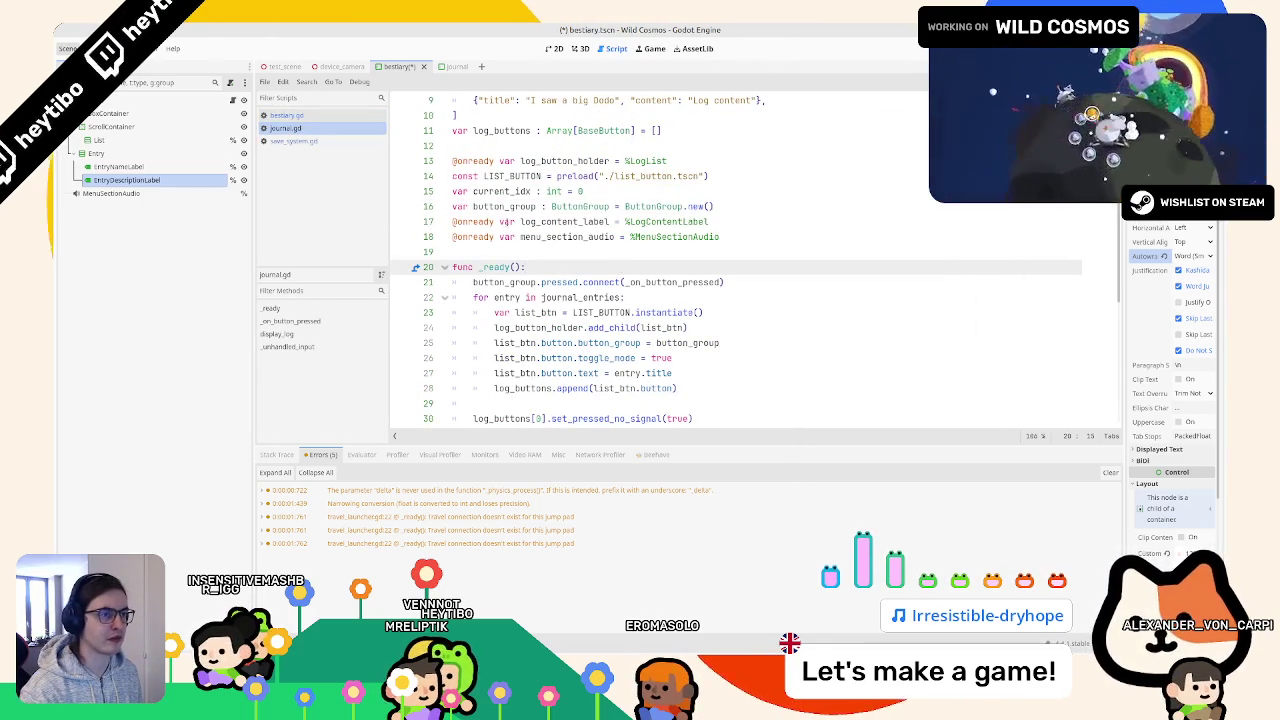
{"action": "key", "text": "F5"}
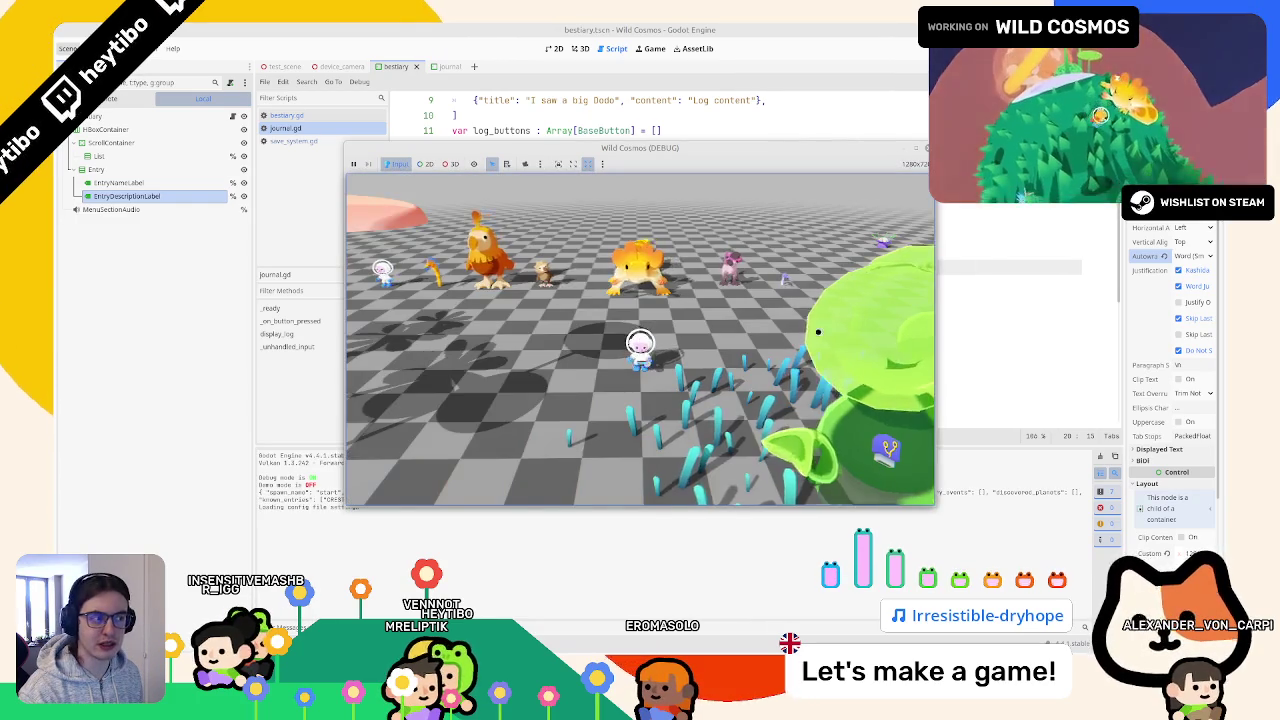
{"action": "key", "text": "Tab"}
- Browse the bestiary entries: Pygmy helmetheads, Crested dodo, and the remaining ??? entries
{"action": "left_click", "coordinate": [533, 401]}
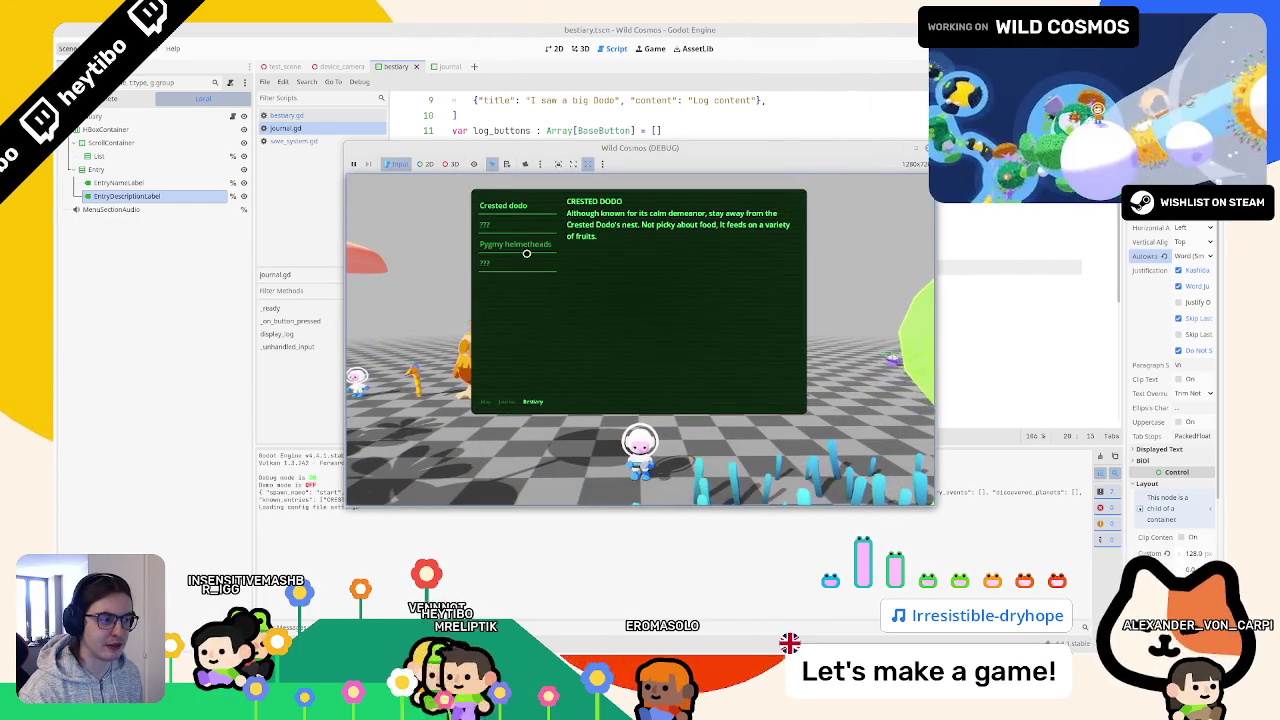
{"action": "left_click", "coordinate": [527, 245]}
{"action": "left_click", "coordinate": [490, 225]}
{"action": "left_click", "coordinate": [503, 205]}
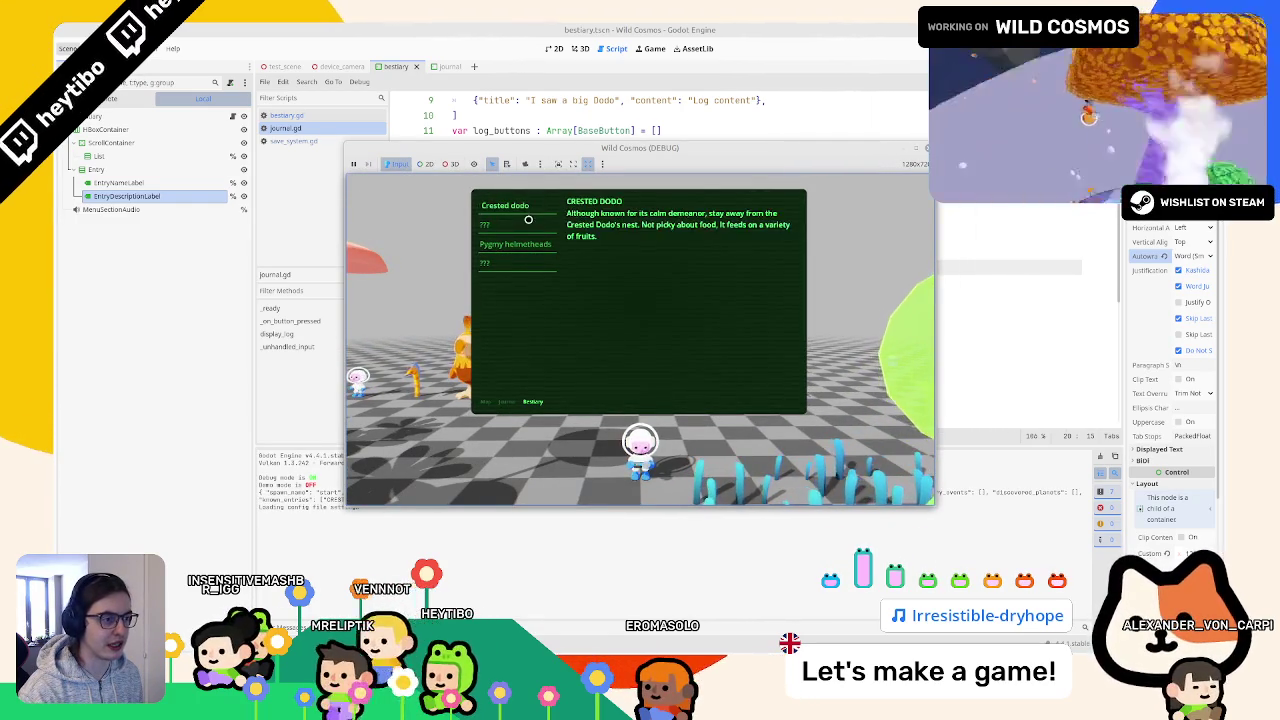
{"action": "left_click", "coordinate": [498, 265]}
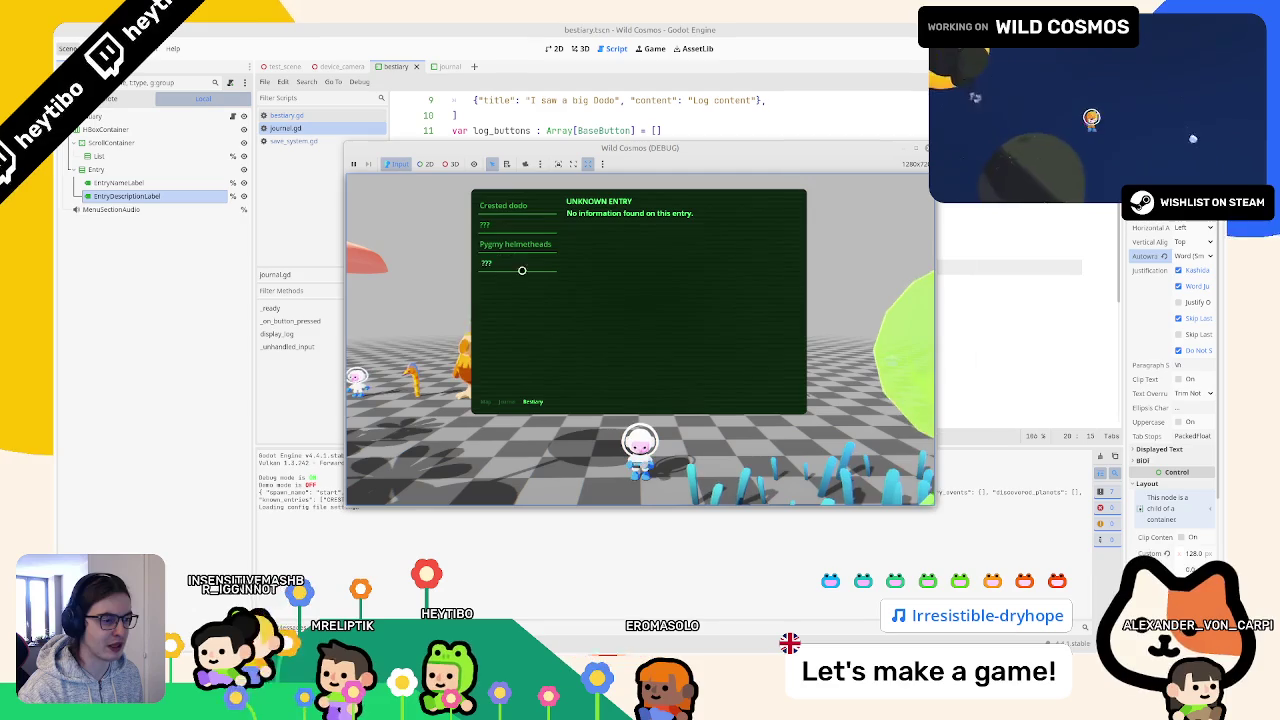
{"action": "key", "text": "Tab"}
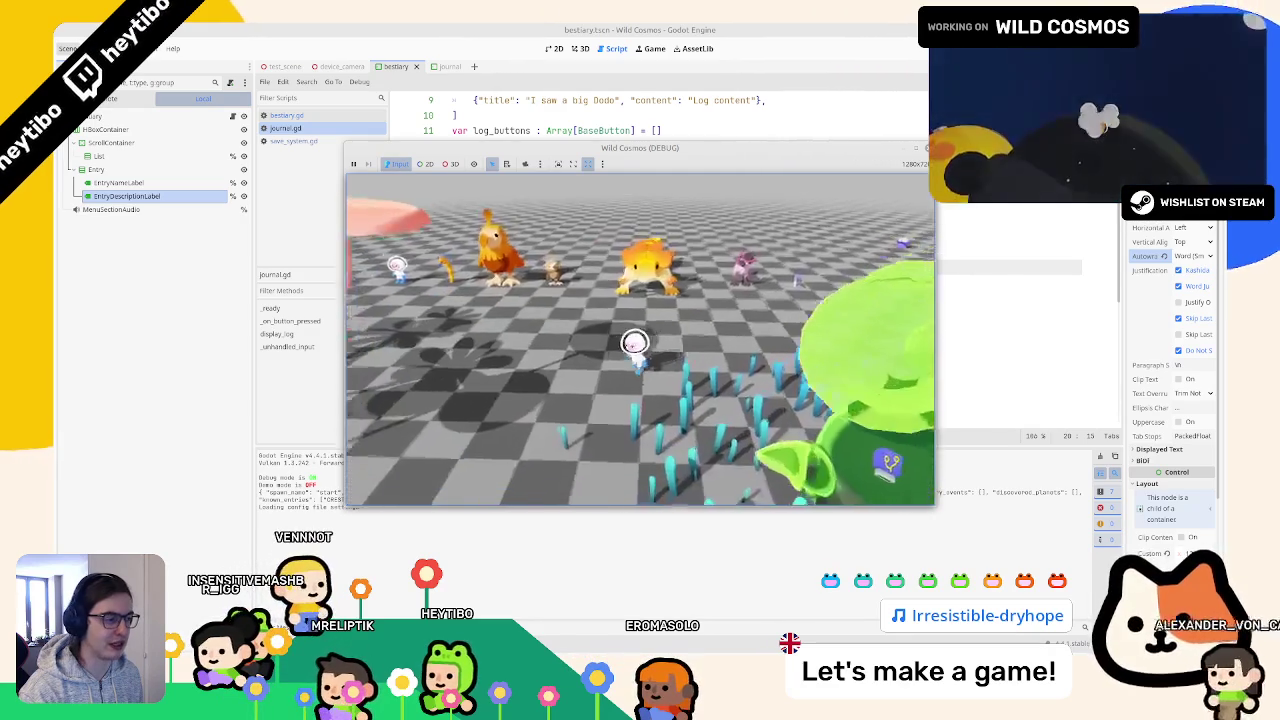
- Scan the Water Eel, confirm its list entry still reads ???, and close the game
{"action": "left_click", "coordinate": [640, 295]}
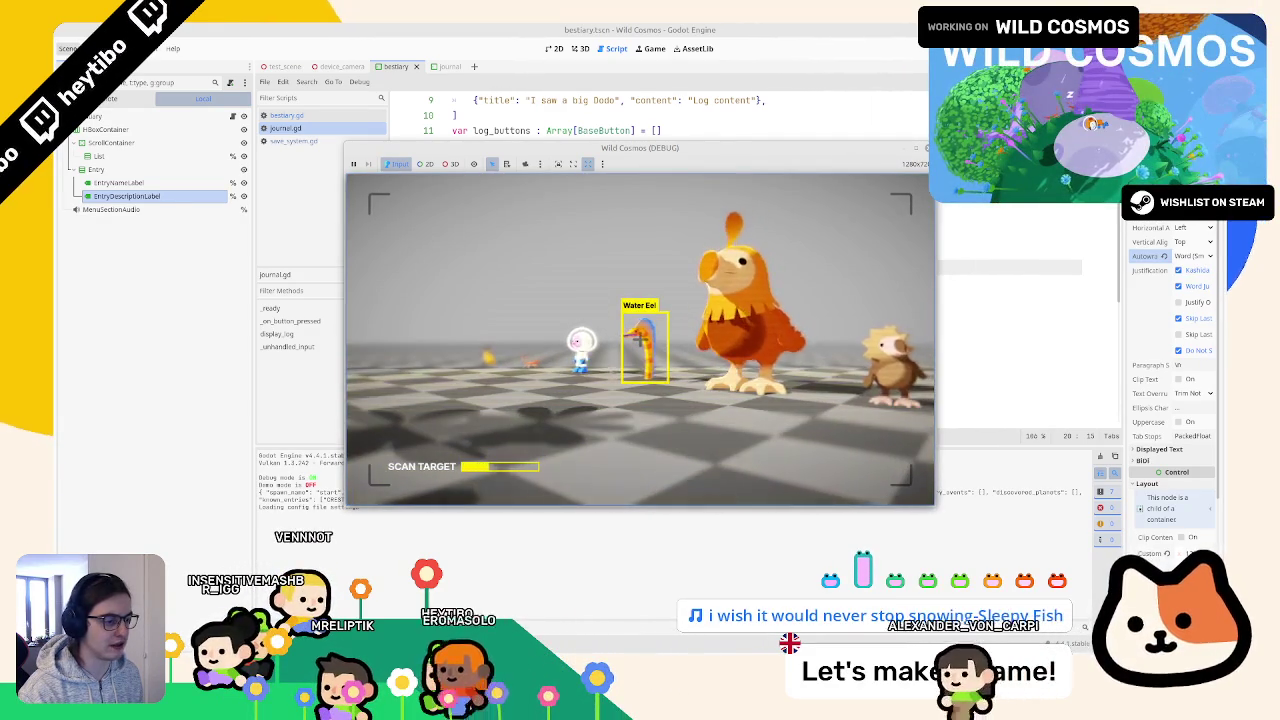
{"action": "right_click", "coordinate": [640, 340]}
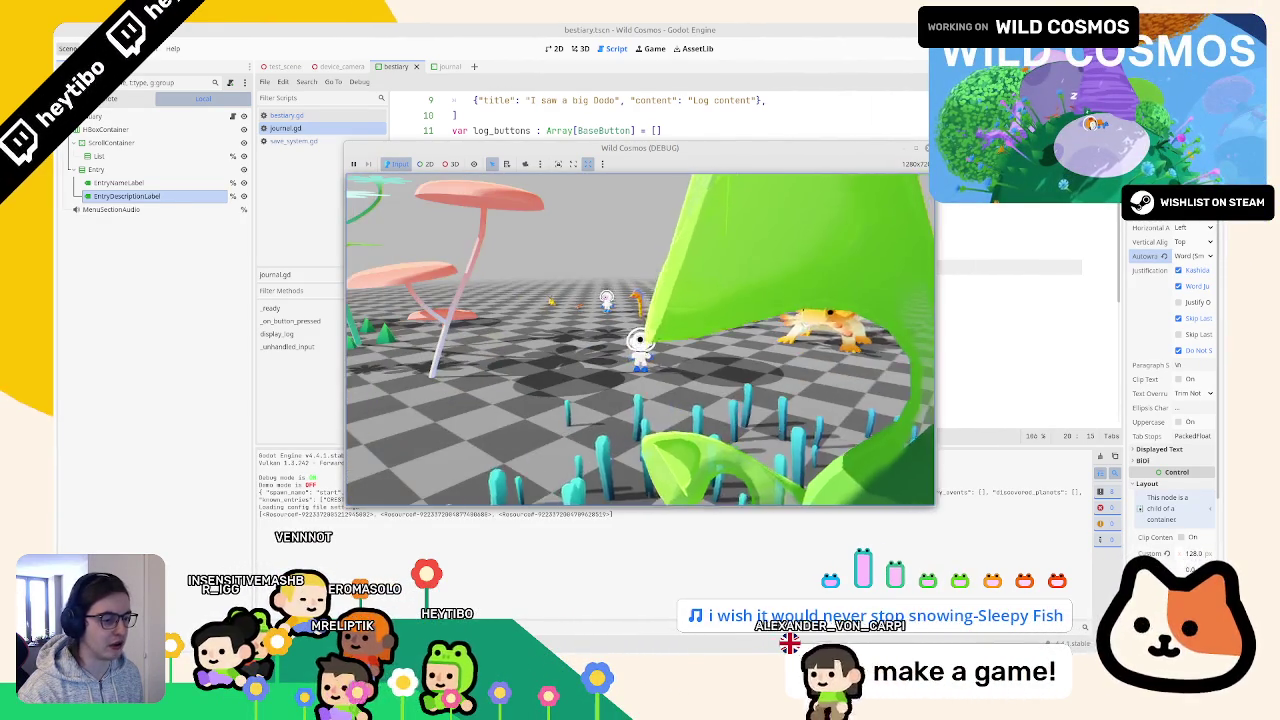
{"action": "key", "text": "Tab"}
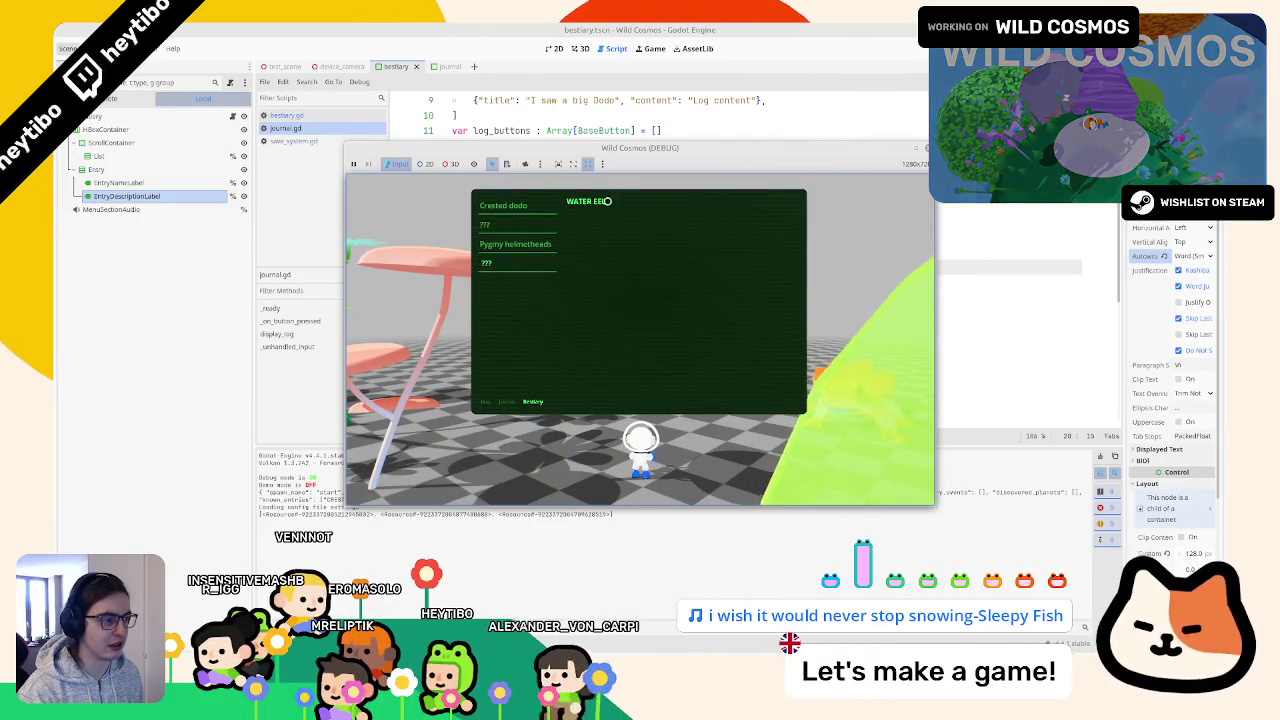
{"action": "left_click", "coordinate": [528, 252]}
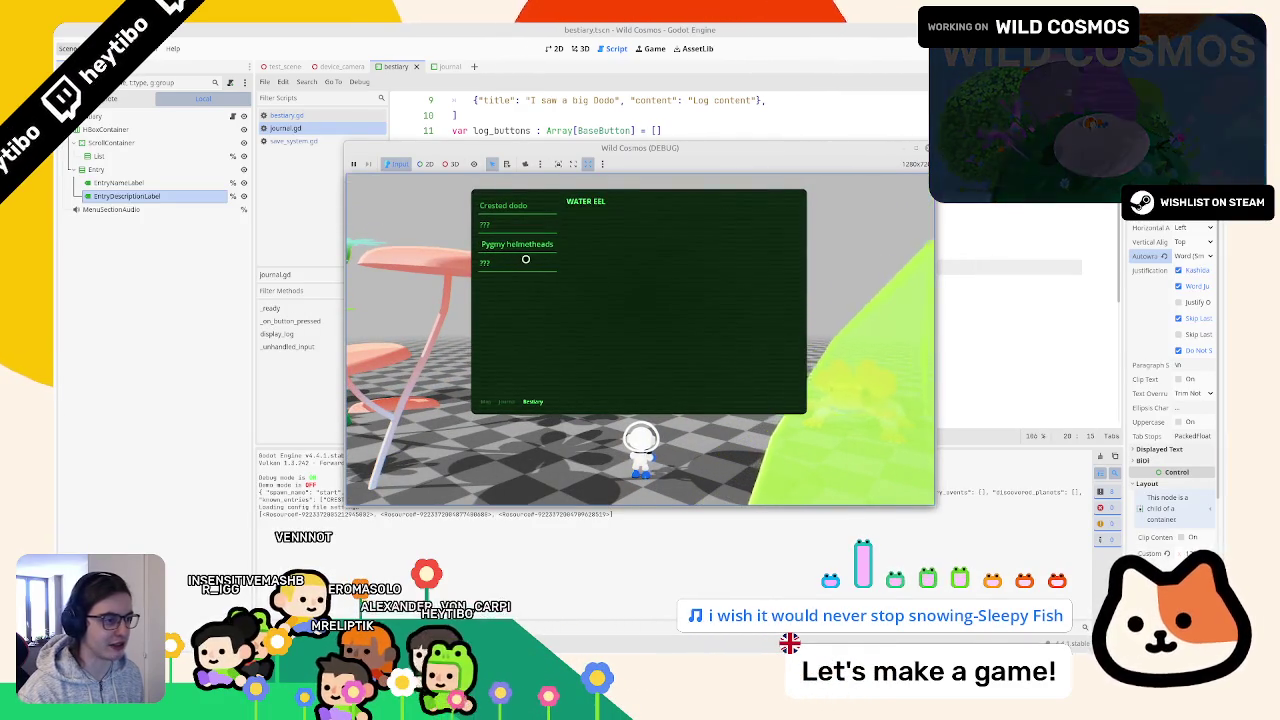
{"action": "left_click", "coordinate": [554, 244]}
{"action": "left_click", "coordinate": [505, 263]}
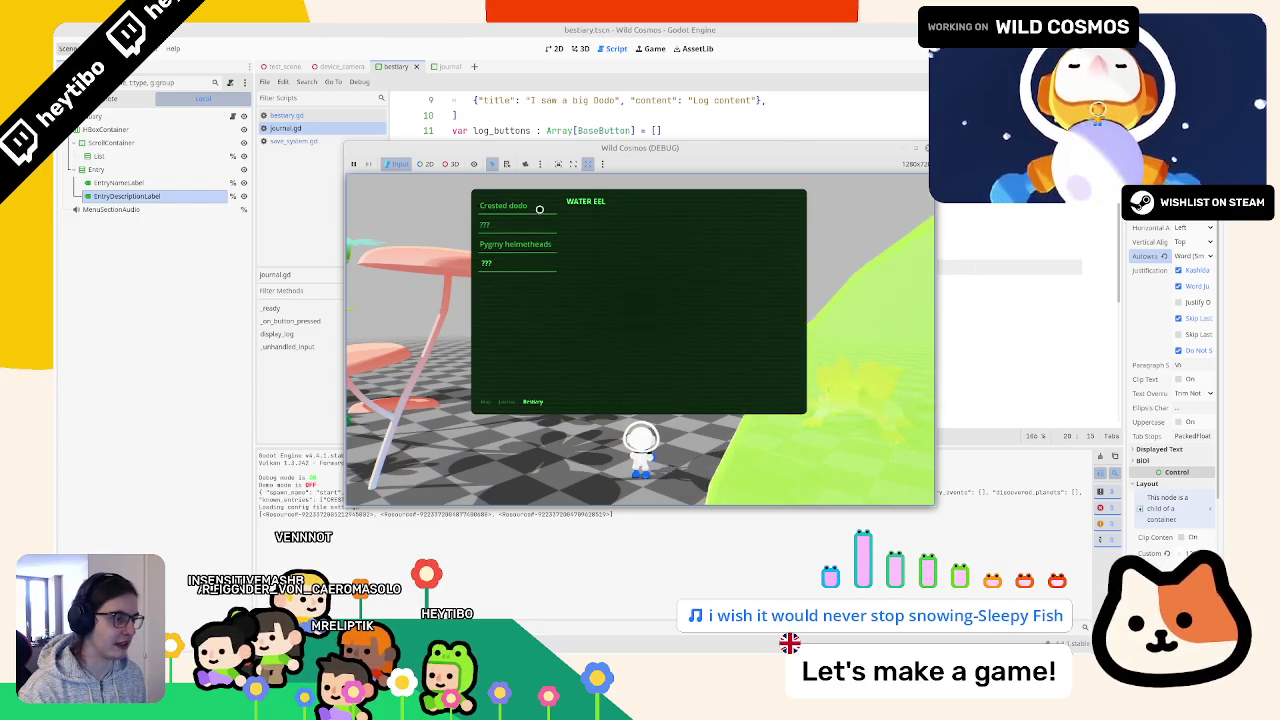
{"action": "left_click", "coordinate": [562, 30]}
{"action": "left_click", "coordinate": [498, 312]}
{"action": "scroll", "coordinate": [510, 290], "scroll_direction": "down", "scroll_amount": 7}
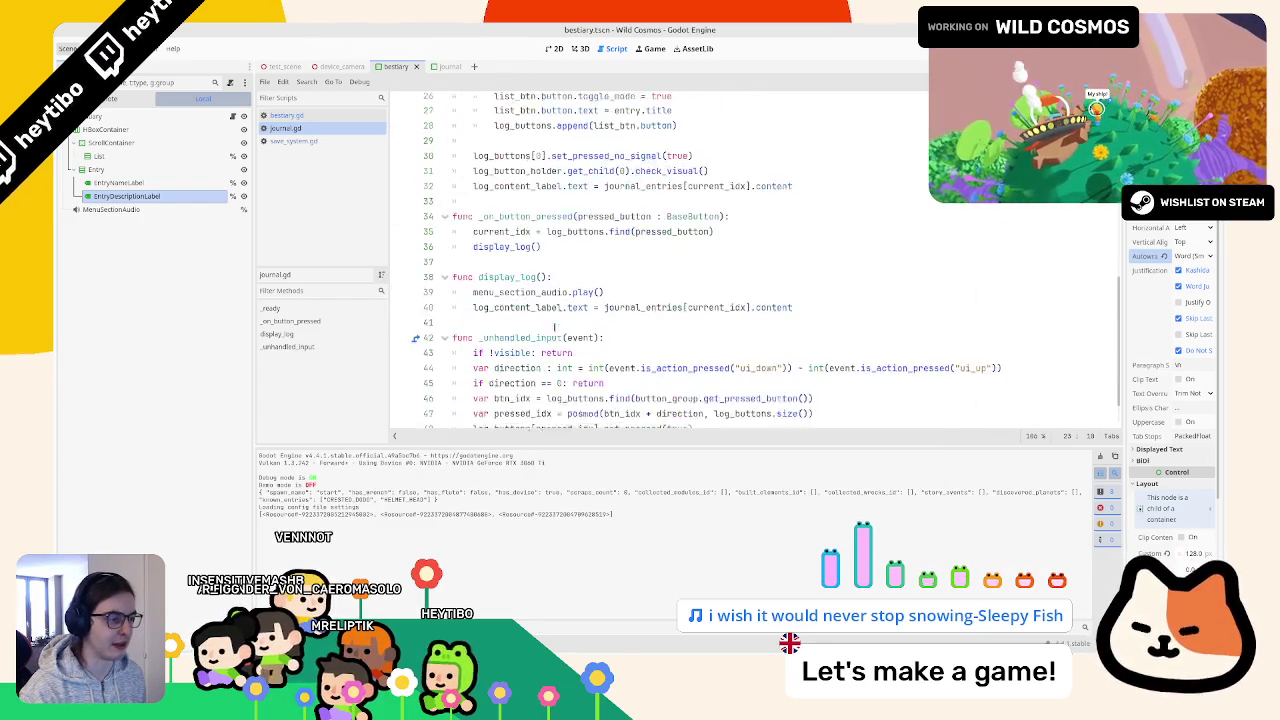
- Delete the print(scanned_entries) line, rename _entry to entry, and add entries.find(entry) in the callback
{"action": "scroll", "coordinate": [517, 244], "scroll_direction": "up", "scroll_amount": 10}
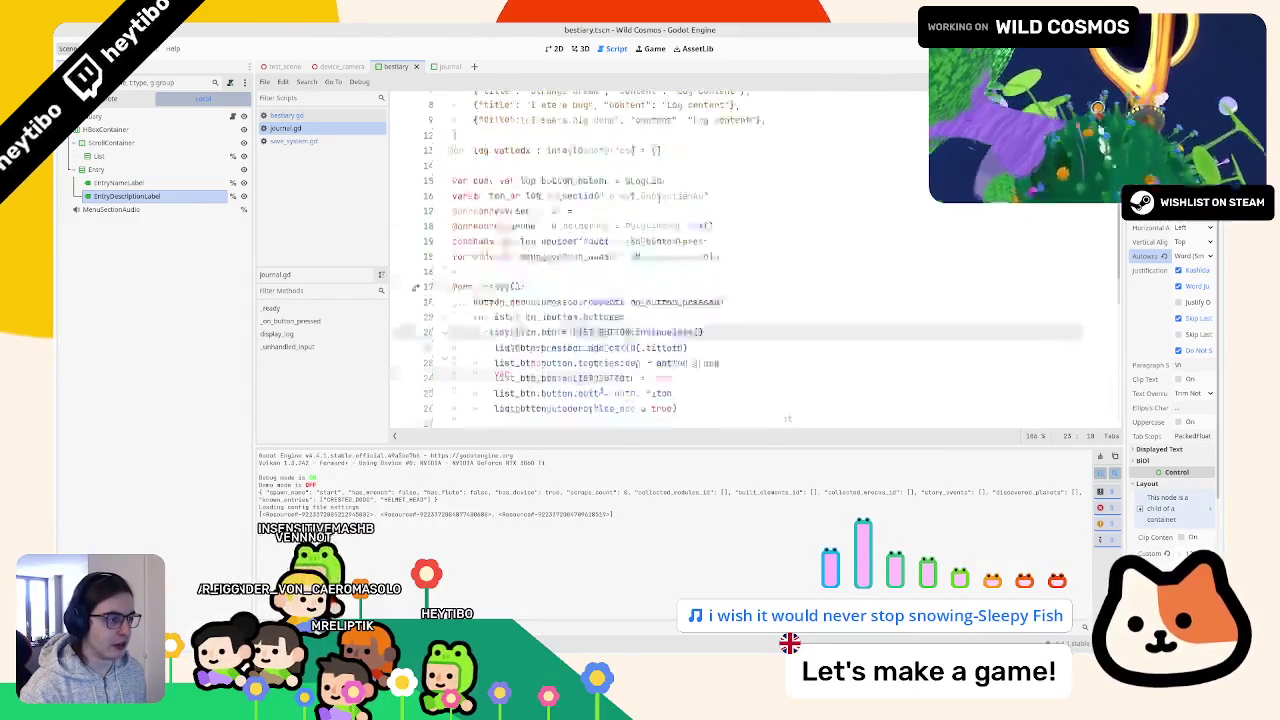
{"action": "left_click", "coordinate": [300, 115]}
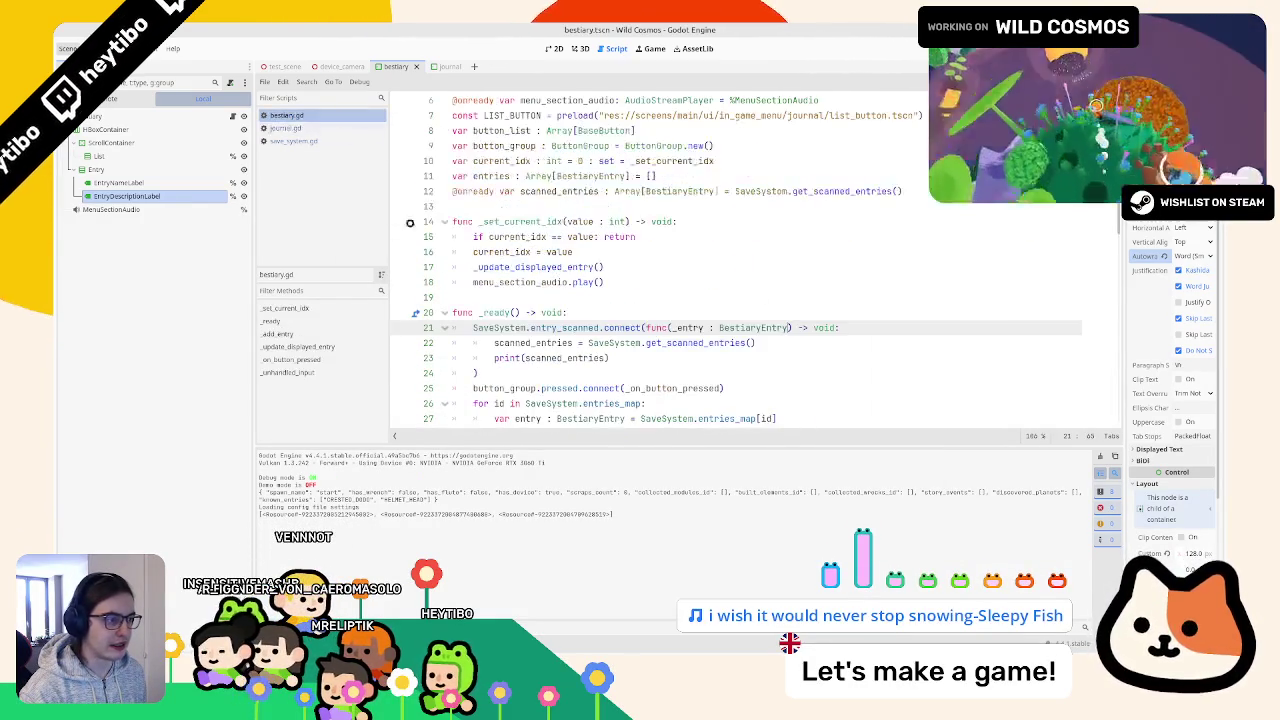
{"action": "scroll", "coordinate": [520, 300], "scroll_direction": "up", "scroll_amount": 2}
{"action": "triple_click", "coordinate": [524, 333]}
{"action": "key", "text": "BackSpace"}
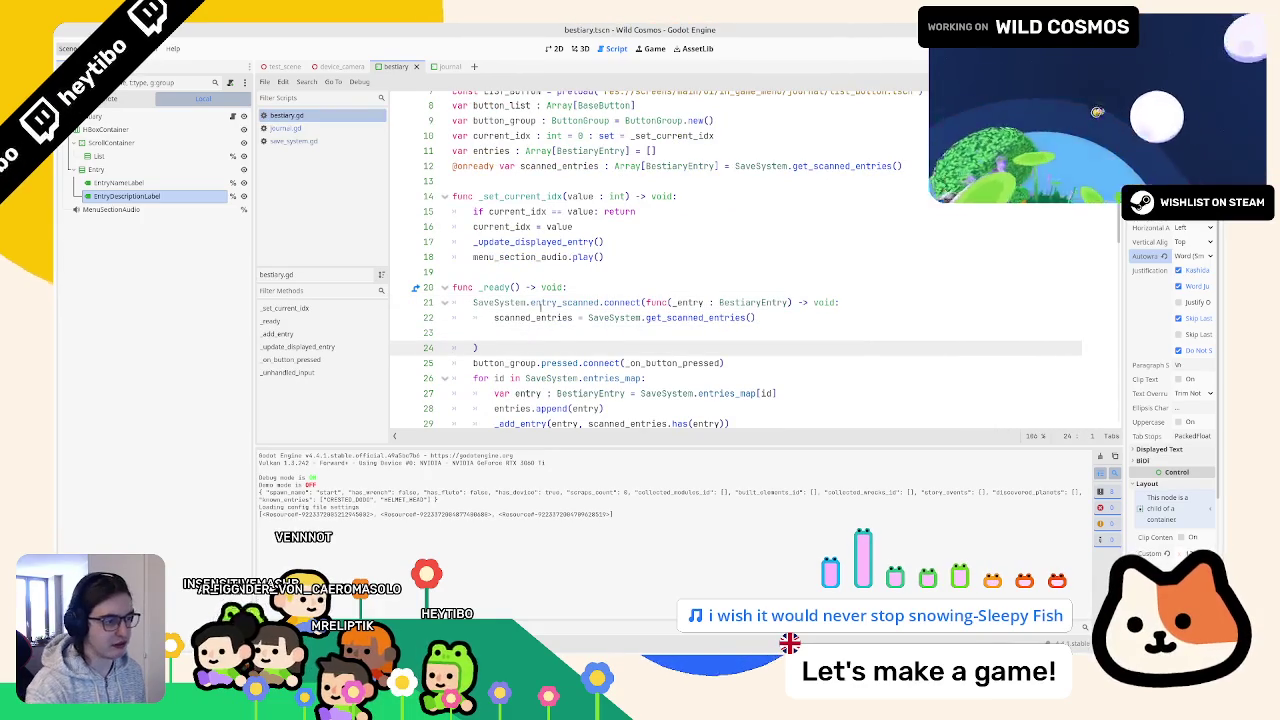
{"action": "left_click", "coordinate": [673, 302]}
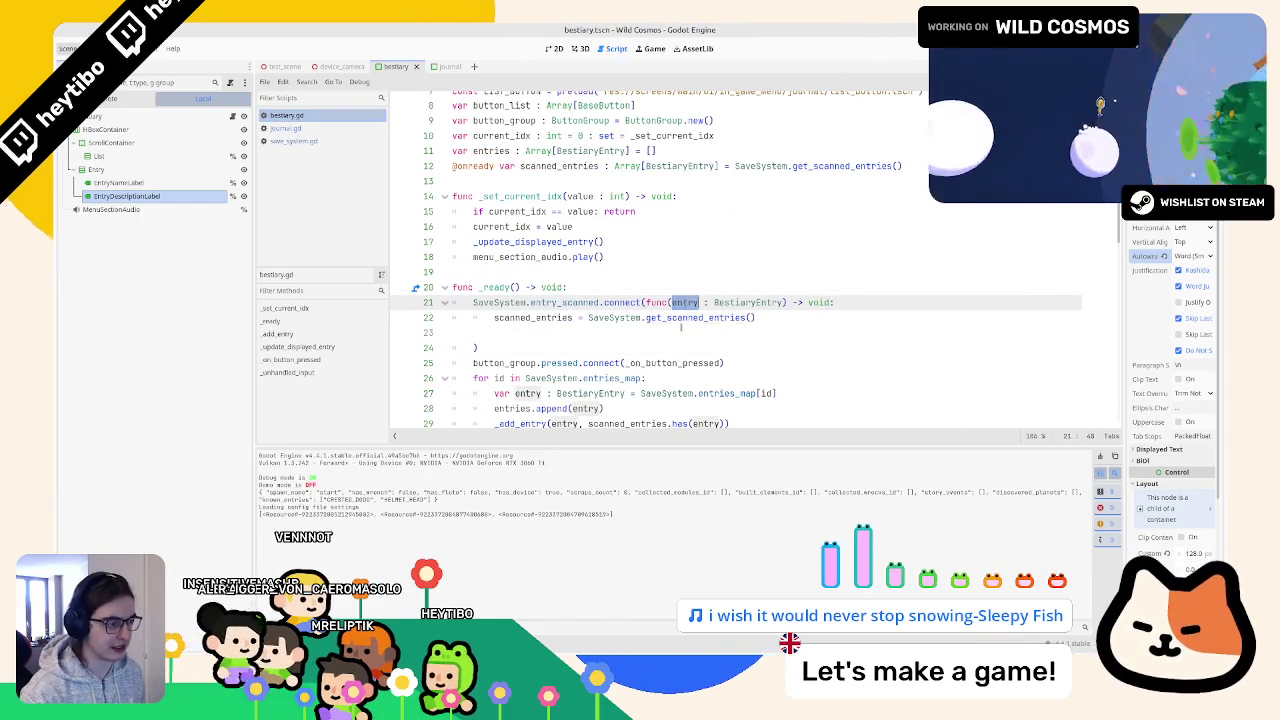
{"action": "left_click", "coordinate": [681, 328]}
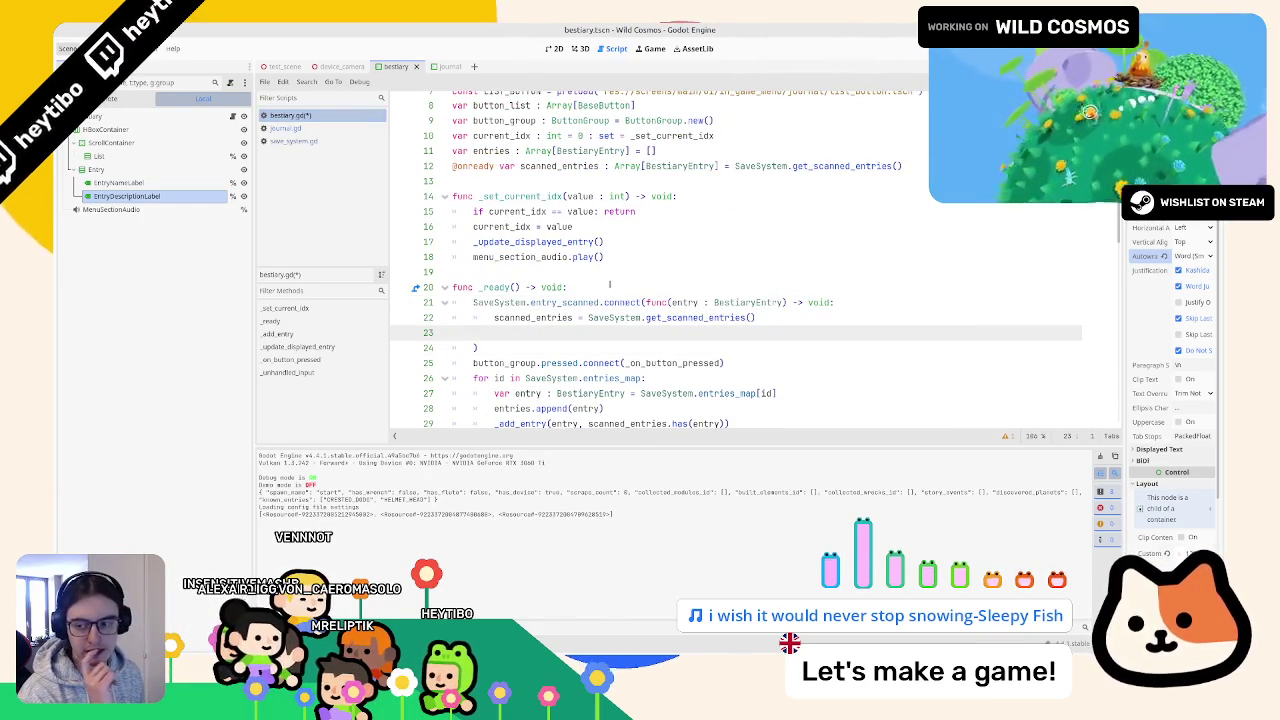
{"action": "scroll", "coordinate": [615, 285], "scroll_direction": "up", "scroll_amount": 3}
{"action": "double_click", "coordinate": [490, 252]}
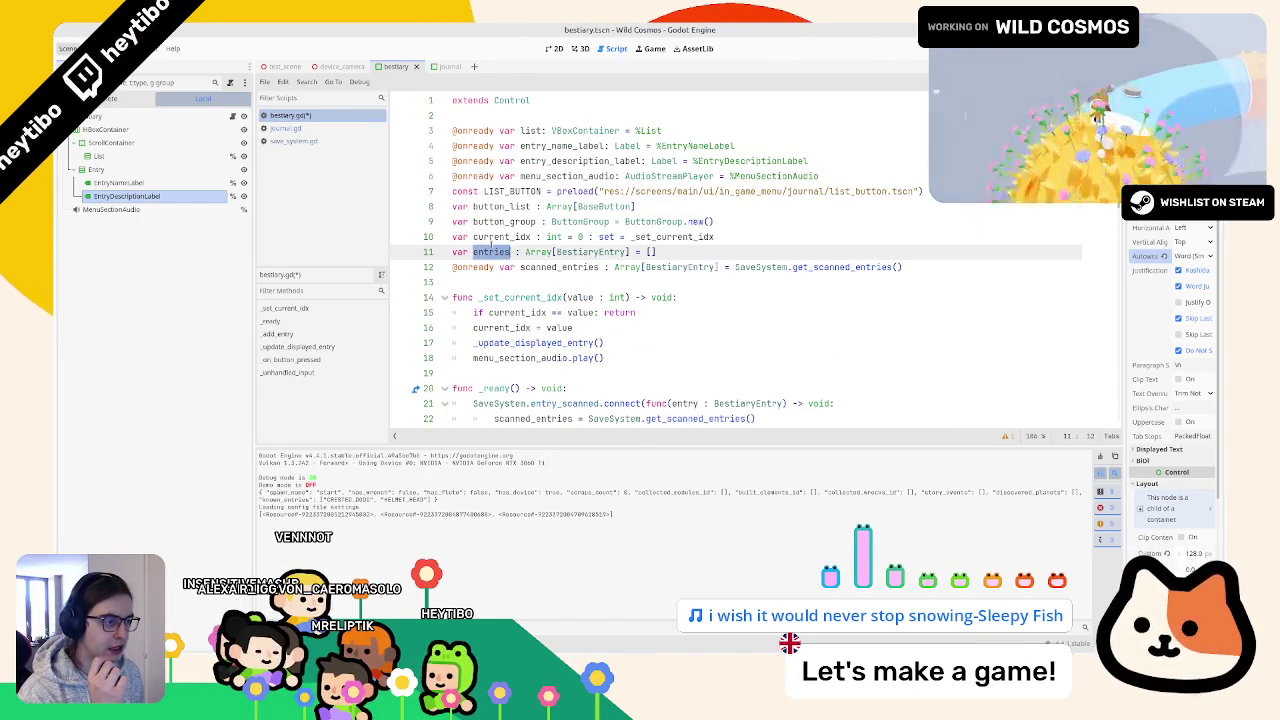
{"action": "scroll", "coordinate": [573, 270], "scroll_direction": "down", "scroll_amount": 2}
{"action": "left_click", "coordinate": [545, 342]}
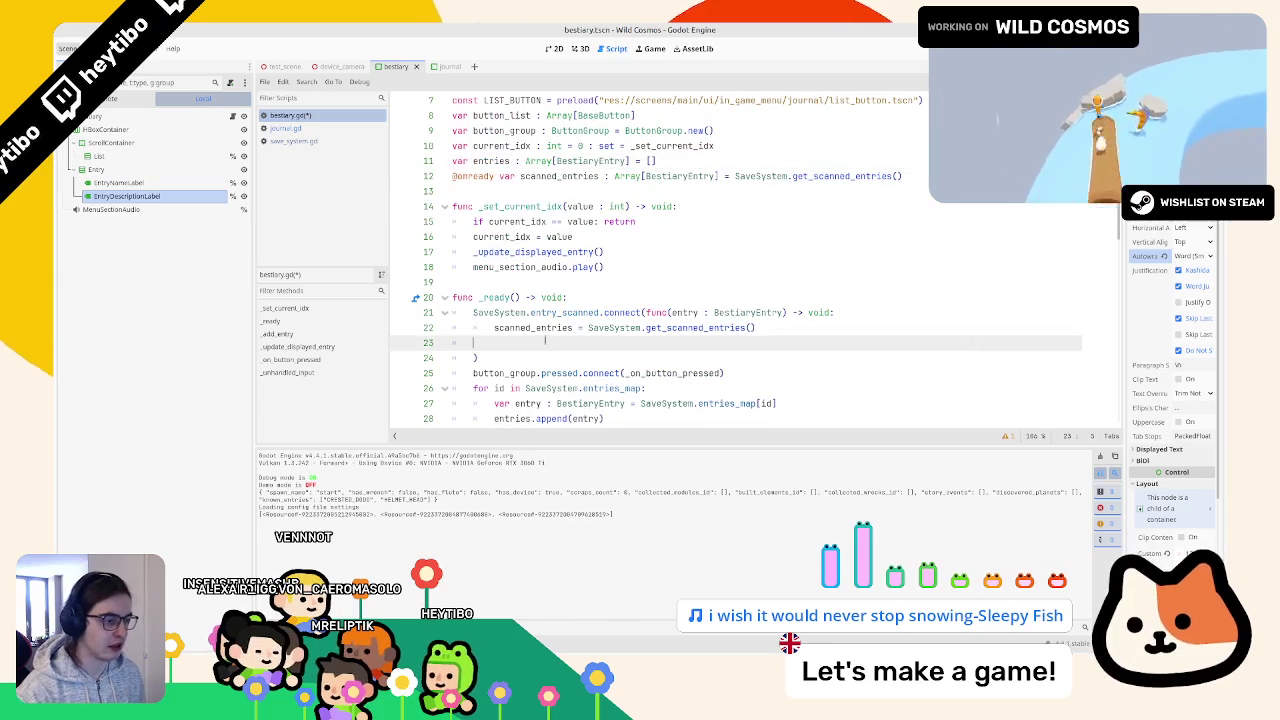
{"action": "type", "text": "entries.find(en"}
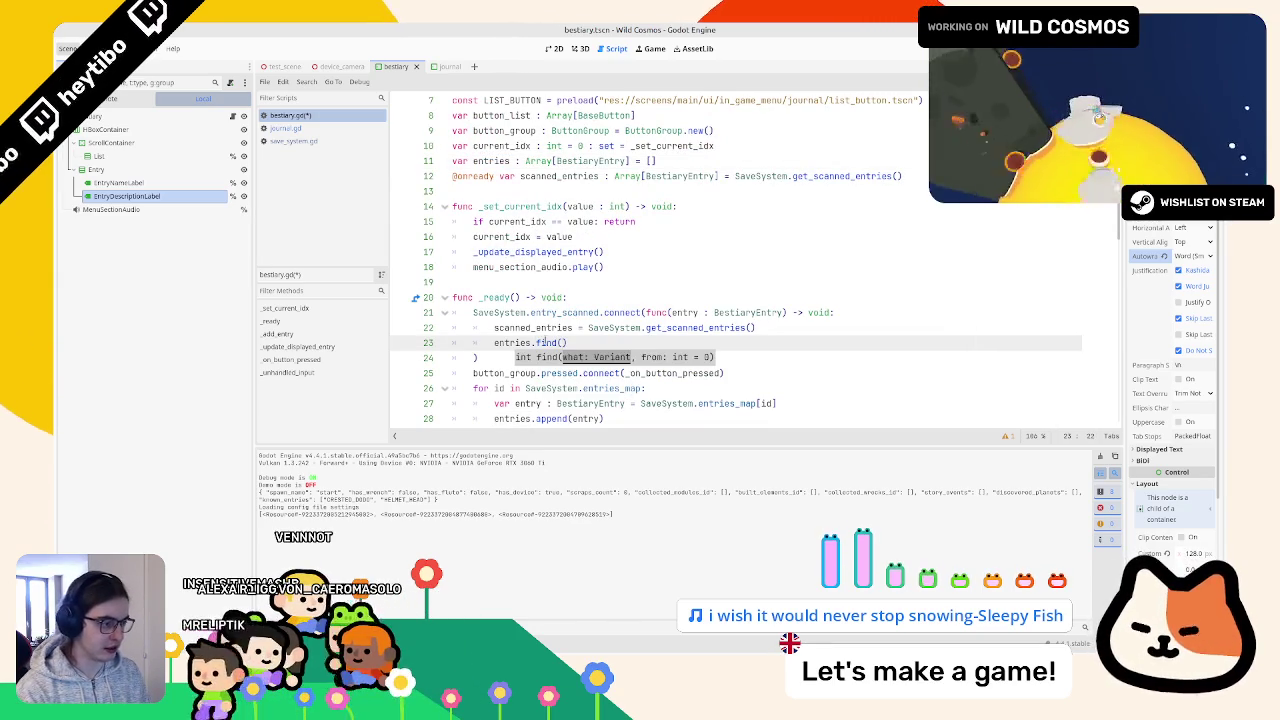
{"action": "type", "text": "tries"}
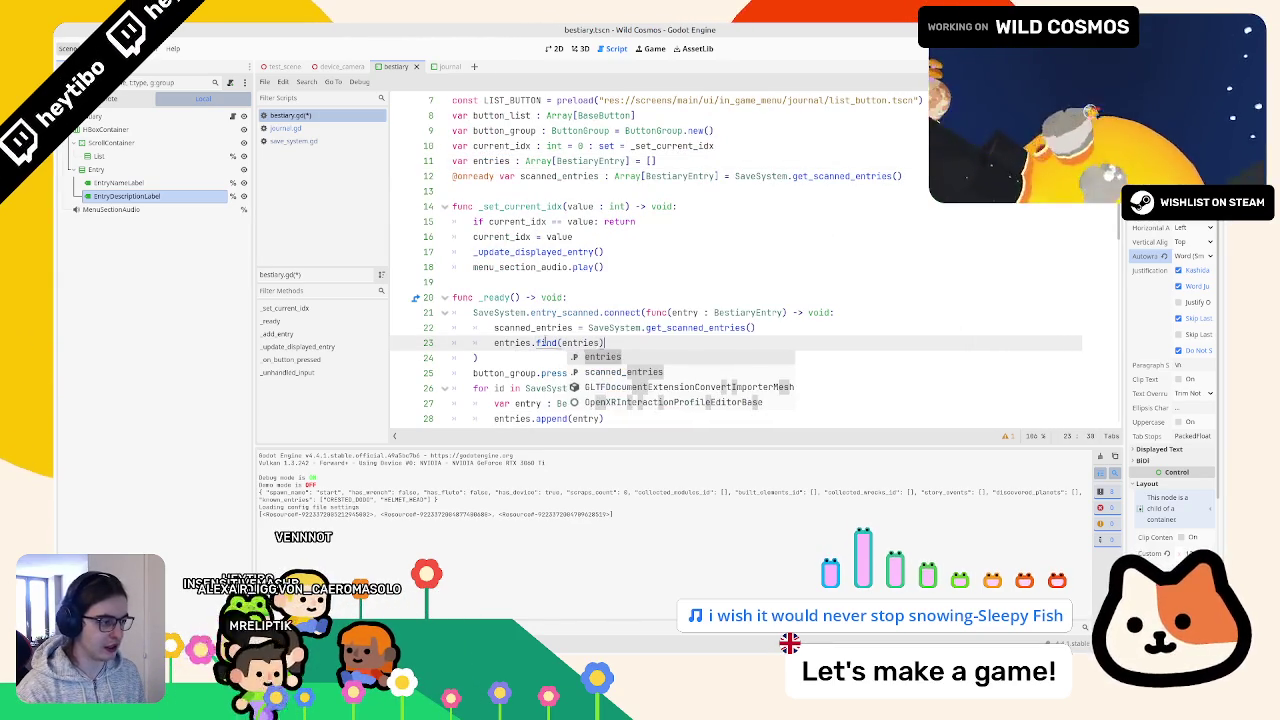
{"action": "type", "text": "y)"}
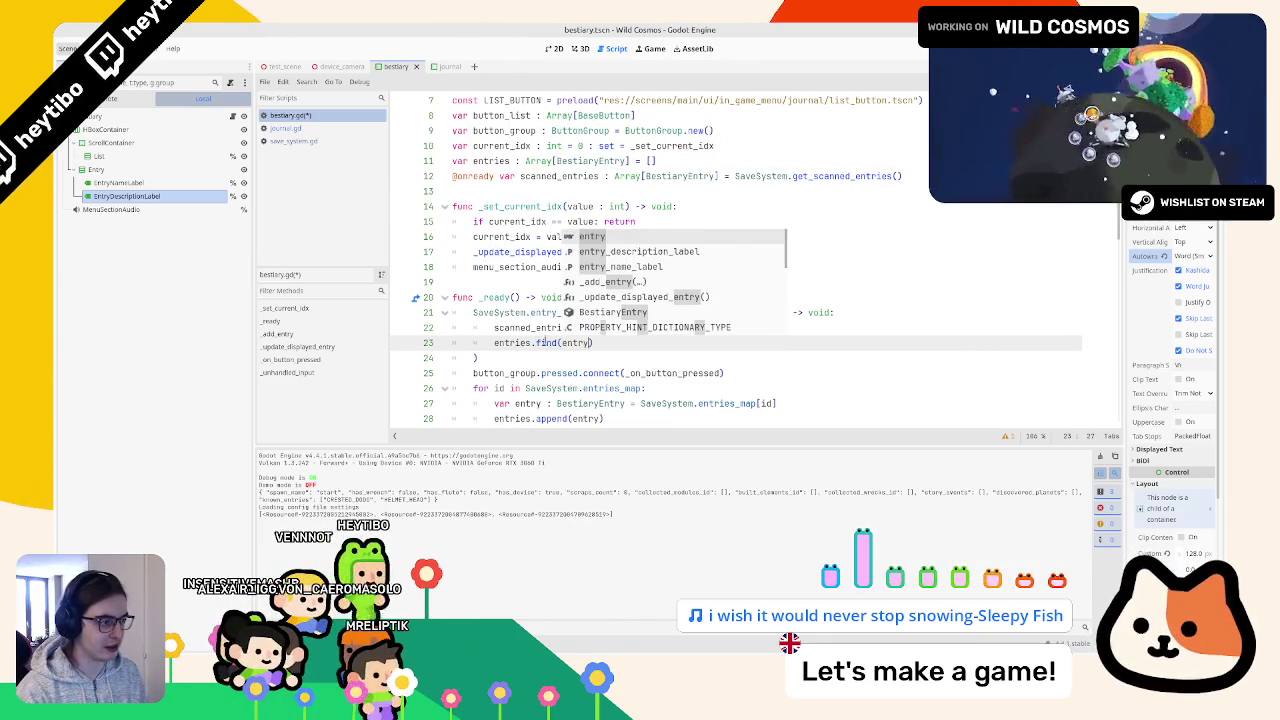
- Review how _update_displayed_entry sets the name label and where button_list is used
{"action": "scroll", "coordinate": [586, 252], "scroll_direction": "down", "scroll_amount": 4}
{"action": "scroll", "coordinate": [586, 252], "scroll_direction": "down", "scroll_amount": 5}
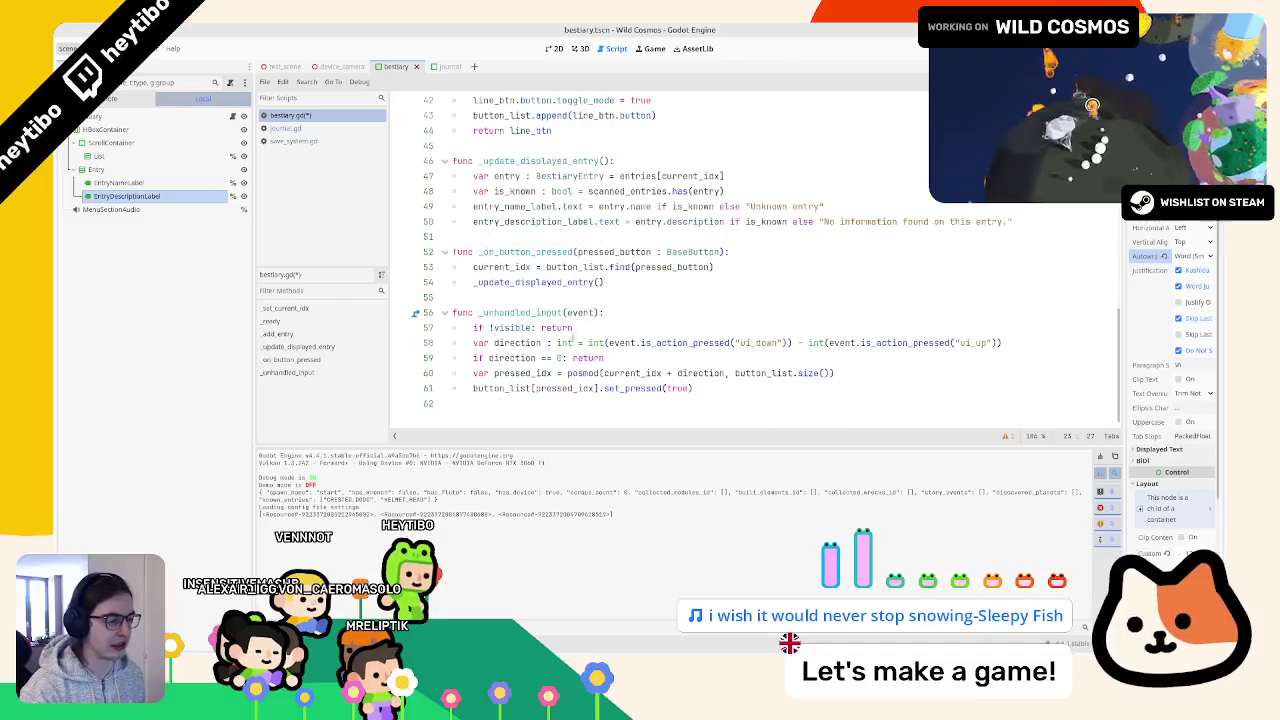
{"action": "mouse_move", "coordinate": [593, 340]}
{"action": "left_click_drag", "start_coordinate": [473, 206], "coordinate": [597, 206]}
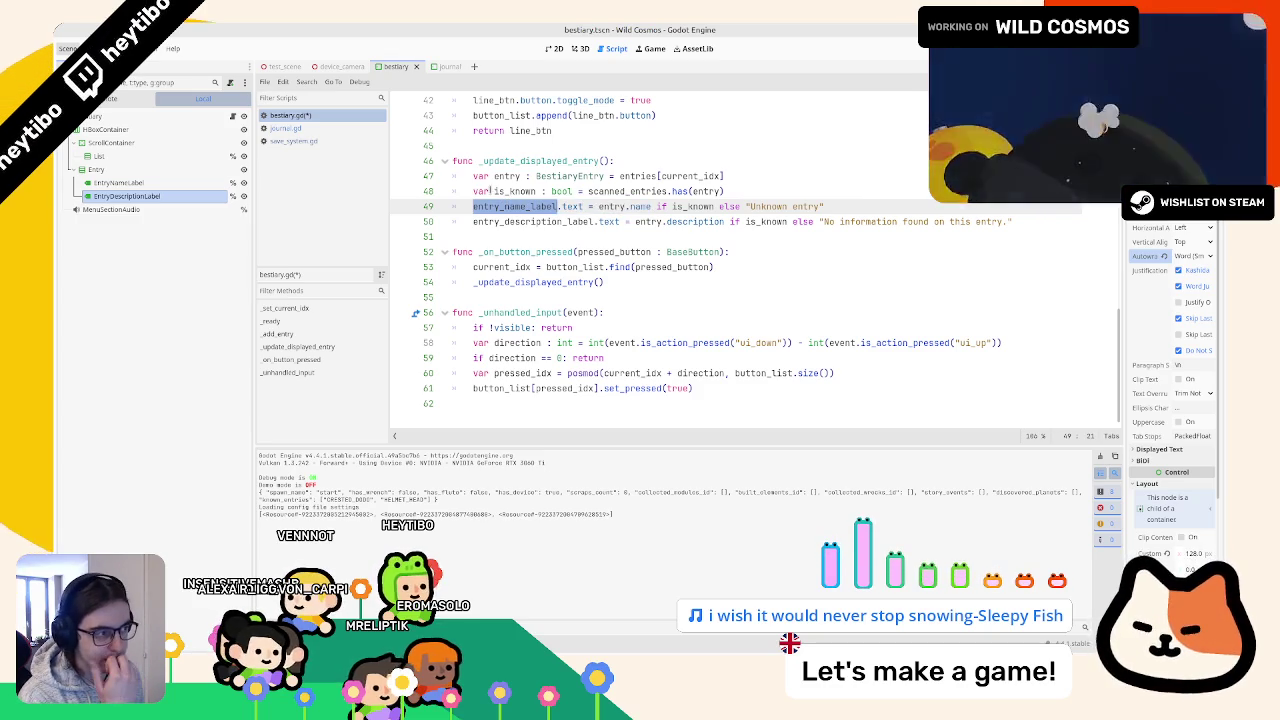
{"action": "double_click", "coordinate": [510, 160]}
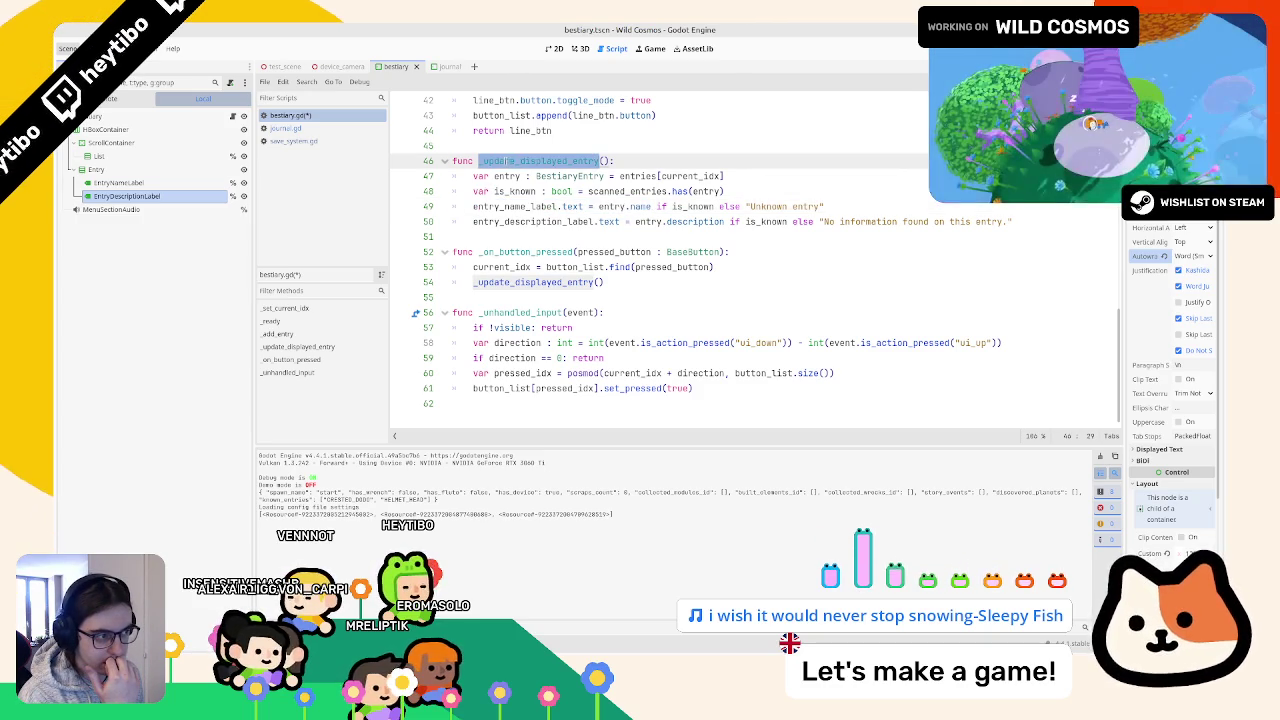
{"action": "scroll", "coordinate": [492, 161], "scroll_direction": "up", "scroll_amount": 6}
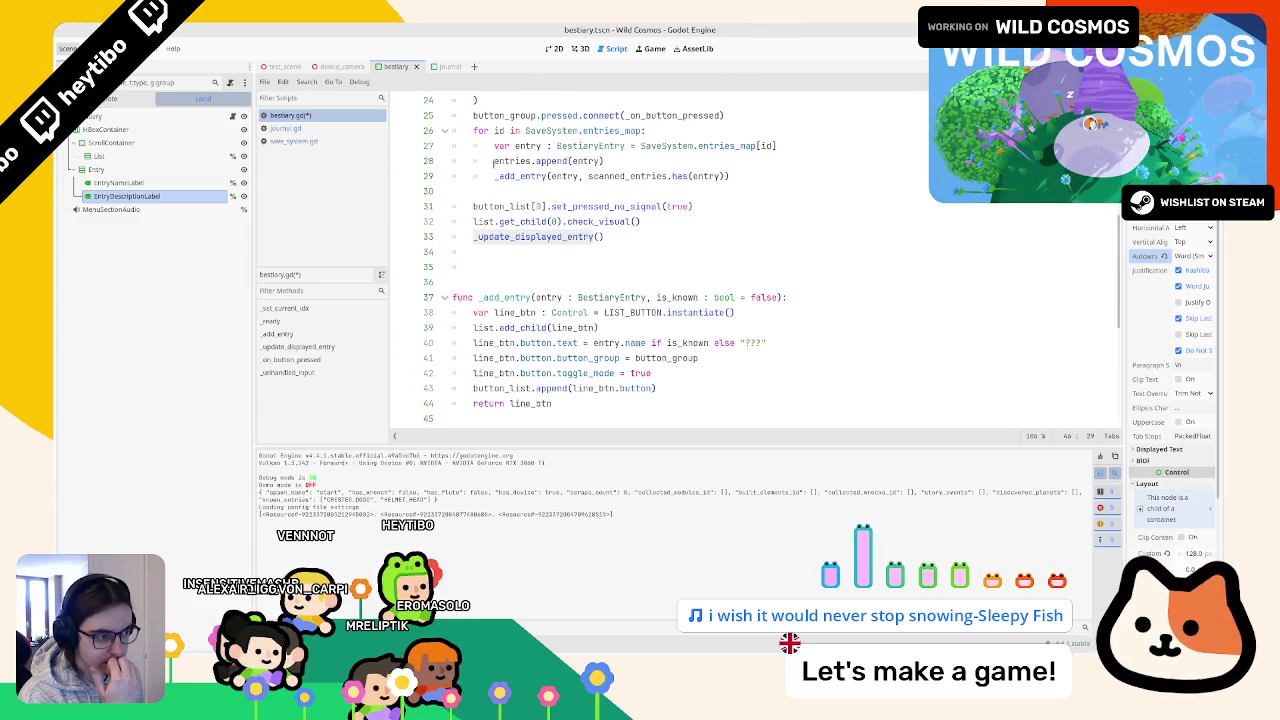
{"action": "double_click", "coordinate": [502, 388]}
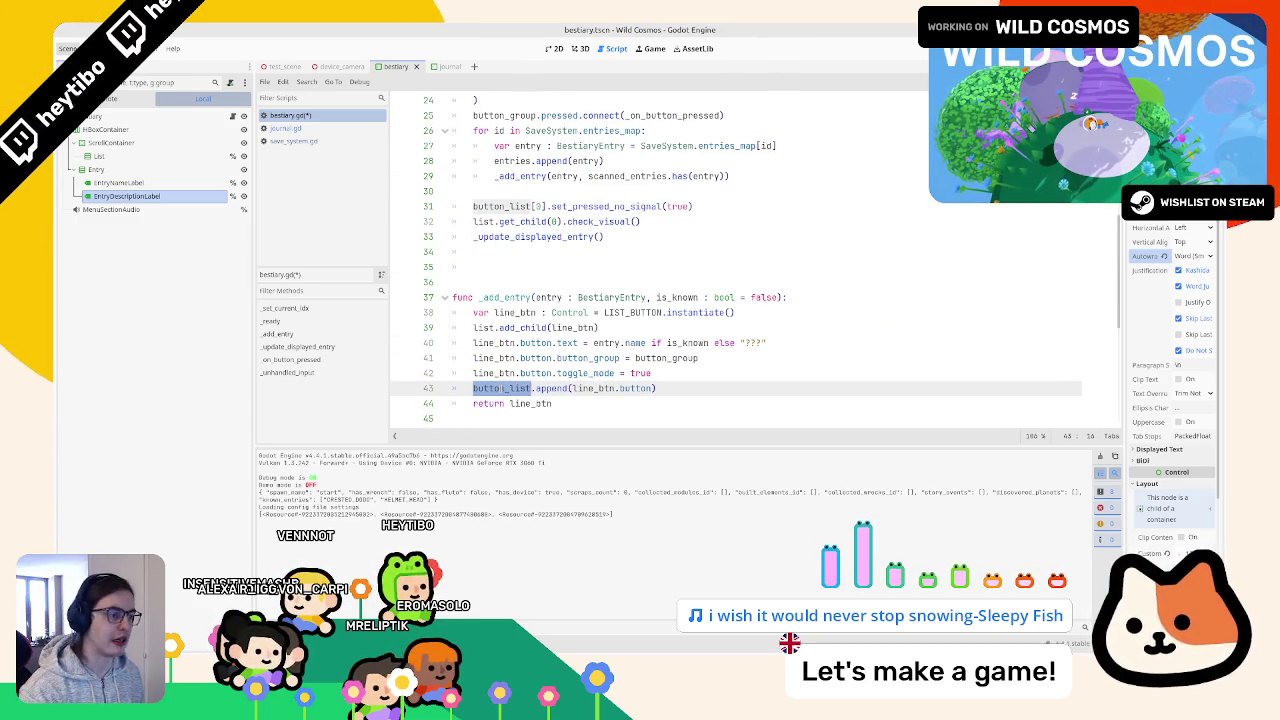
{"action": "double_click", "coordinate": [525, 206]}
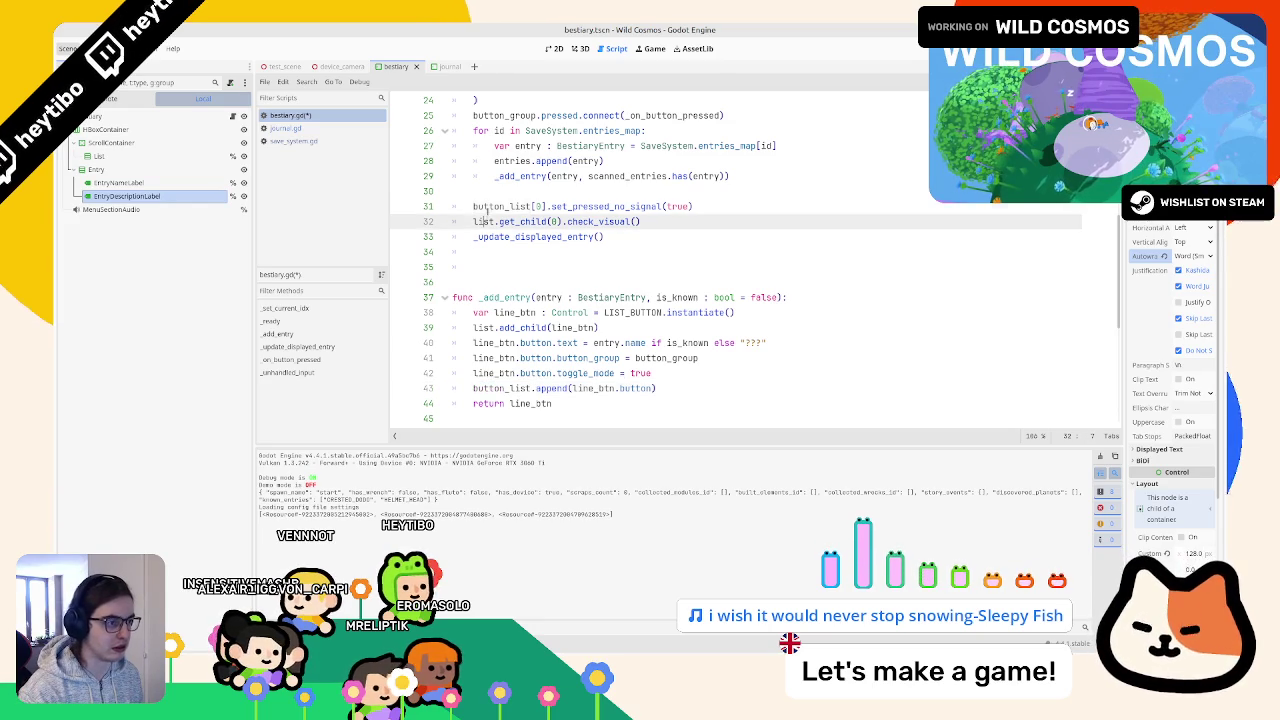
{"action": "scroll", "coordinate": [533, 207], "scroll_direction": "up", "scroll_amount": 6}
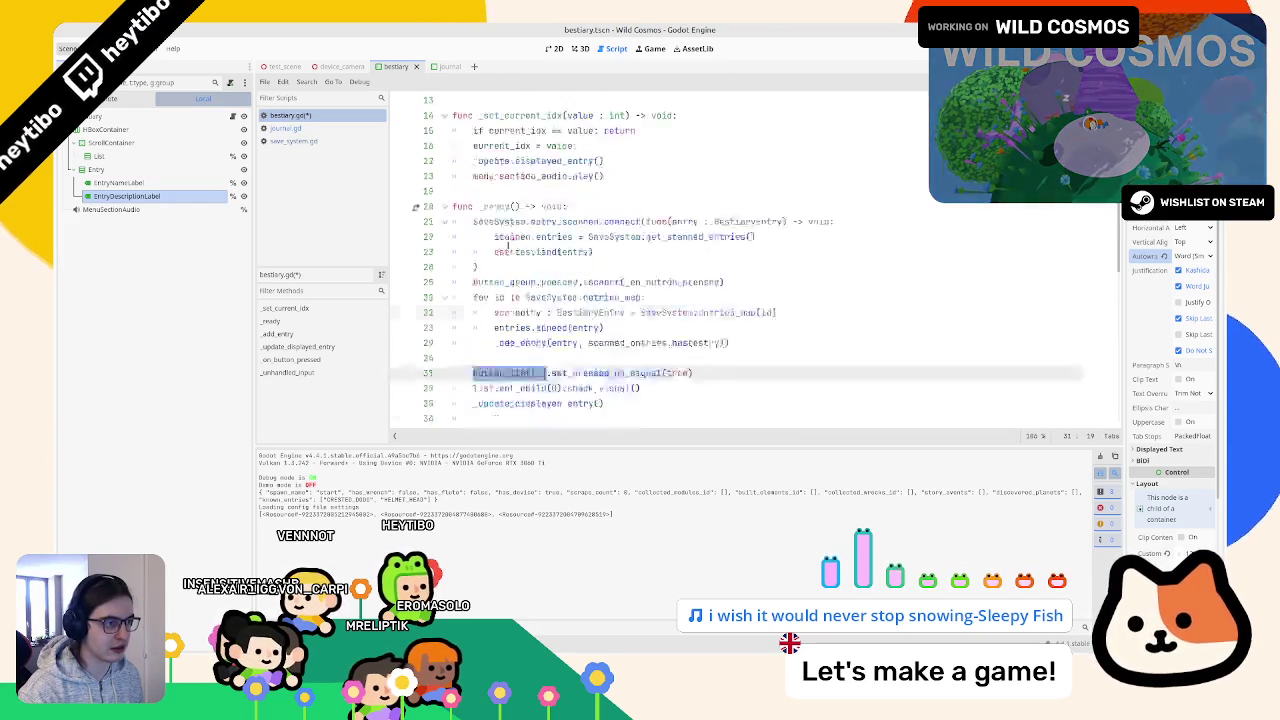
{"action": "left_click", "coordinate": [494, 373]}
- Complete var idx : int = entries.find(entry) and add a line reading button_list[idx].text
{"action": "type", "text": "var idx : in"}
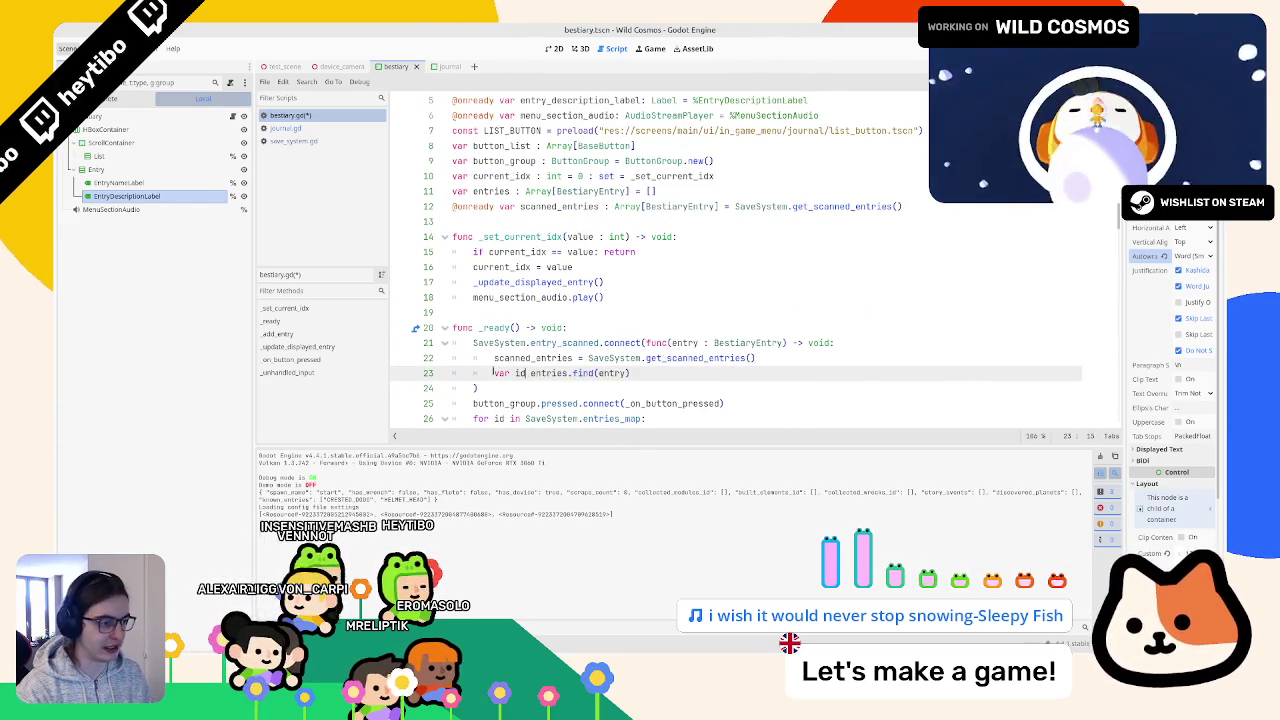
{"action": "type", "text": "t ="}
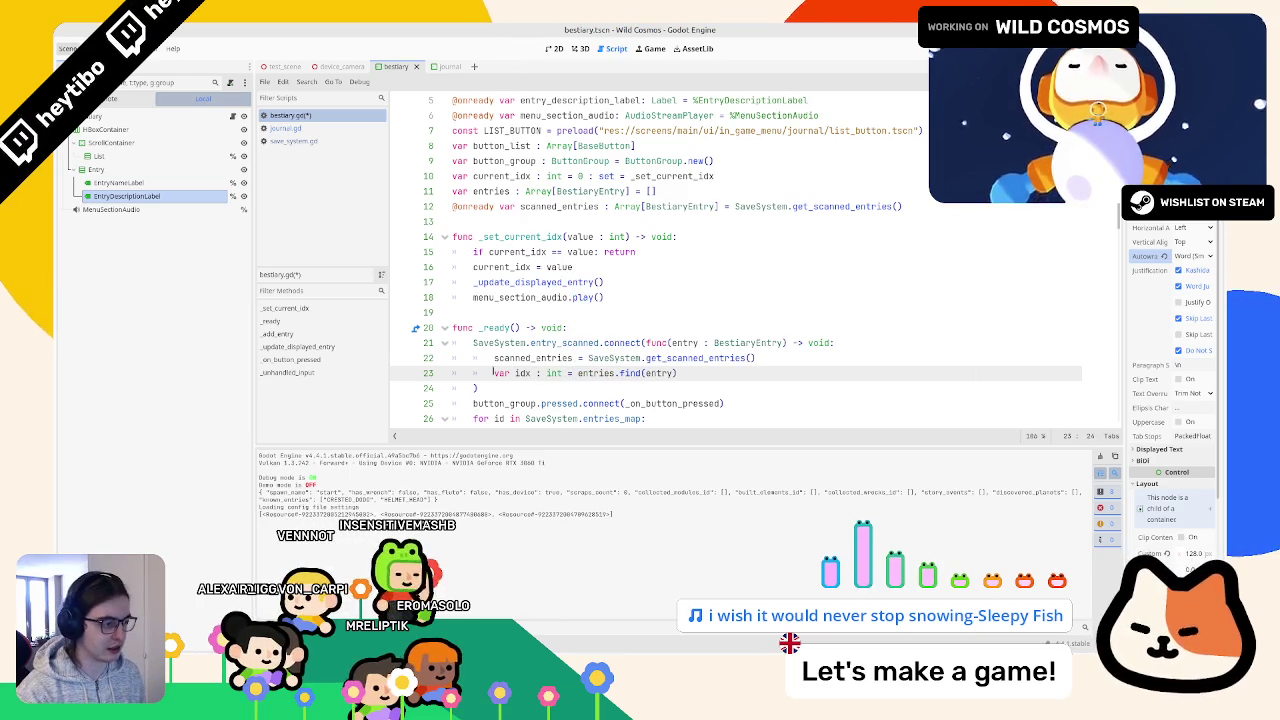
{"action": "key", "text": "Return"}
{"action": "type", "text": "button_list[0]"}
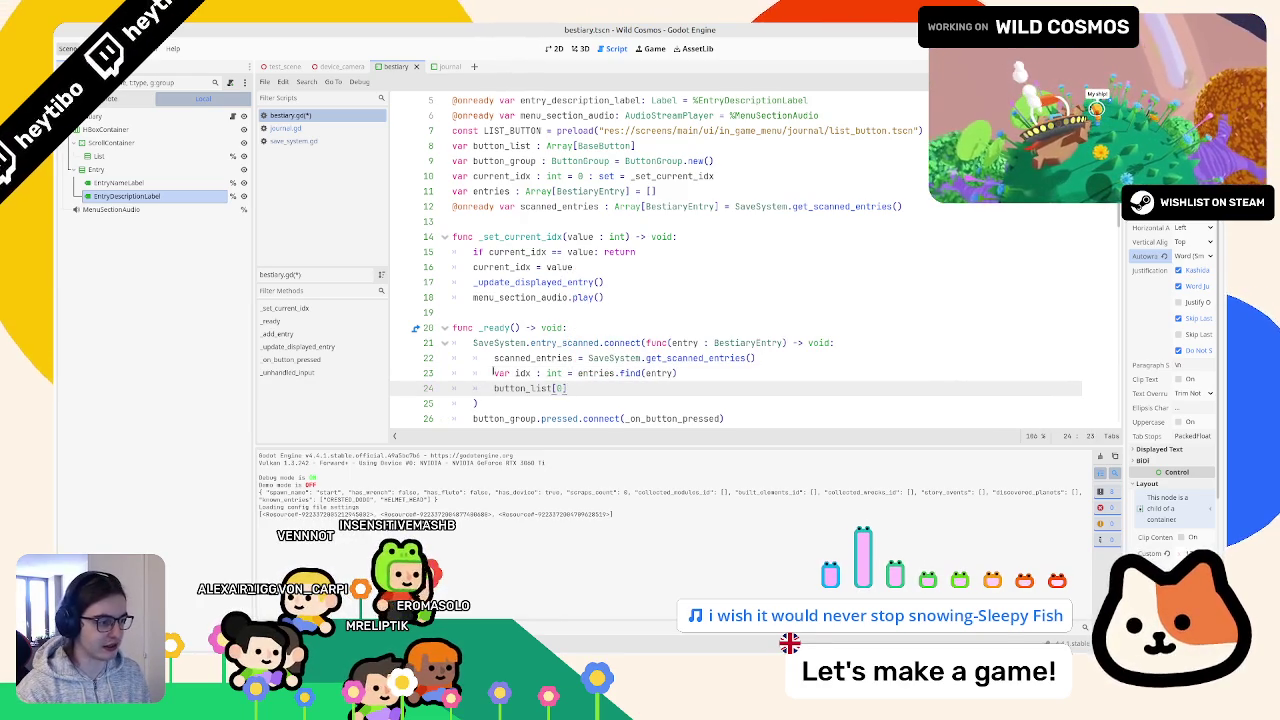
{"action": "type", "text": "x]"}
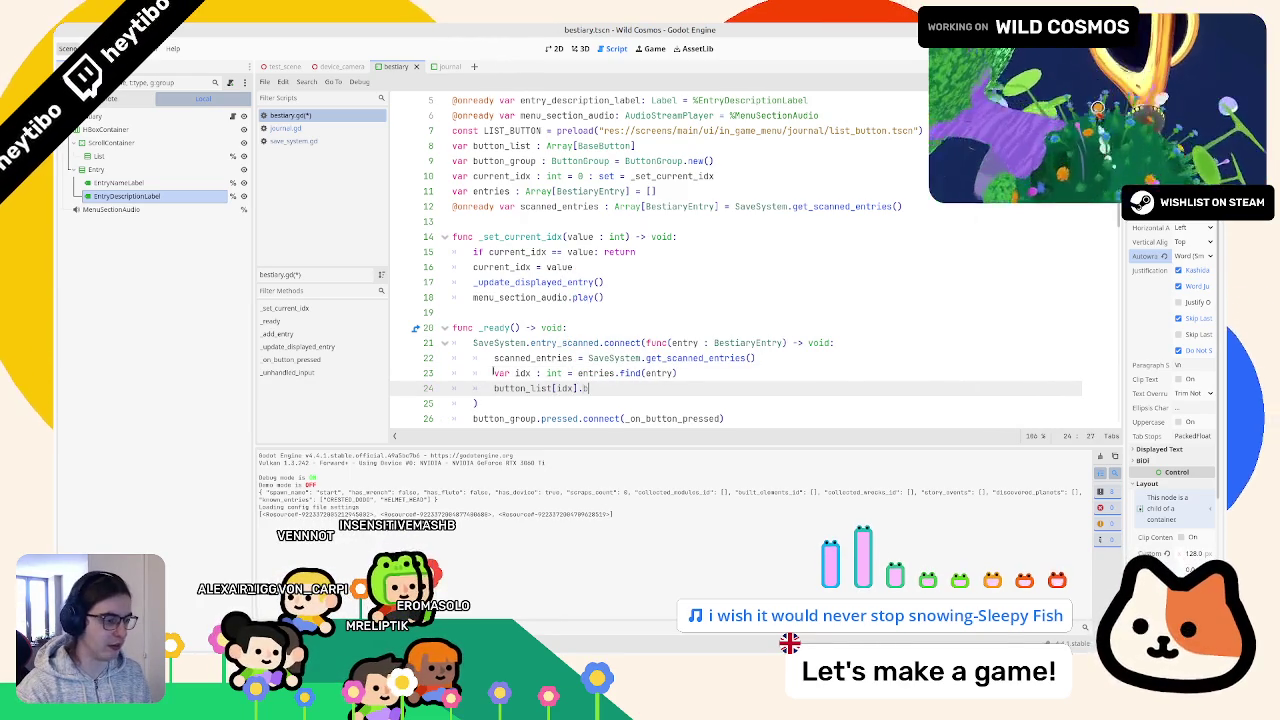
{"action": "key", "text": "BackSpace"}
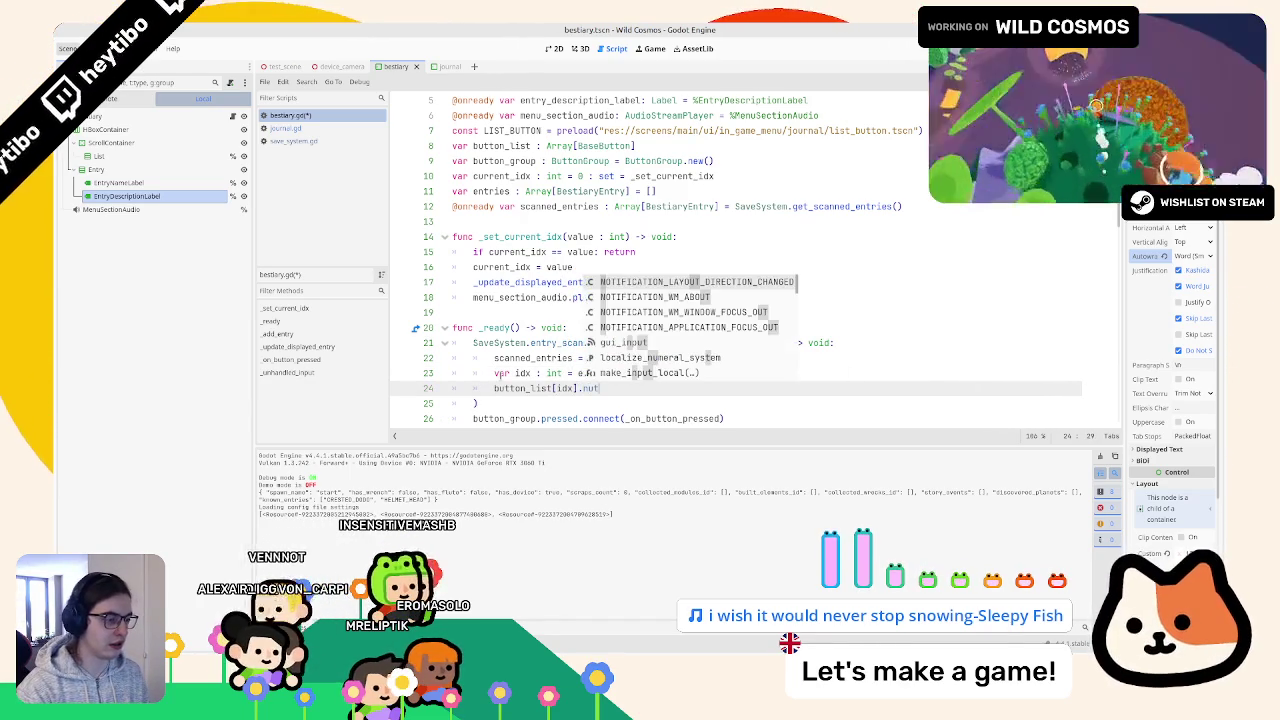
{"action": "key", "text": "BackSpace"}
{"action": "key", "text": "BackSpace"}
{"action": "type", "text": "button_down"}
{"action": "key", "text": "BackSpace"}
{"action": "key", "text": "BackSpace"}
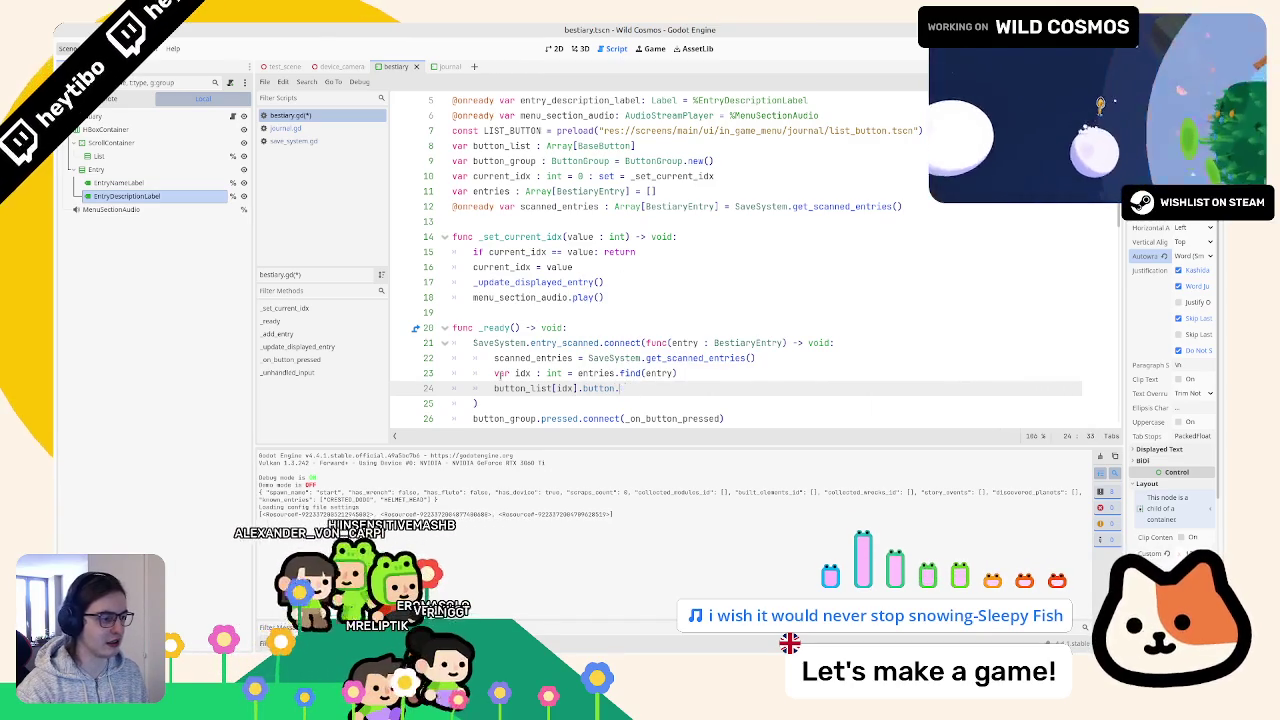
{"action": "type", "text": "ext"}
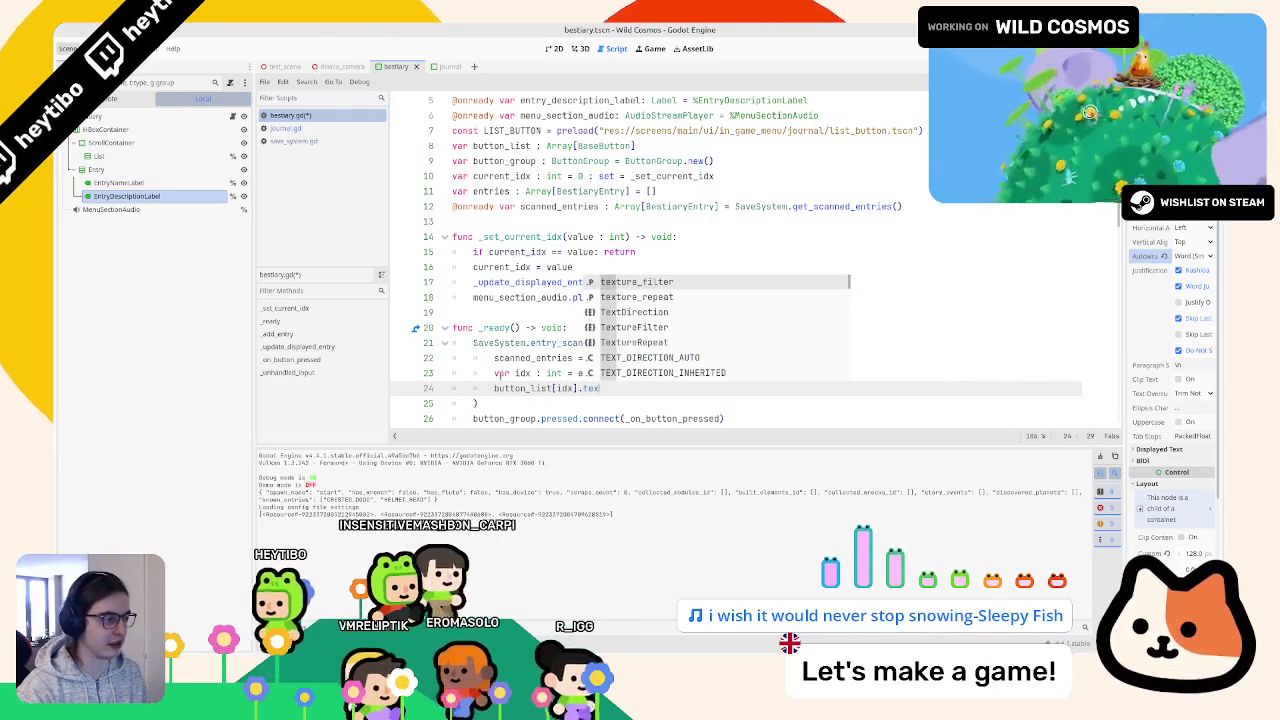
{"action": "key", "text": "BackSpace"}
{"action": "key", "text": "BackSpace"}
{"action": "key", "text": "BackSpace"}
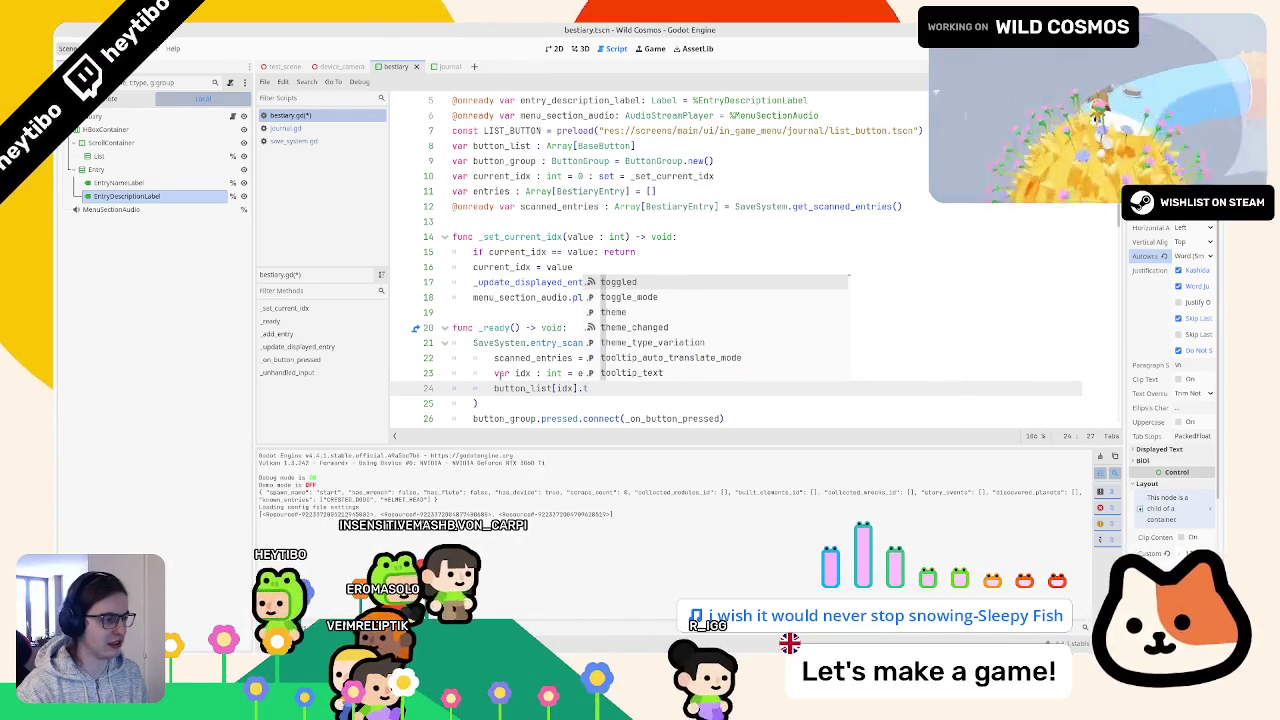
{"action": "type", "text": "ext"}
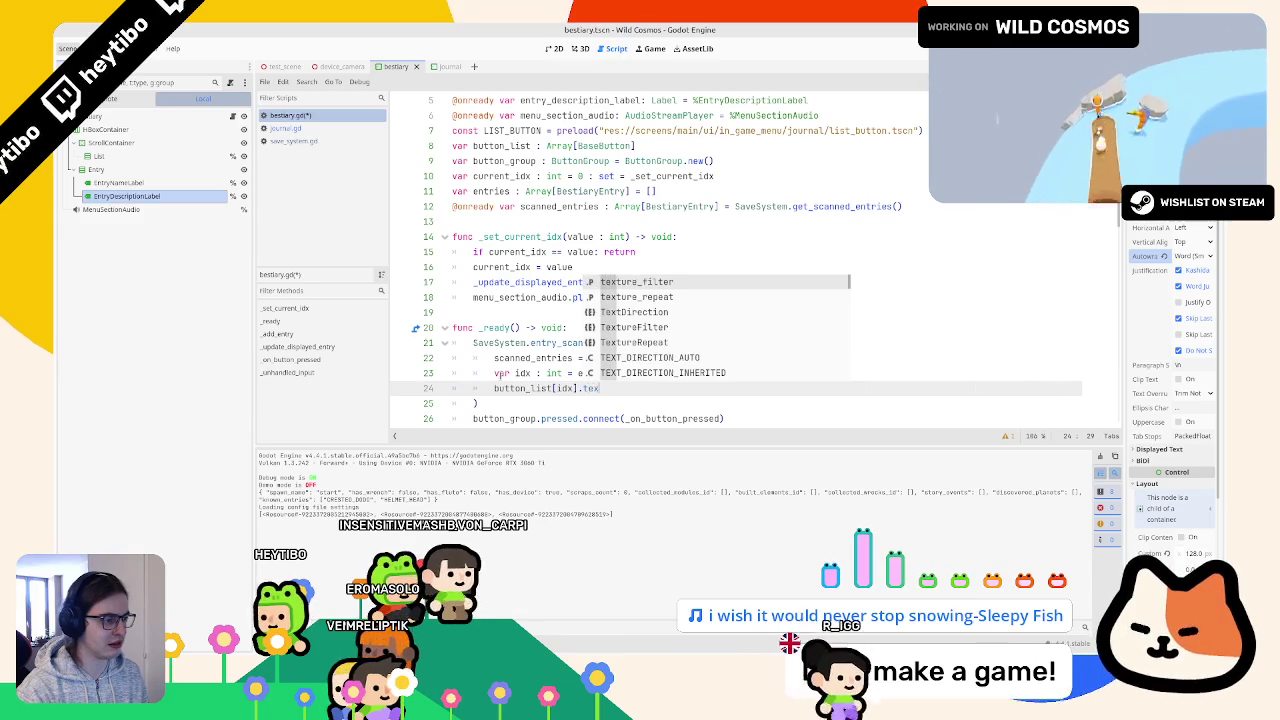
- Highlight button_list's uses and open the BaseButton class documentation
{"action": "double_click", "coordinate": [522, 388]}
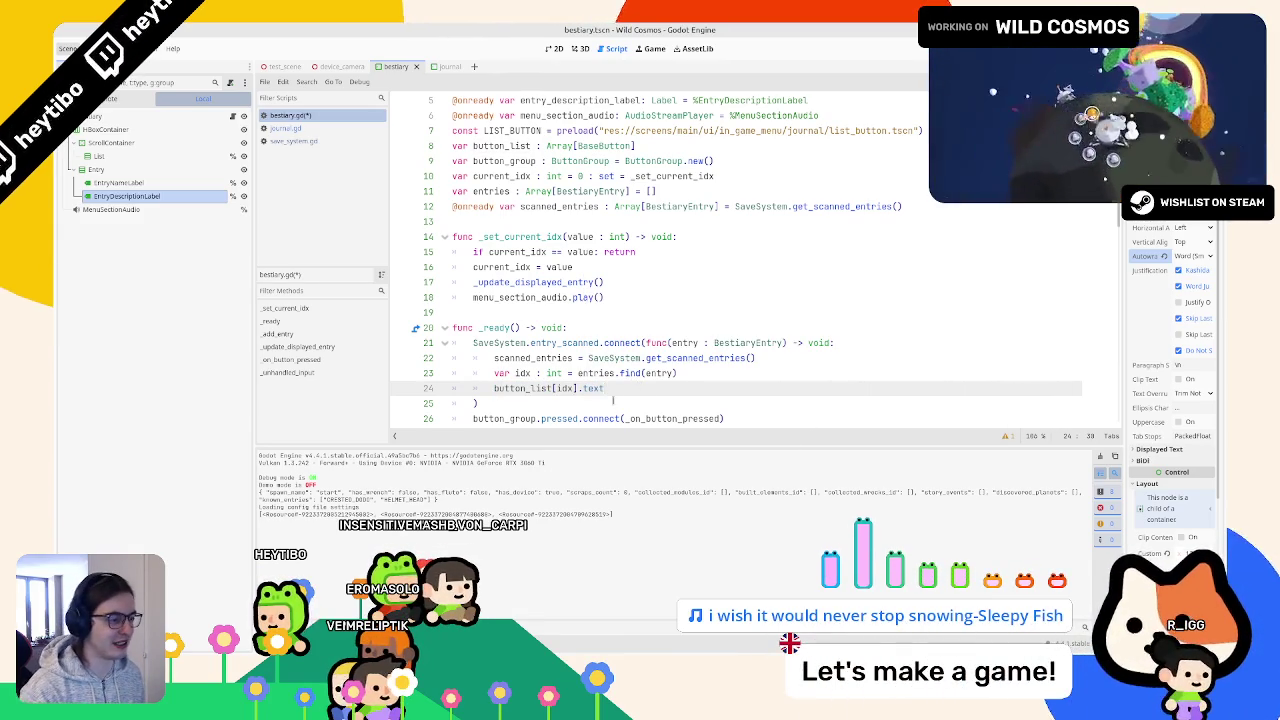
{"action": "scroll", "coordinate": [750, 260], "scroll_direction": "down", "scroll_amount": 10}
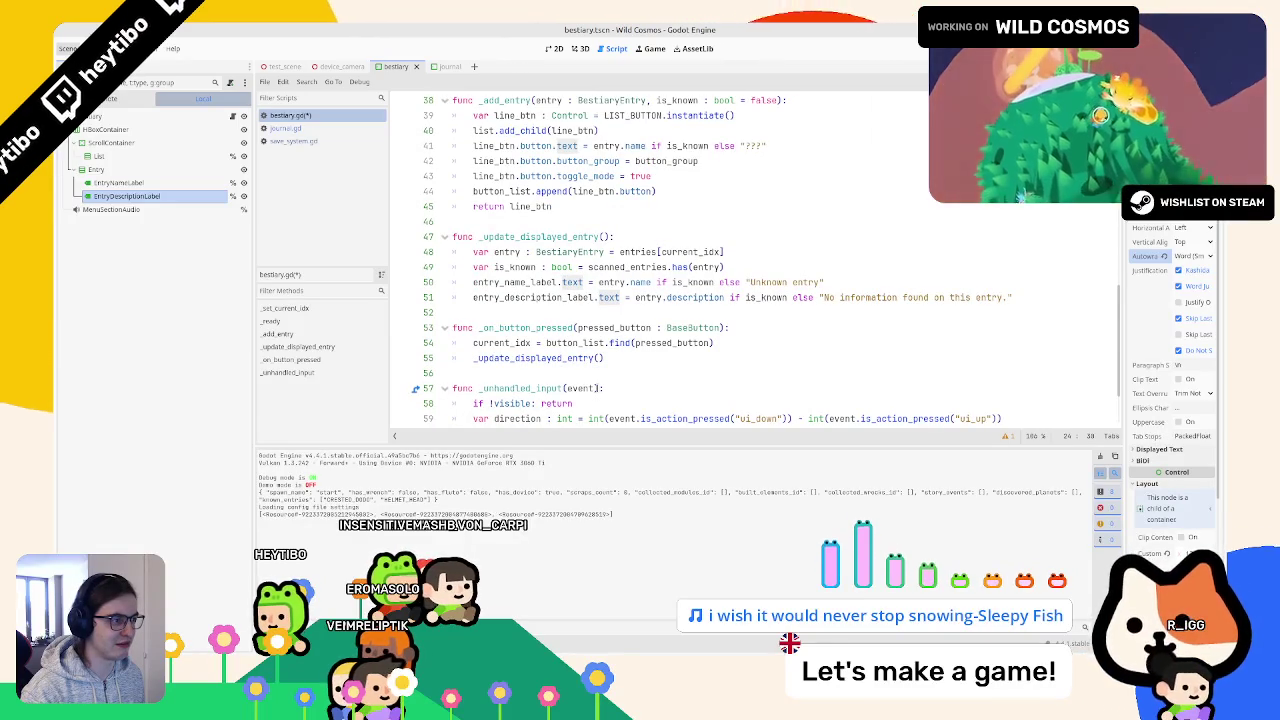
{"action": "scroll", "coordinate": [617, 340], "scroll_direction": "up", "scroll_amount": 10}
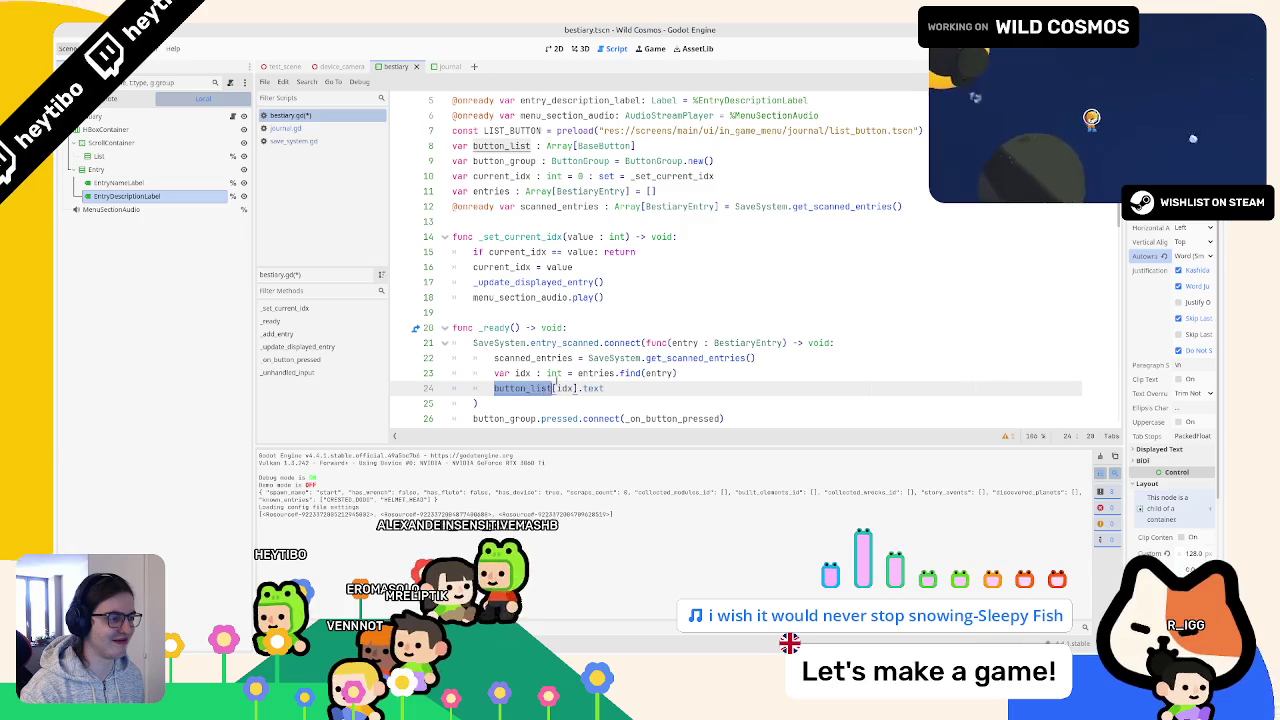
{"action": "left_click", "coordinate": [590, 149], "text": "ctrl"}
- Look up the text property in the BaseButton and Button class documentation
{"action": "key", "text": "ctrl+f"}
{"action": "type", "text": "text"}
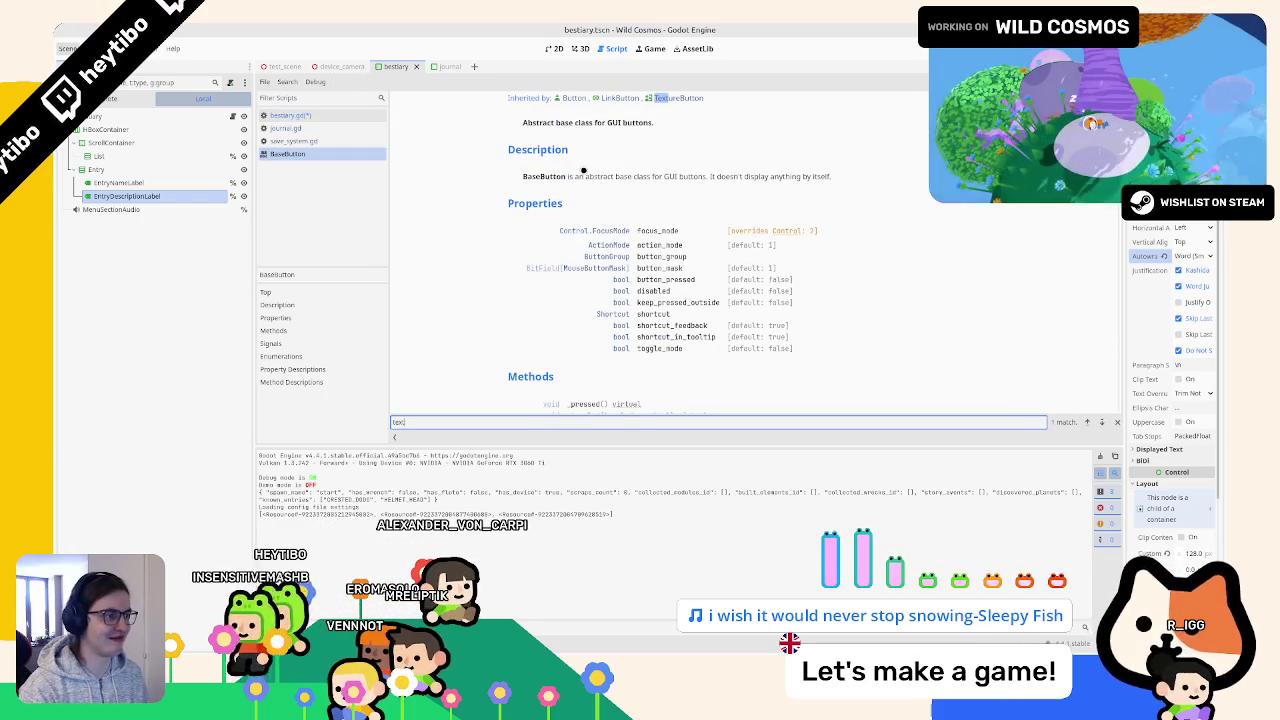
{"action": "key", "text": "Escape"}
{"action": "left_click", "coordinate": [569, 97]}
{"action": "key", "text": "ctrl+f"}
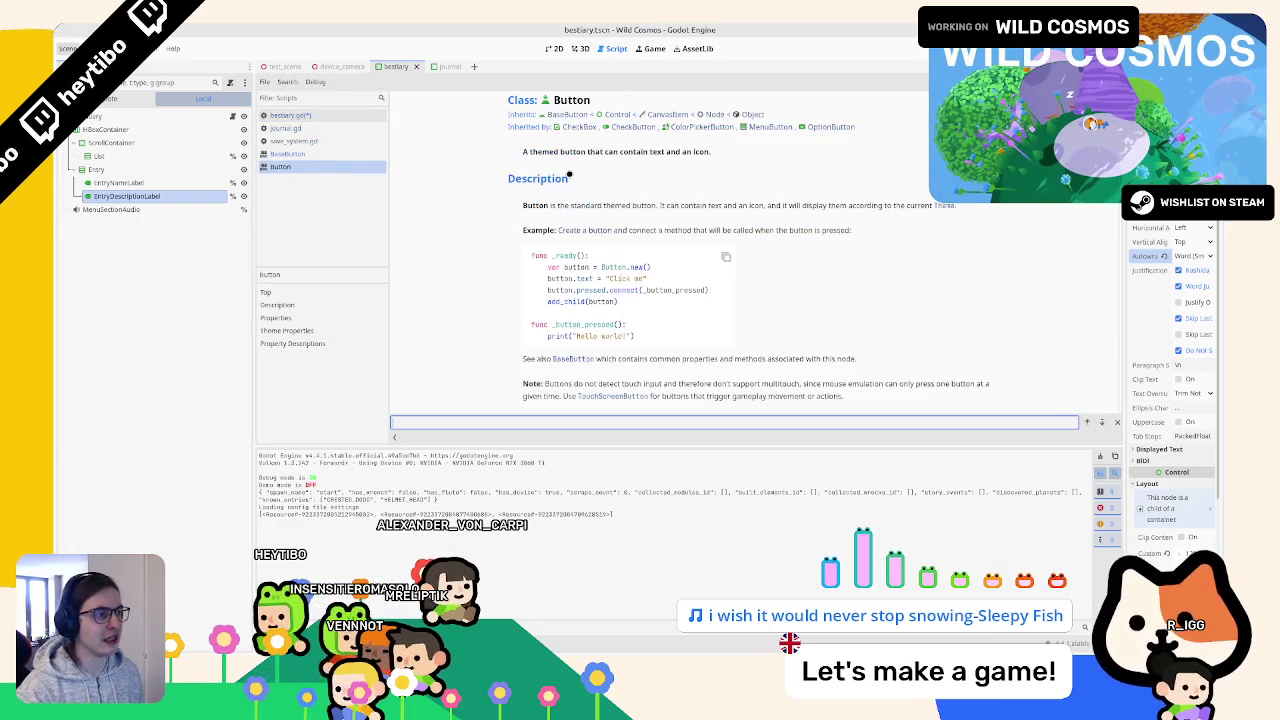
{"action": "type", "text": "text"}
{"action": "key", "text": "Return"}
{"action": "key", "text": "Return"}
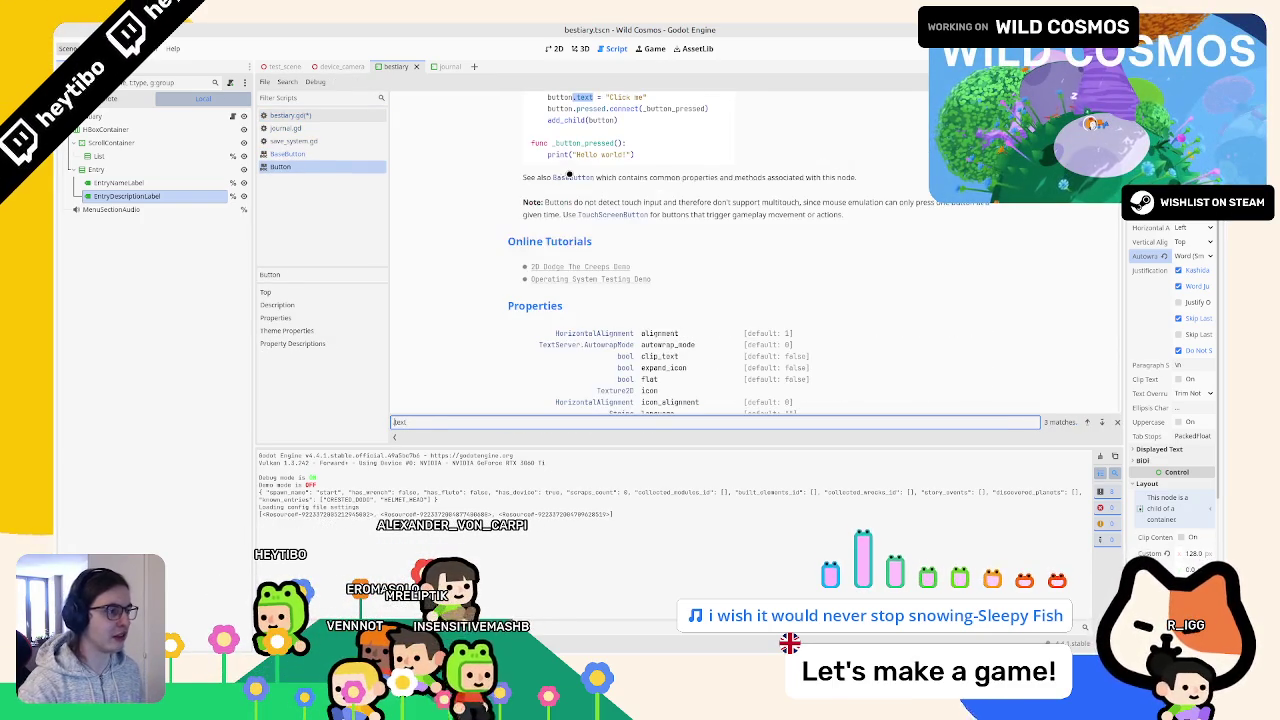
{"action": "middle_click", "coordinate": [362, 167]}
- Change button_list's type from Array[BaseButton] to Array[Button], then open list_button.gd
{"action": "left_click", "coordinate": [295, 115]}
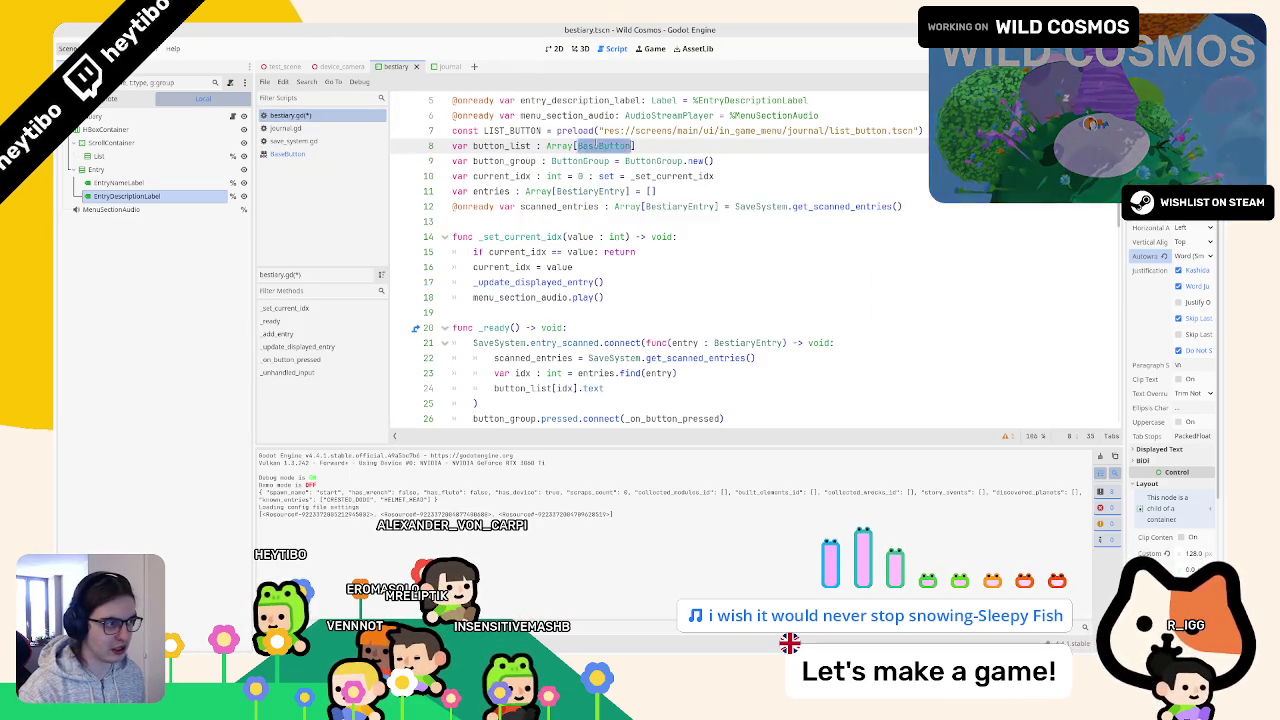
{"action": "type", "text": "Button"}
{"action": "key", "text": "Return"}
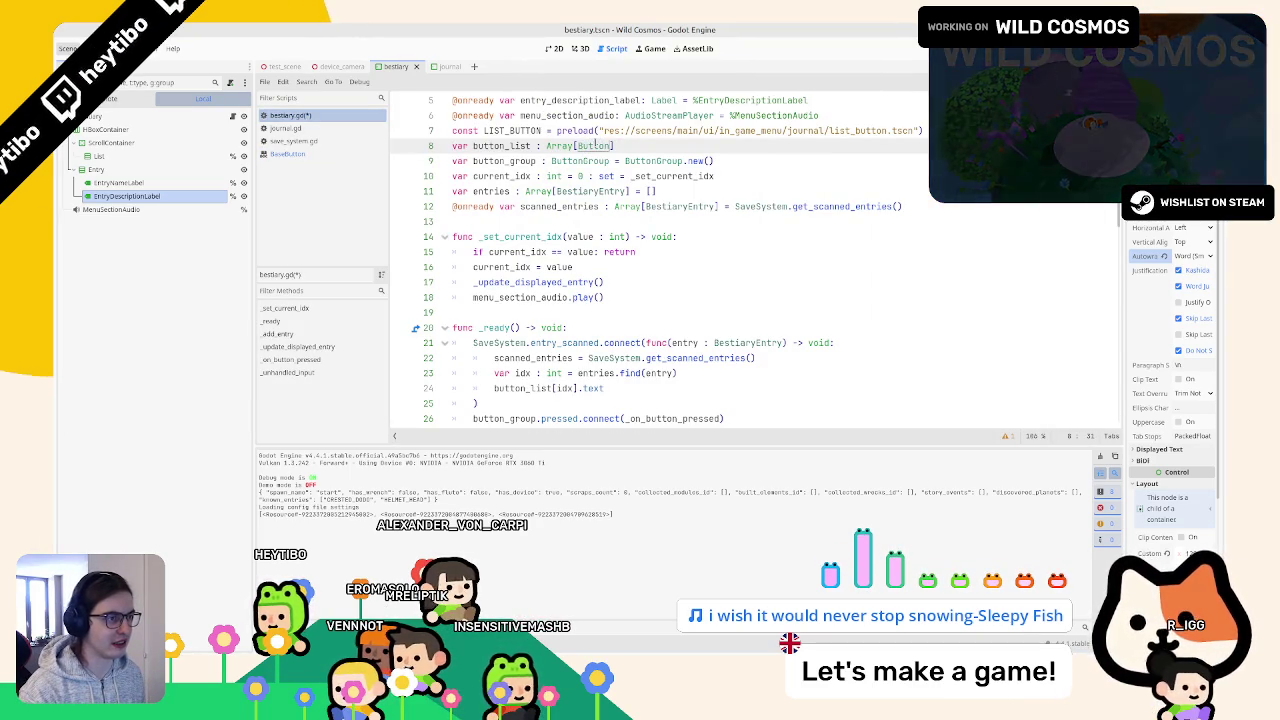
{"action": "key", "text": "alt+Left"}
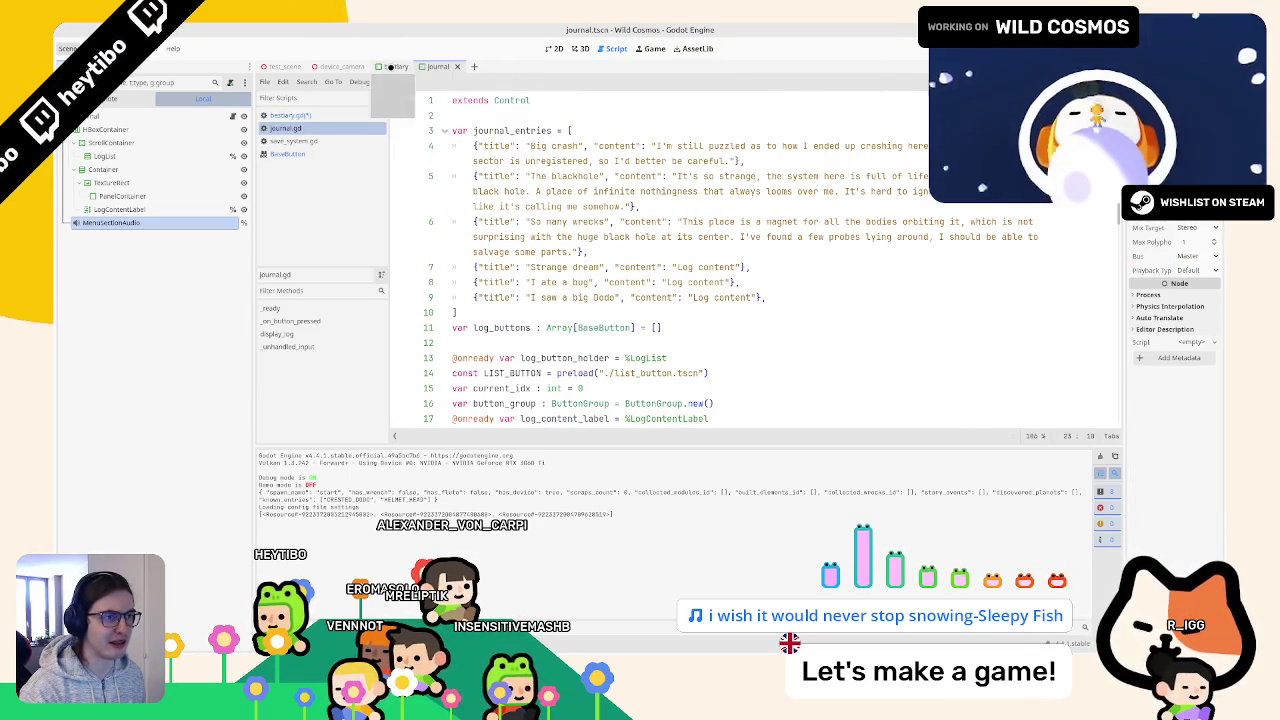
{"action": "key", "text": "alt+Right"}
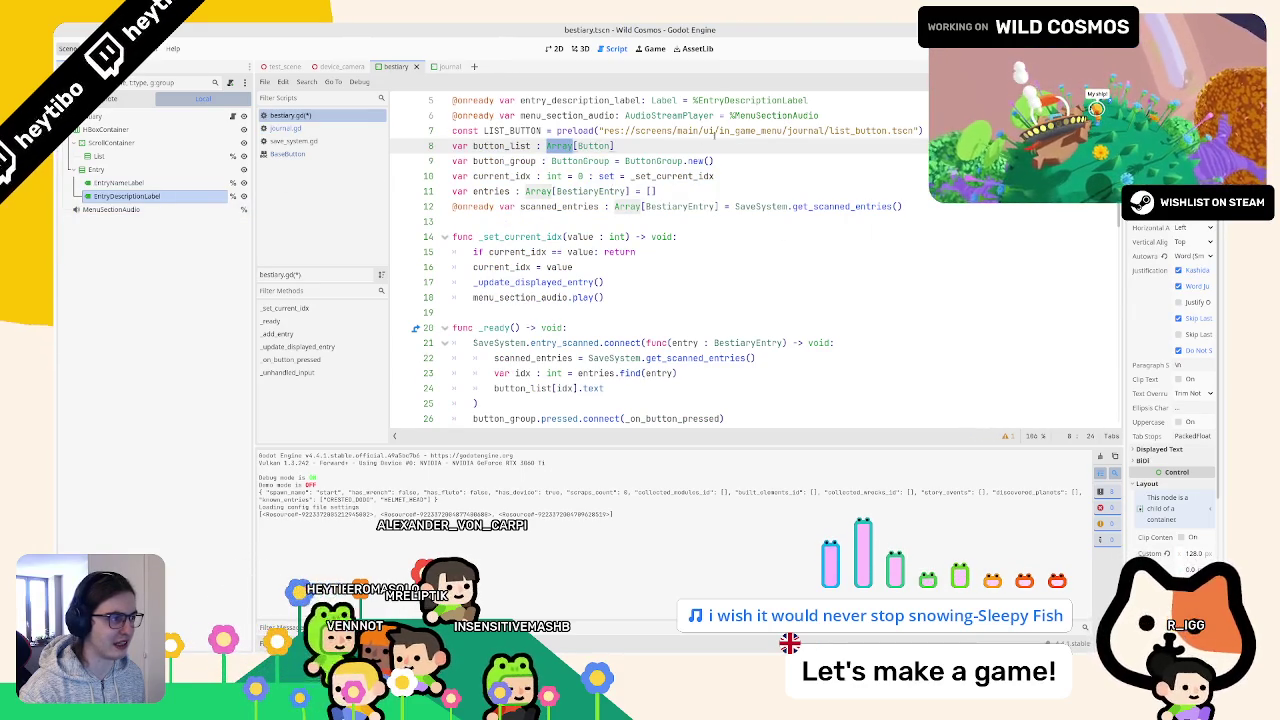
{"action": "left_click", "coordinate": [711, 133], "text": "ctrl"}
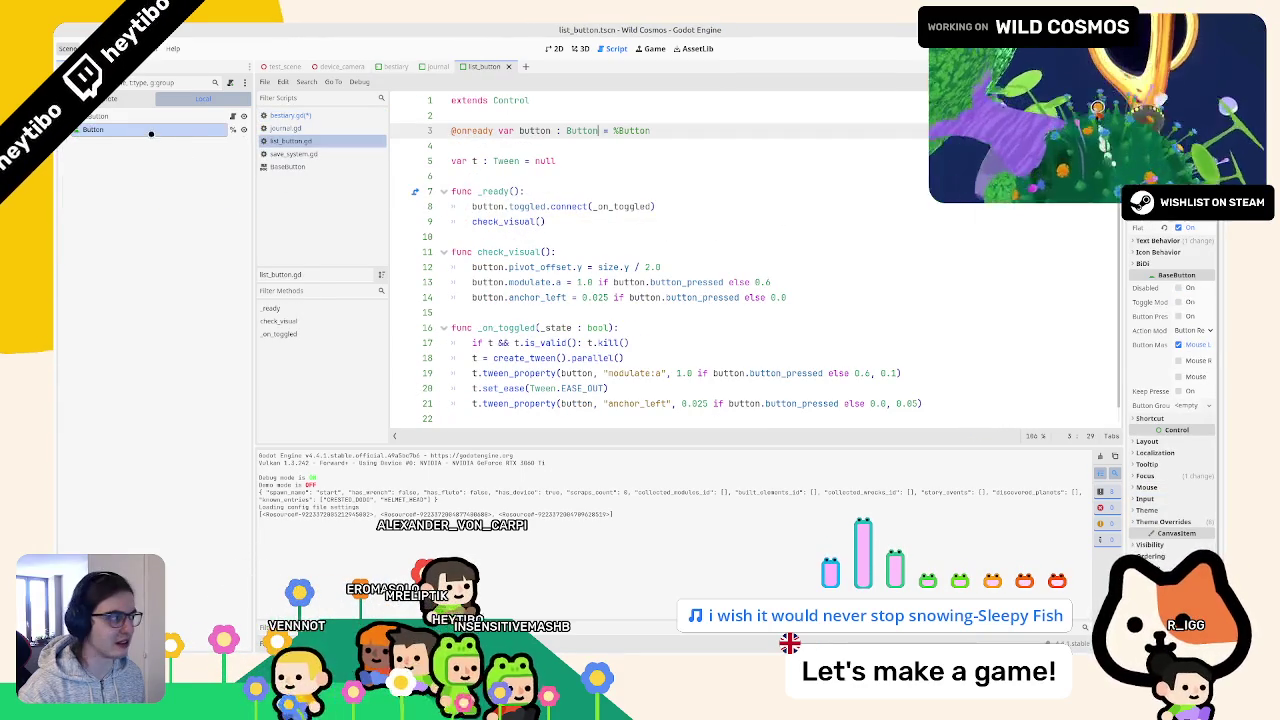
- Close the list_button tab and go back to the end of line 24 in bestiary.gd
{"action": "middle_click", "coordinate": [488, 67]}
{"action": "left_click", "coordinate": [395, 66]}
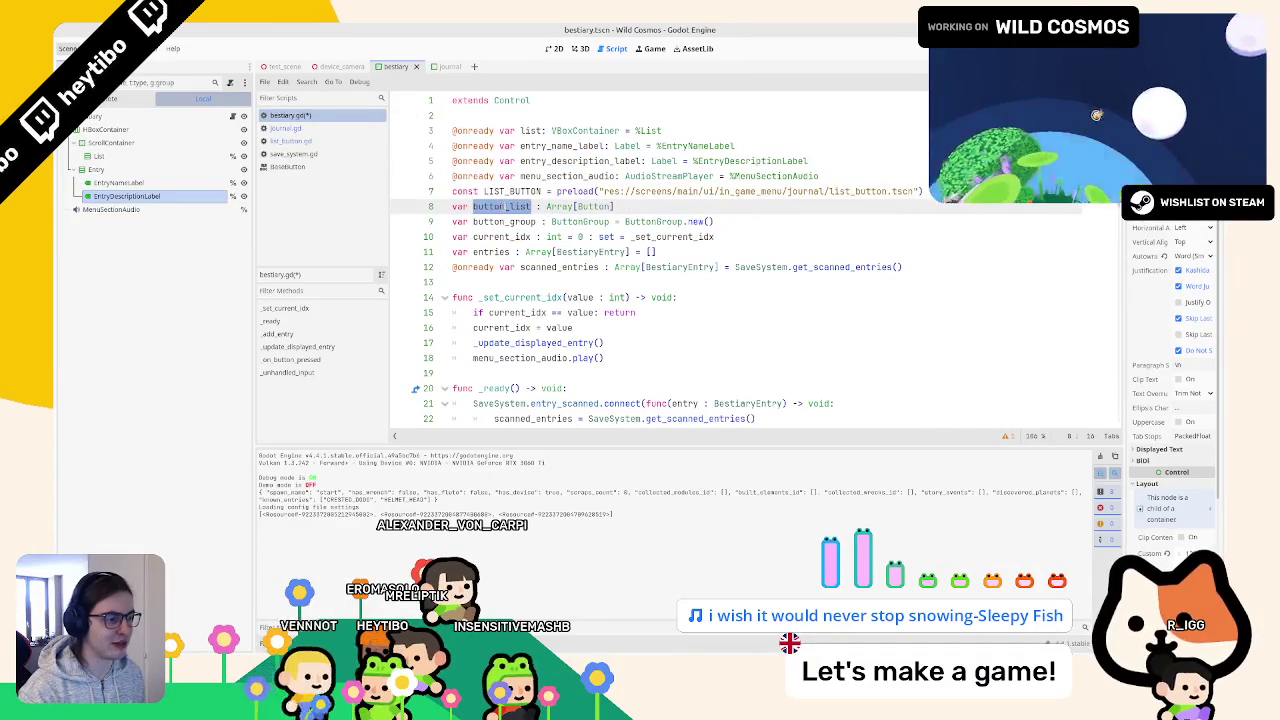
{"action": "scroll", "coordinate": [505, 207], "scroll_direction": "down", "scroll_amount": 6}
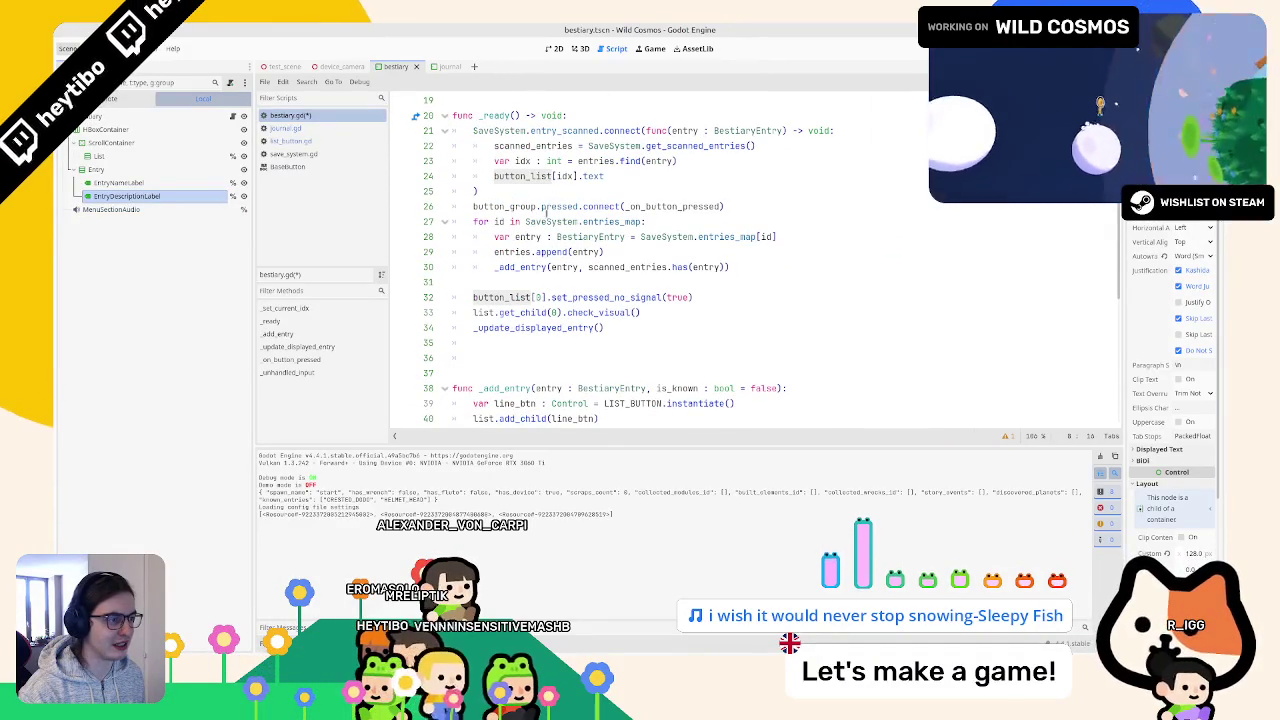
{"action": "left_click", "coordinate": [601, 175]}
- Complete line 24 as button_list[idx].text = entry.name and run the game with F6
{"action": "type", "text": "ext = "}
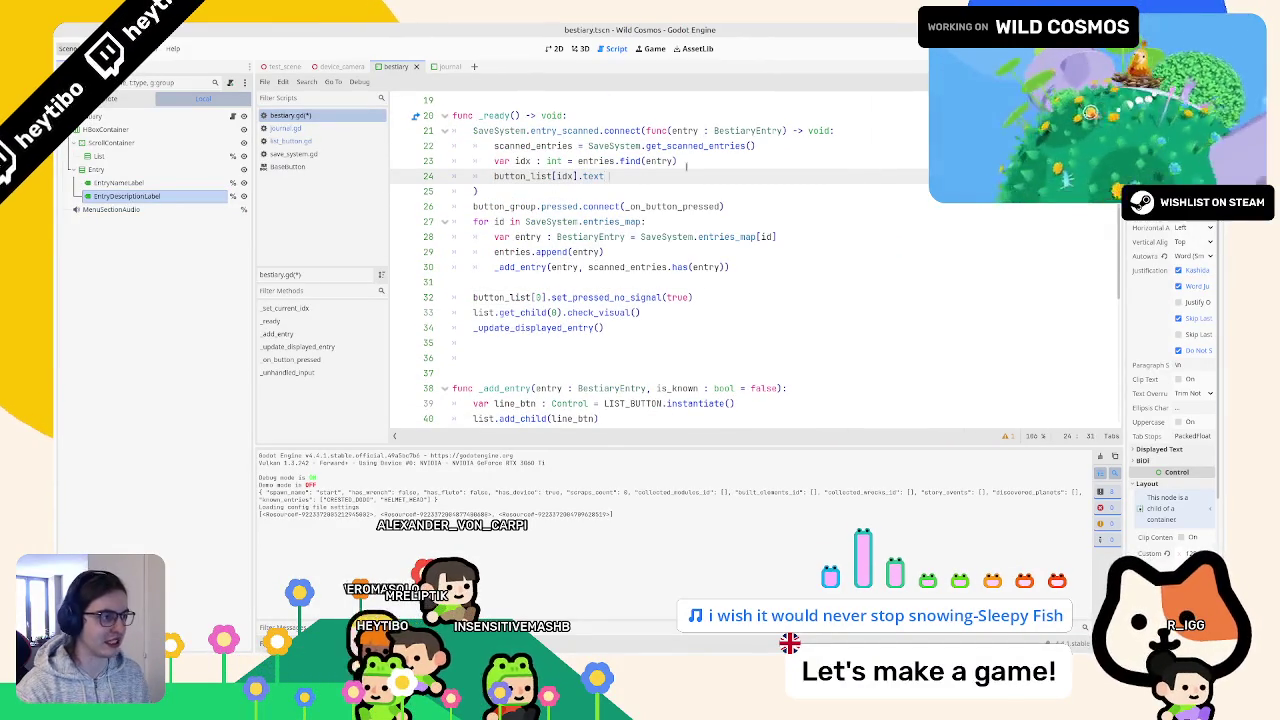
{"action": "type", "text": "entries"}
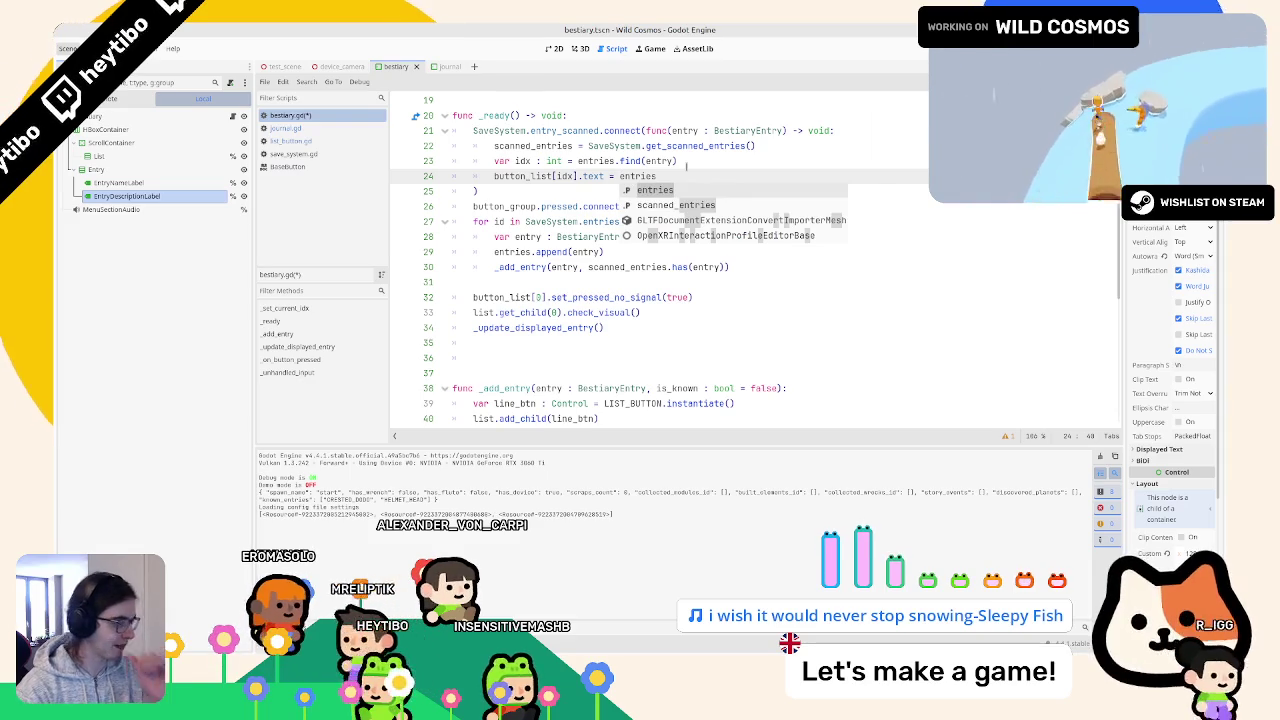
{"action": "key", "text": "BackSpace"}
{"action": "key", "text": "BackSpace"}
{"action": "key", "text": "BackSpace"}
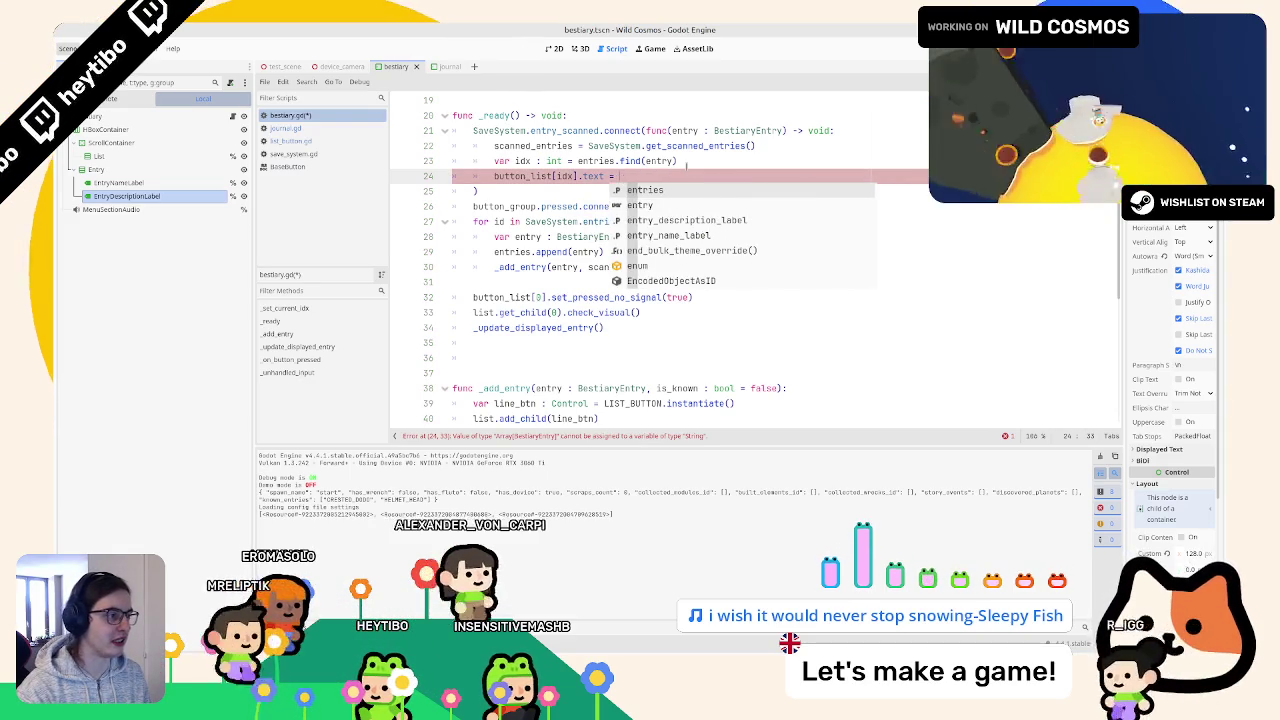
{"action": "key", "text": "BackSpace"}
{"action": "key", "text": "BackSpace"}
{"action": "key", "text": "BackSpace"}
{"action": "type", "text": "["}
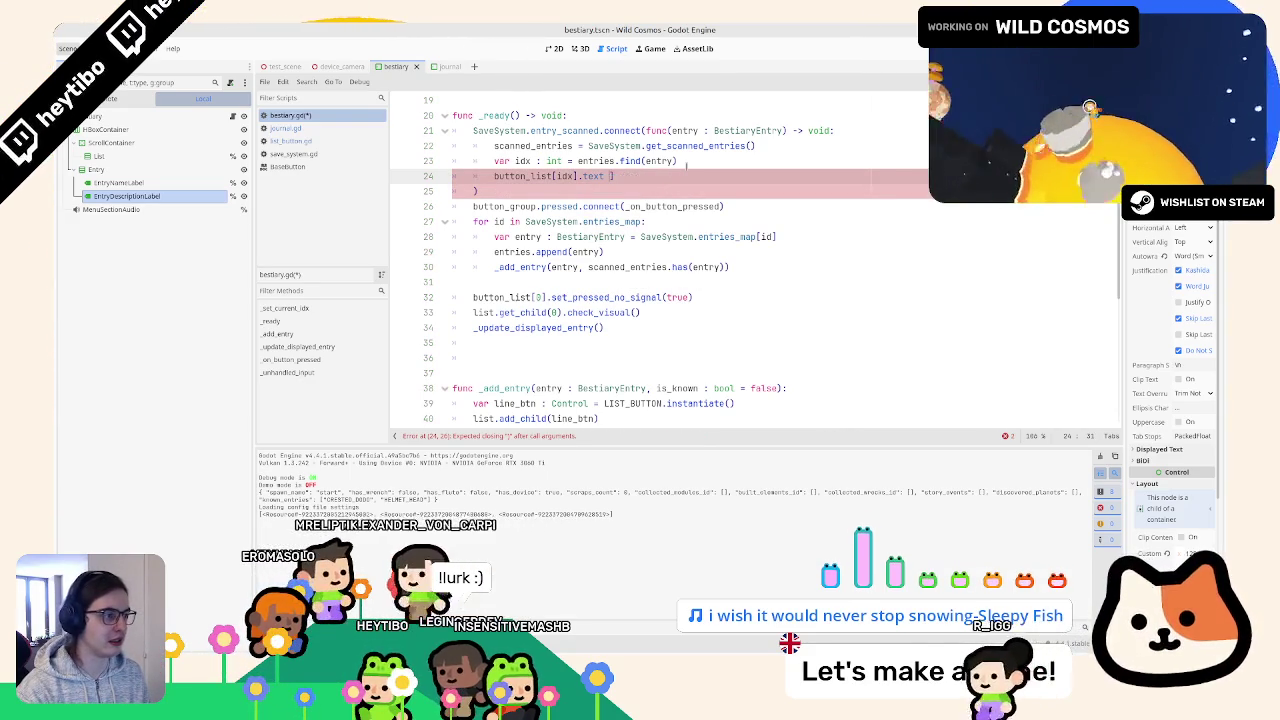
{"action": "key", "text": "BackSpace"}
{"action": "type", "text": "="}
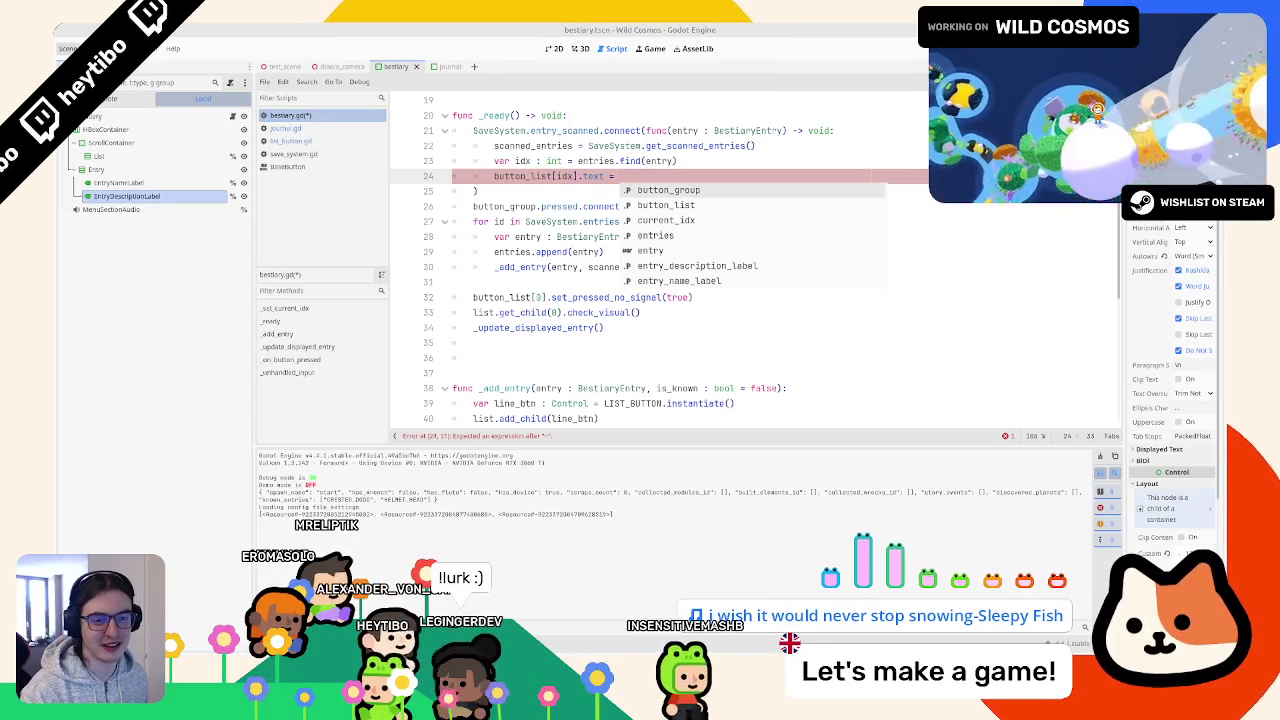
{"action": "left_click", "coordinate": [655, 176]}
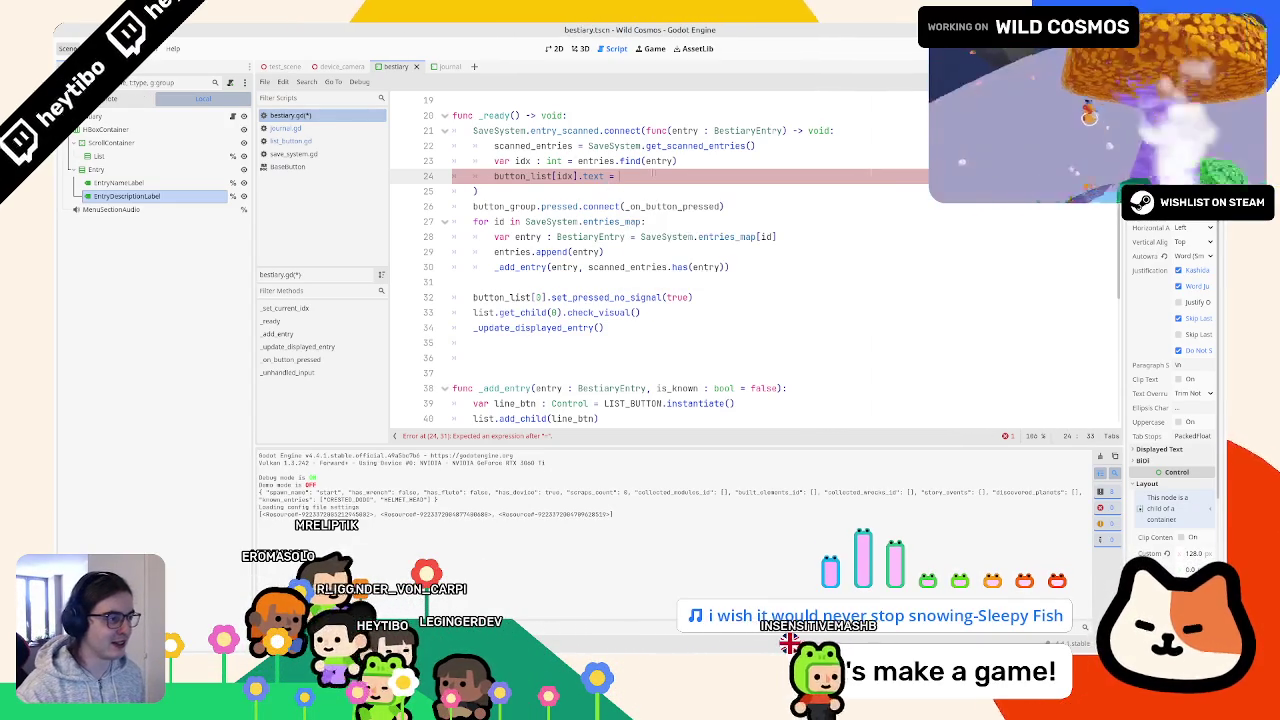
{"action": "type", "text": "ent"}
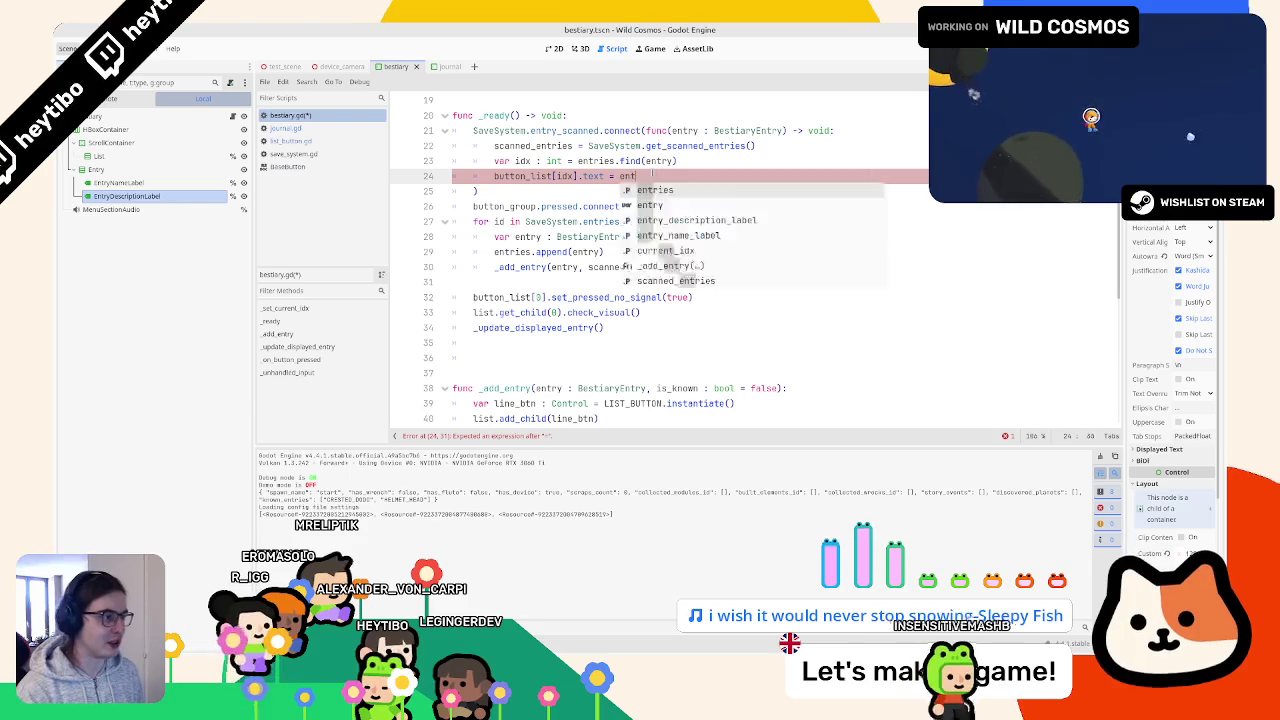
{"action": "type", "text": "ry.name"}
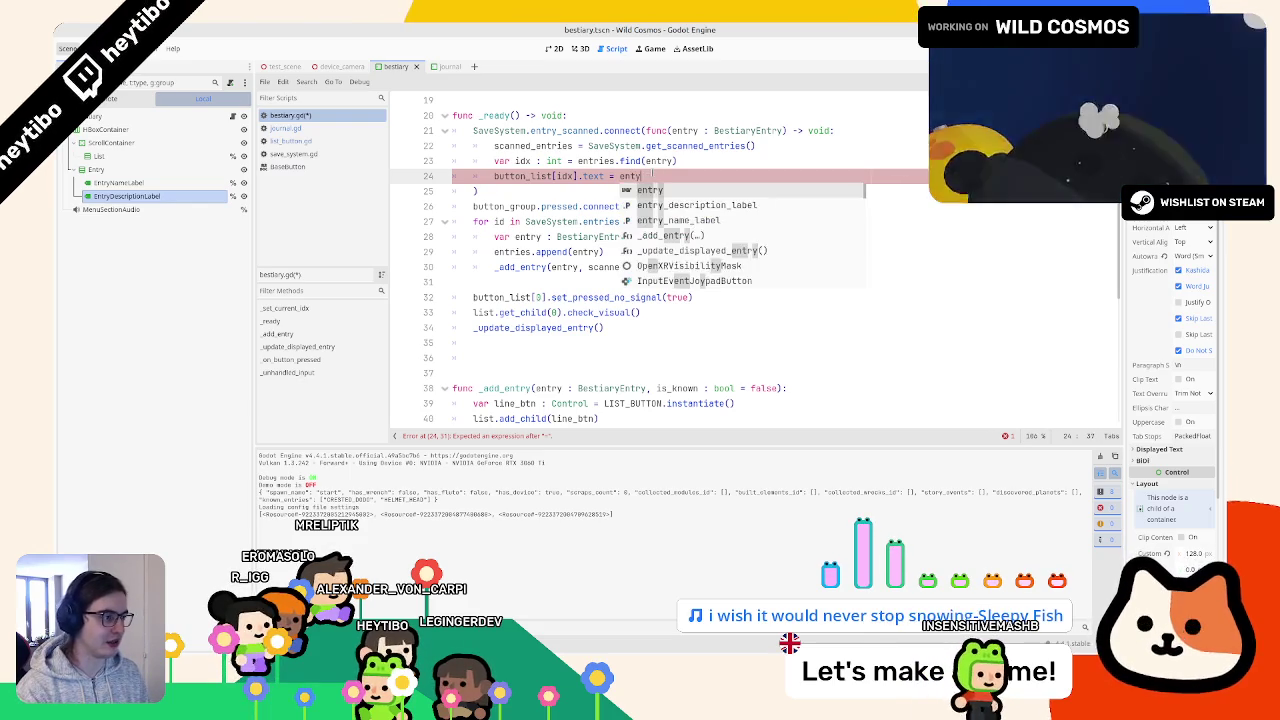
{"action": "key", "text": "BackSpace"}
{"action": "type", "text": "ry.name"}
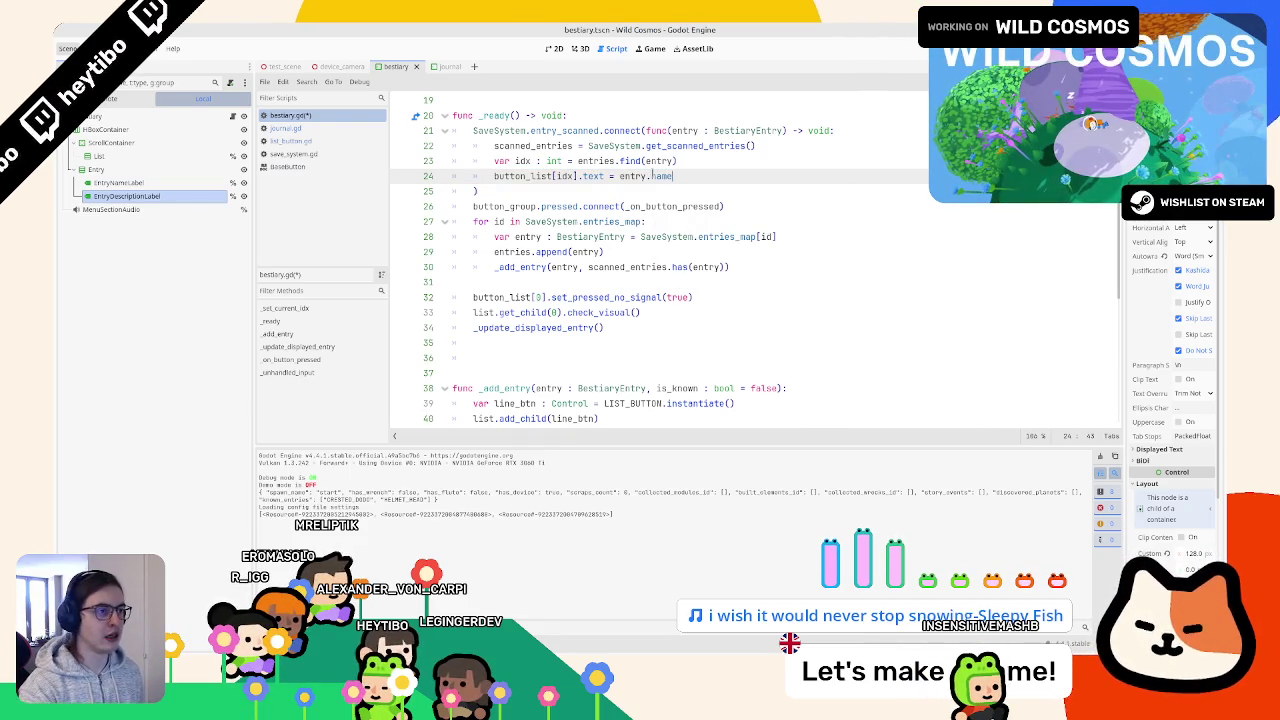
{"action": "key", "text": "F6"}
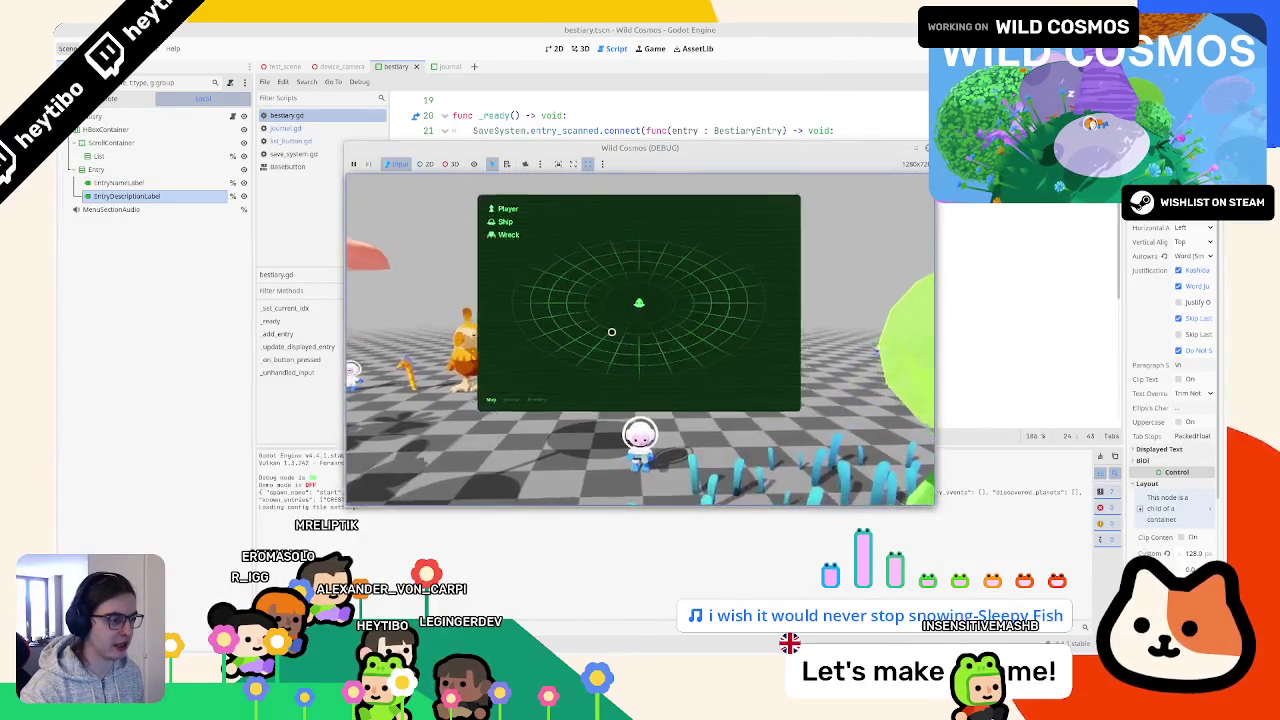
- Browse the bestiary entries in the maximized game window, then toggle the scanner view on and off
{"action": "key", "text": "Tab"}
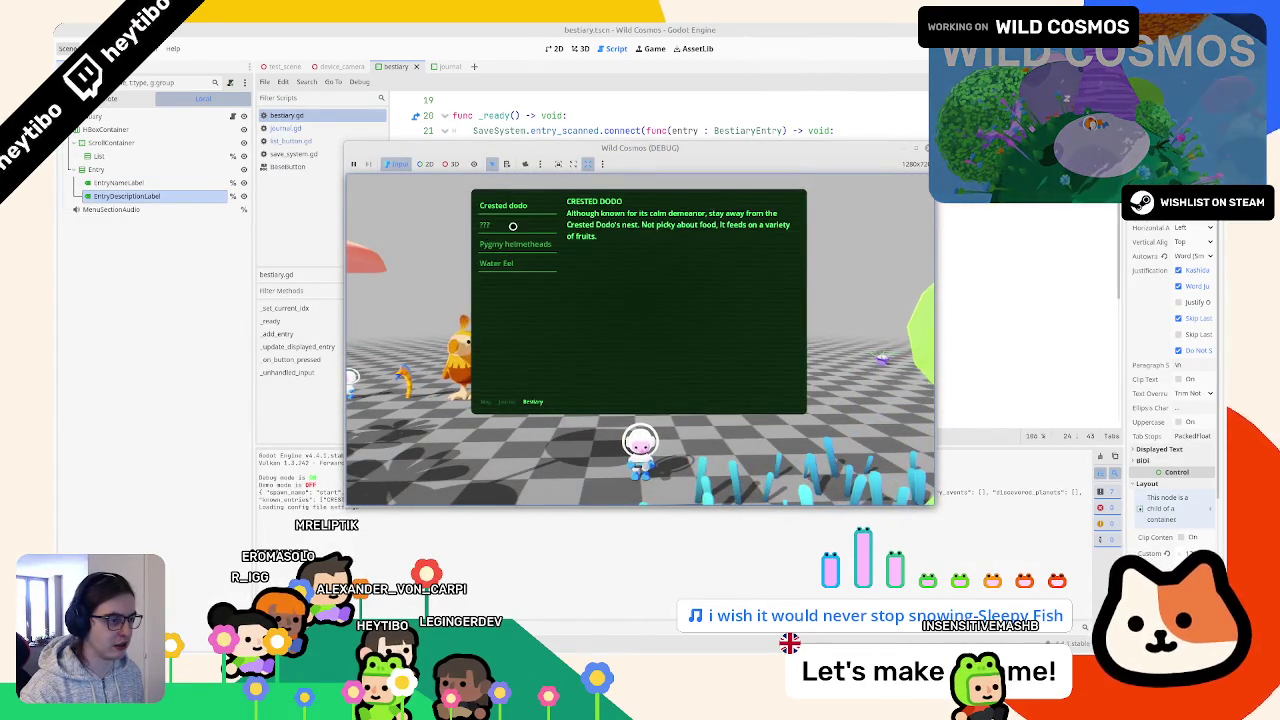
{"action": "key", "text": "Down"}
{"action": "key", "text": "Down"}
{"action": "key", "text": "Up"}
{"action": "key", "text": "Up"}
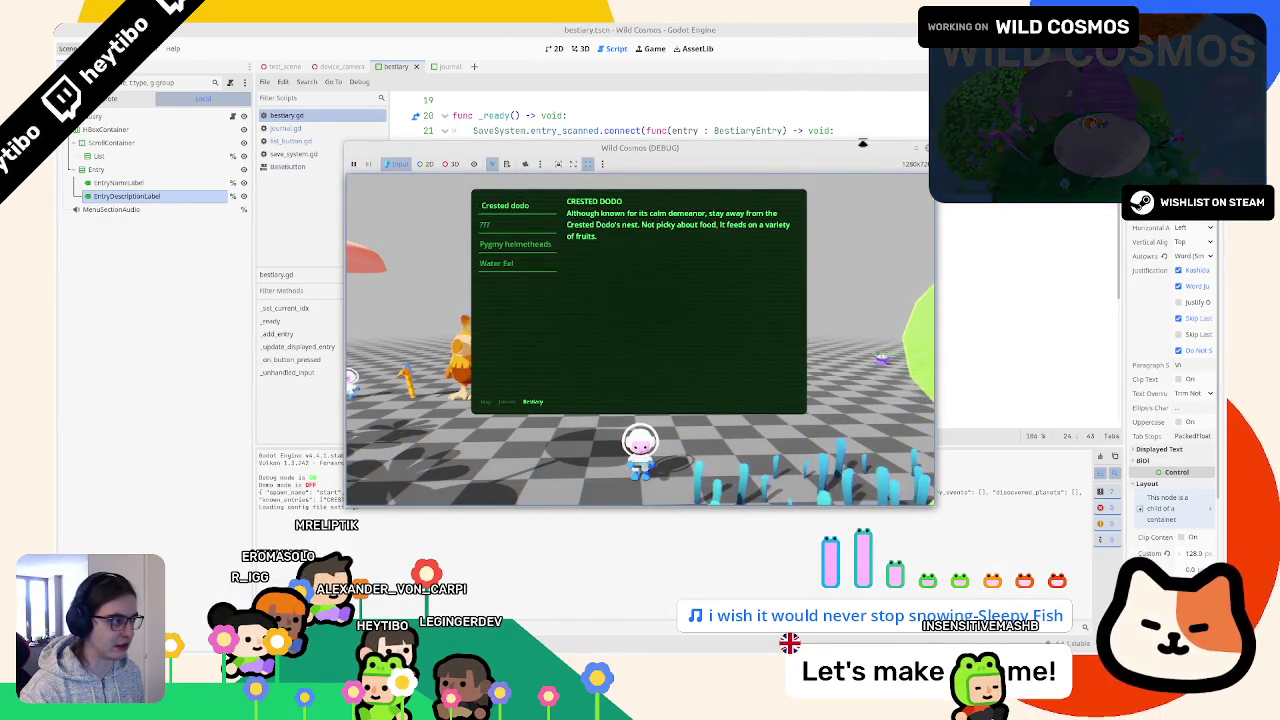
{"action": "double_click", "coordinate": [862, 143]}
{"action": "left_click", "coordinate": [350, 136]}
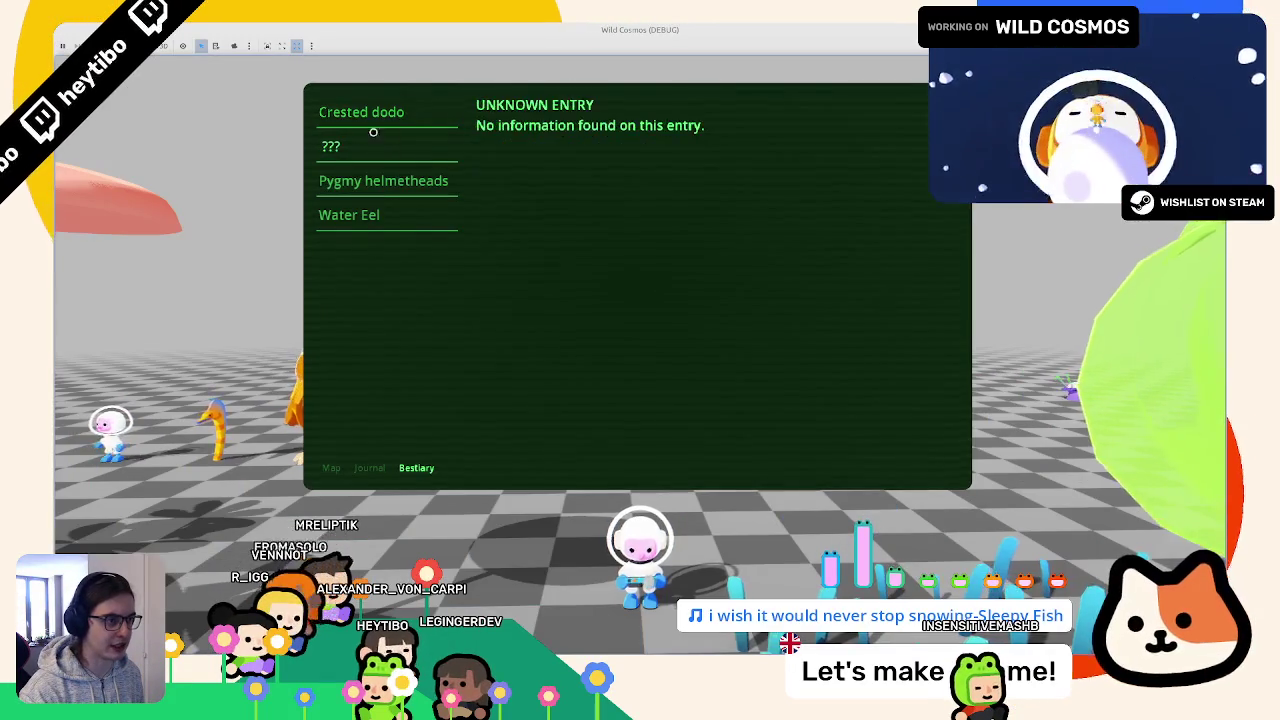
{"action": "key", "text": "Tab"}
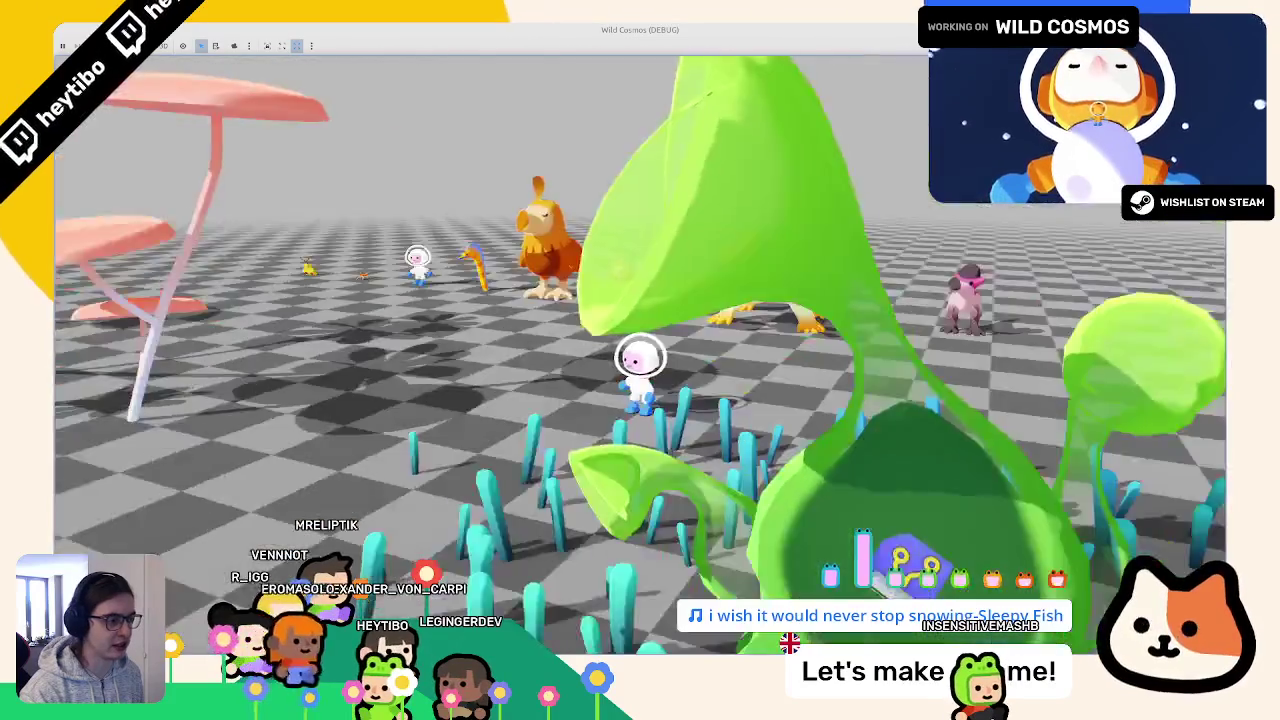
{"action": "key", "text": "c"}
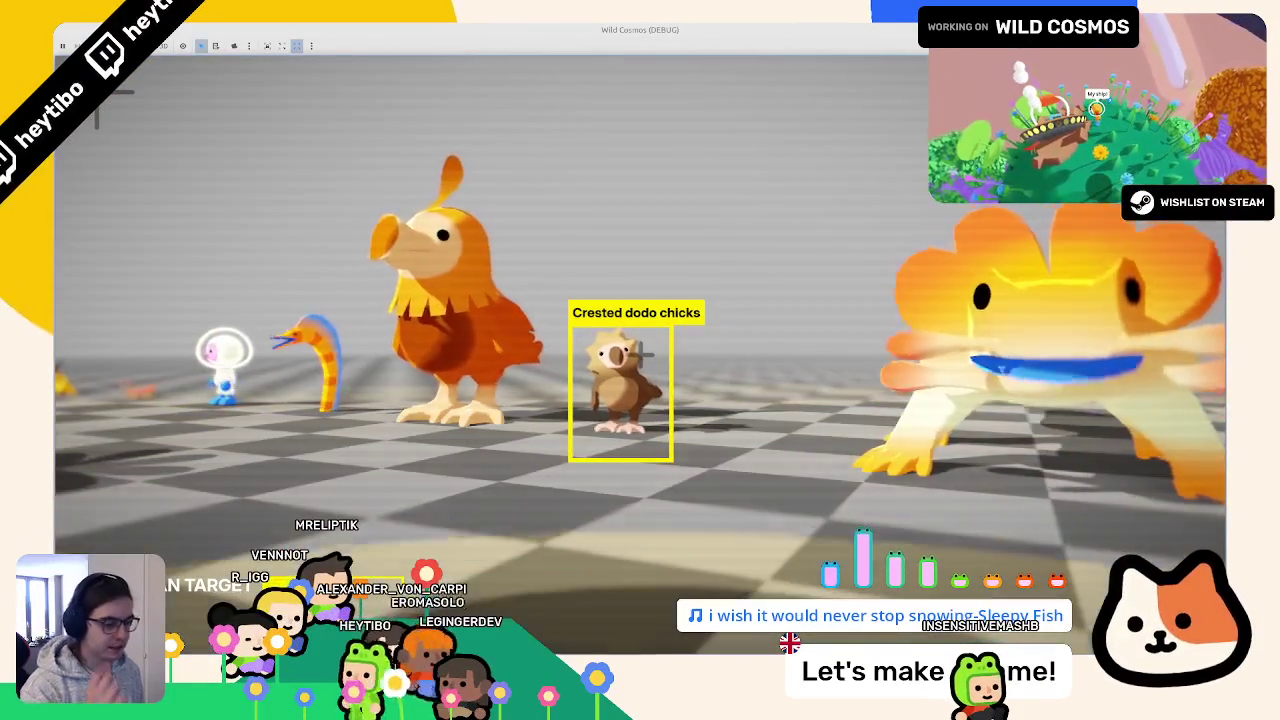
{"action": "key", "text": "c"}
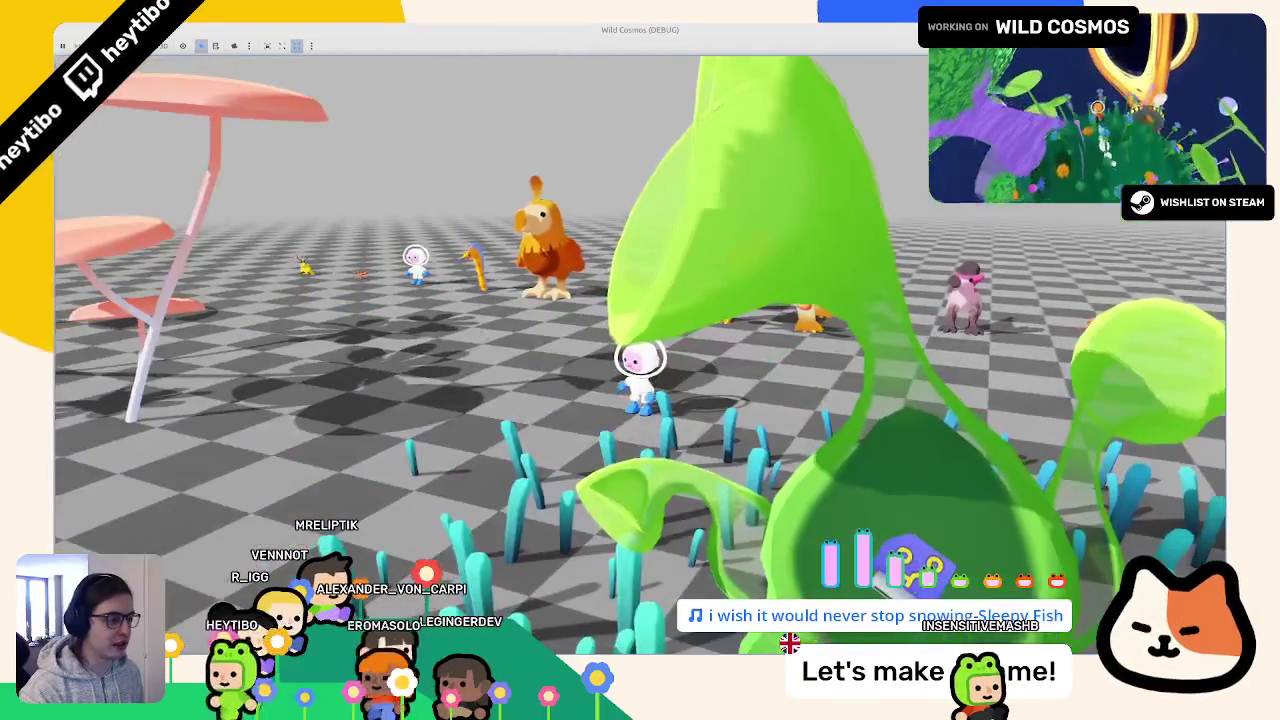
- Reopen the bestiary and compare the Crested dodo chicks and Pygmy helmetheads entries
{"action": "key", "text": "Tab"}
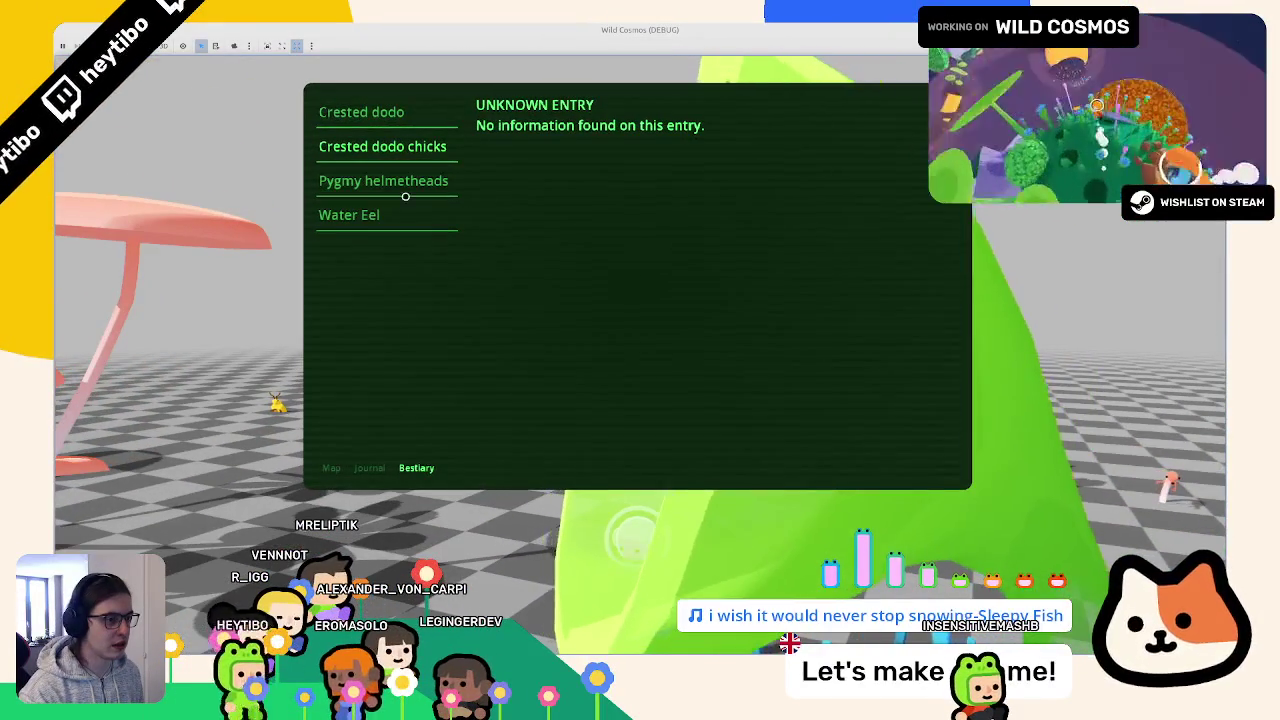
{"action": "left_click", "coordinate": [390, 178]}
{"action": "left_click", "coordinate": [395, 146]}
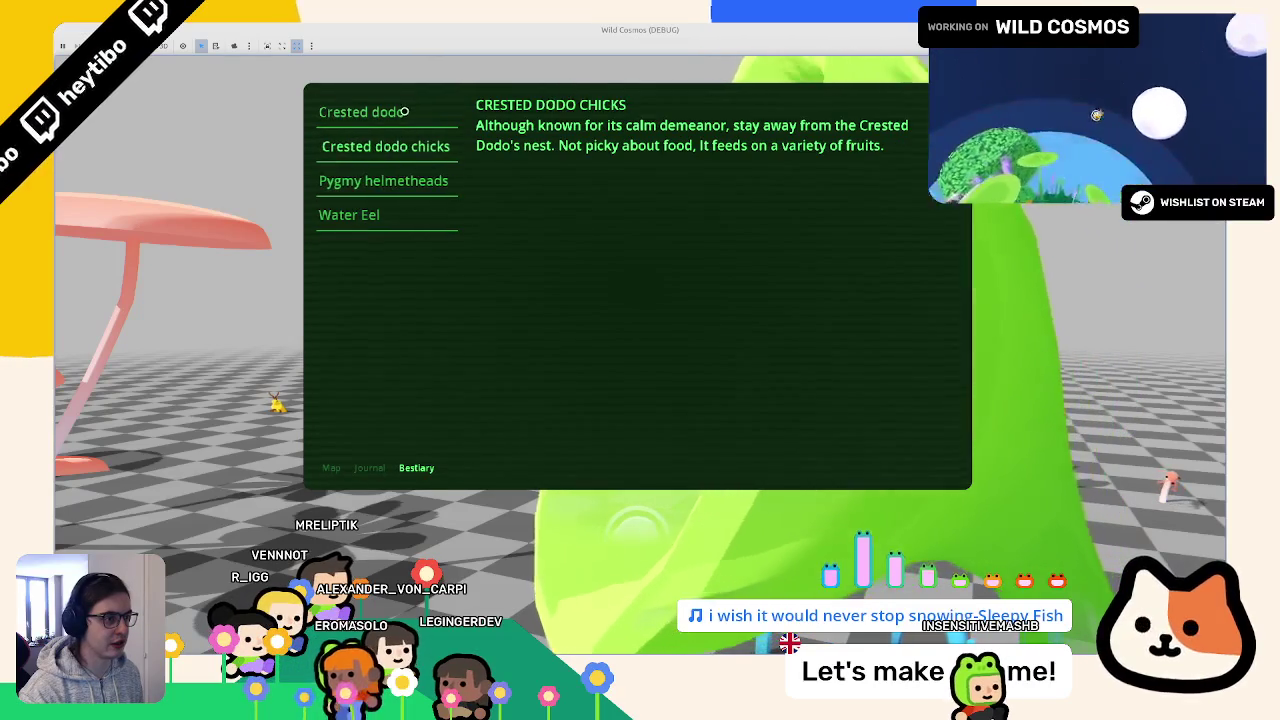
{"action": "left_click", "coordinate": [390, 180]}
{"action": "left_click", "coordinate": [405, 146]}
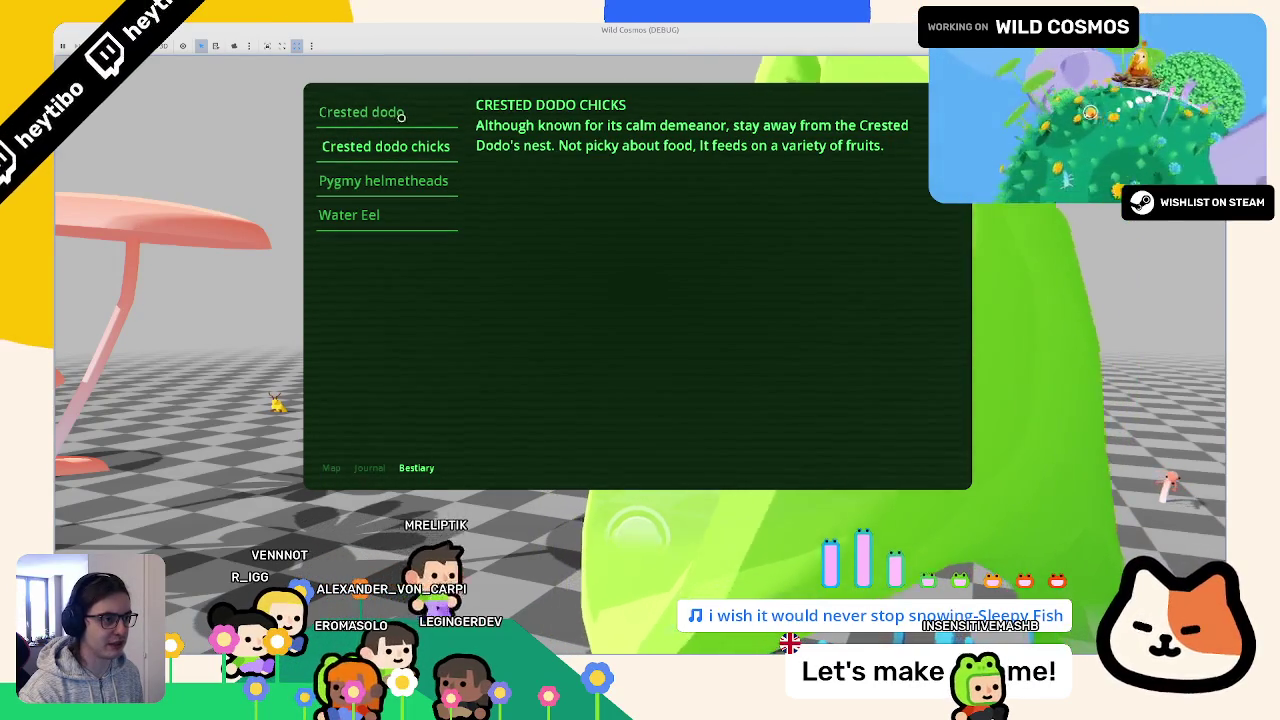
{"action": "key", "text": "Down"}
{"action": "key", "text": "Up"}
{"action": "key", "text": "Up"}
{"action": "key", "text": "Down"}
{"action": "key", "text": "Down"}
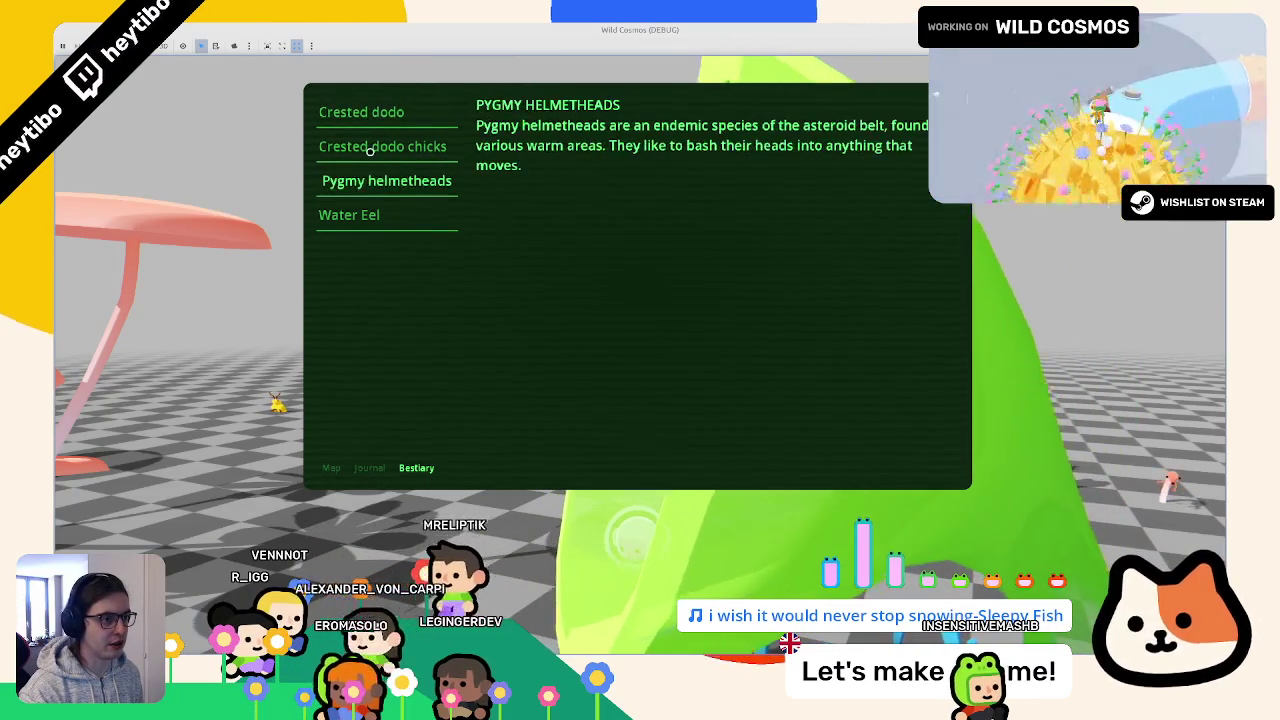
- View the Crested dodo, Pygmy helmetheads and Water Eel entries, then close the bestiary
{"action": "left_click", "coordinate": [369, 148]}
{"action": "left_click", "coordinate": [376, 113]}
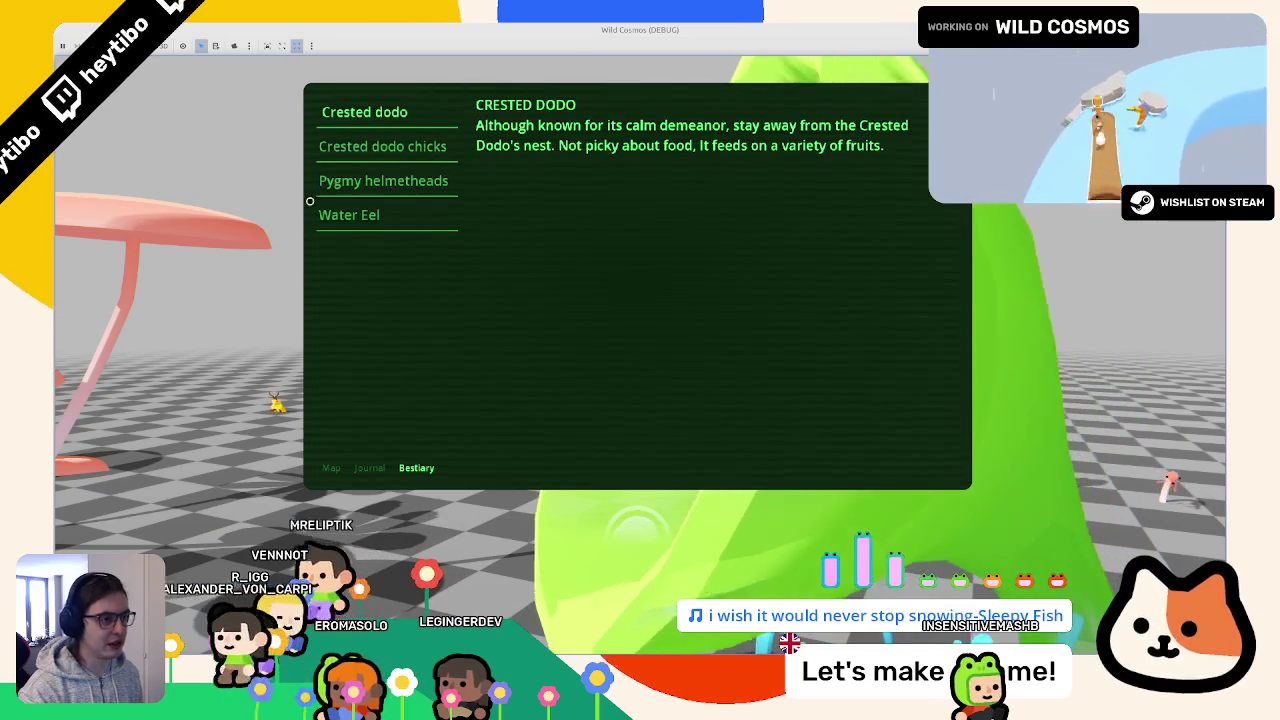
{"action": "left_click", "coordinate": [383, 180]}
{"action": "left_click", "coordinate": [330, 208]}
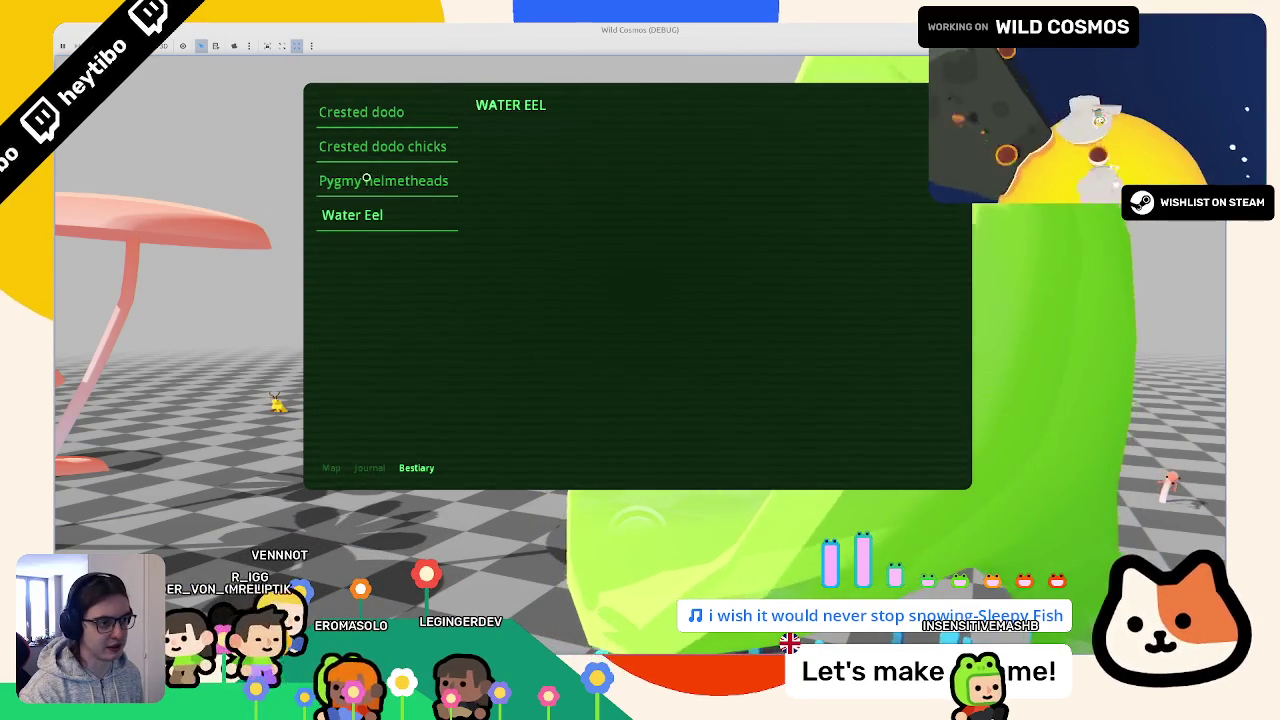
{"action": "left_click", "coordinate": [380, 111]}
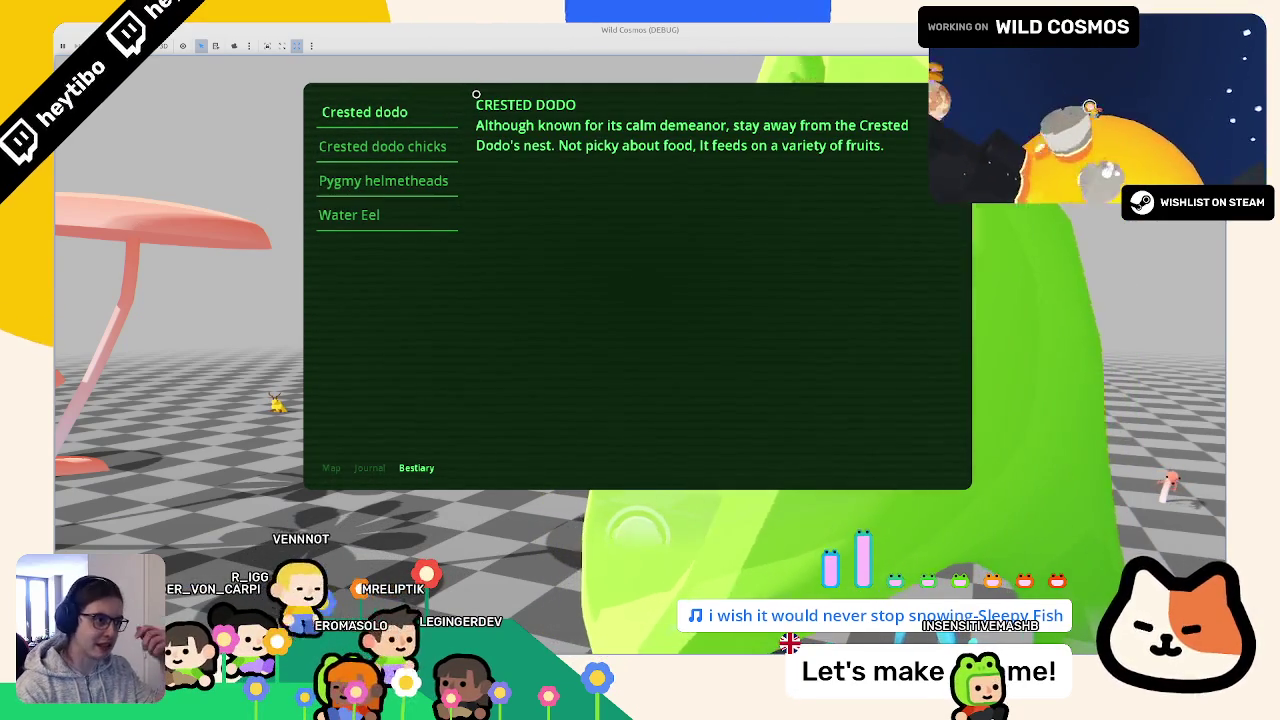
{"action": "key", "text": "Escape"}
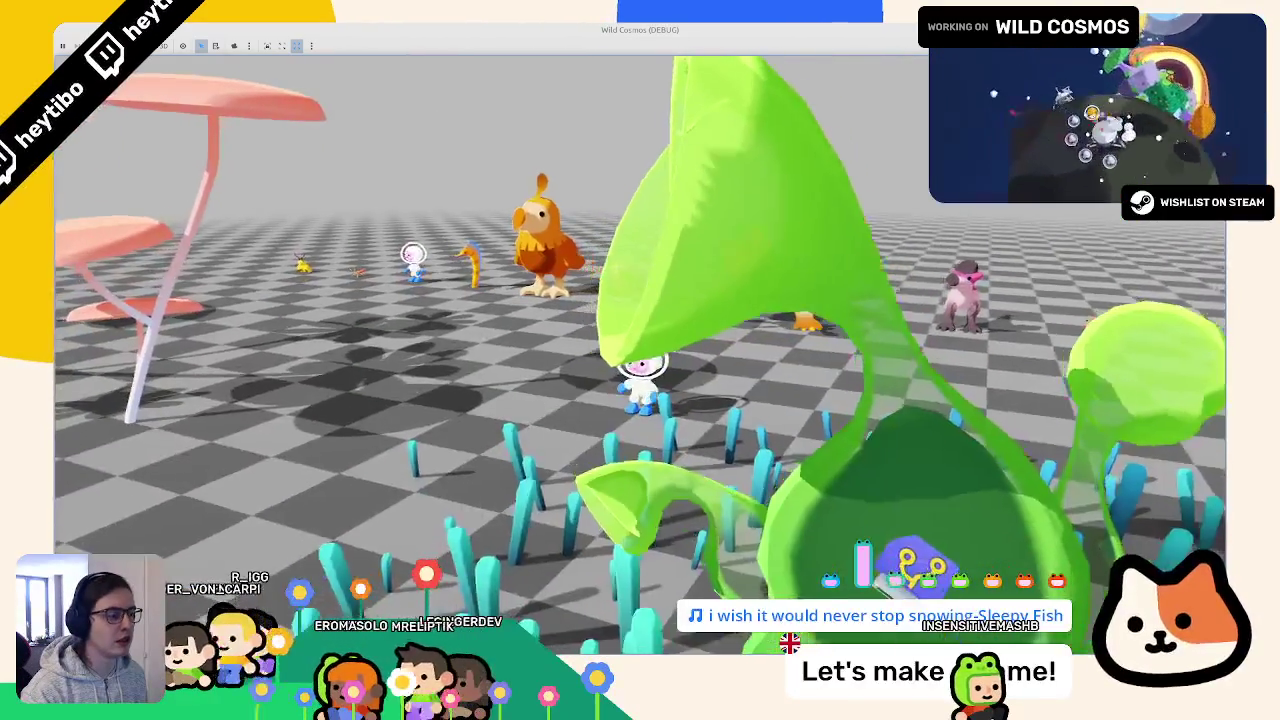
- Run the character past the mushrooms into the blue grass, then stop the game
{"action": "key", "text": "w"}
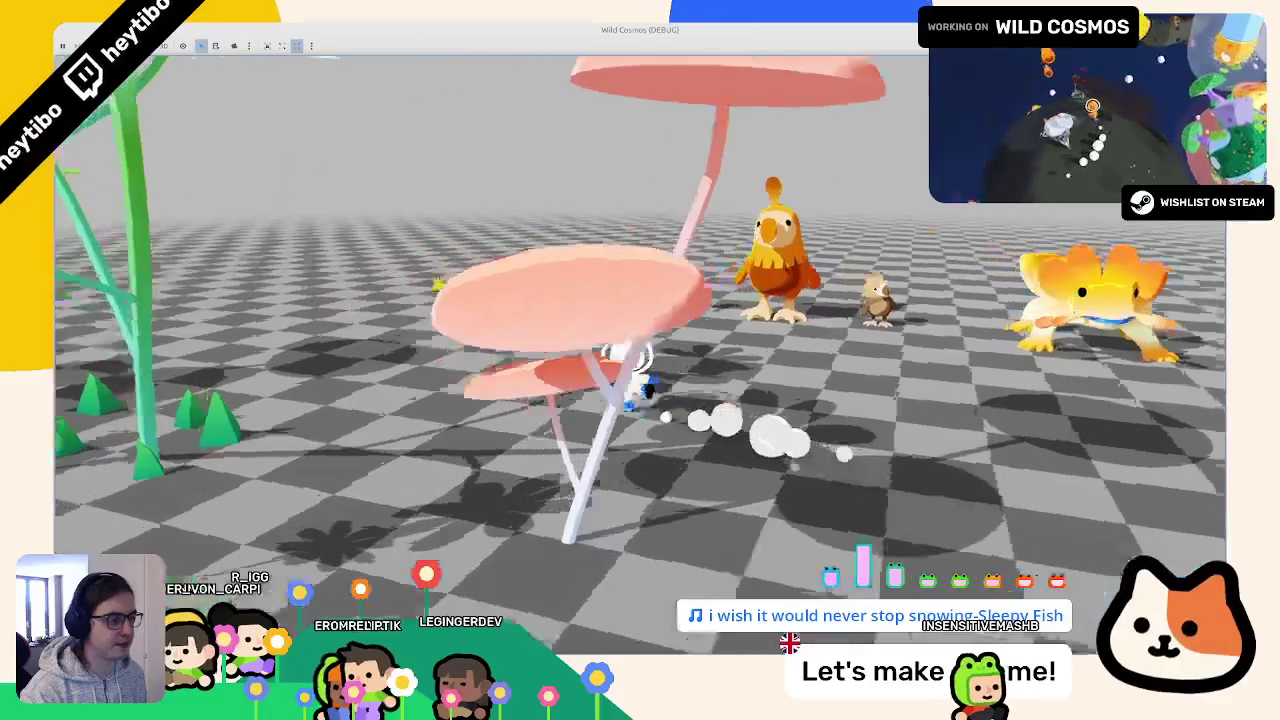
{"action": "key", "text": "w"}
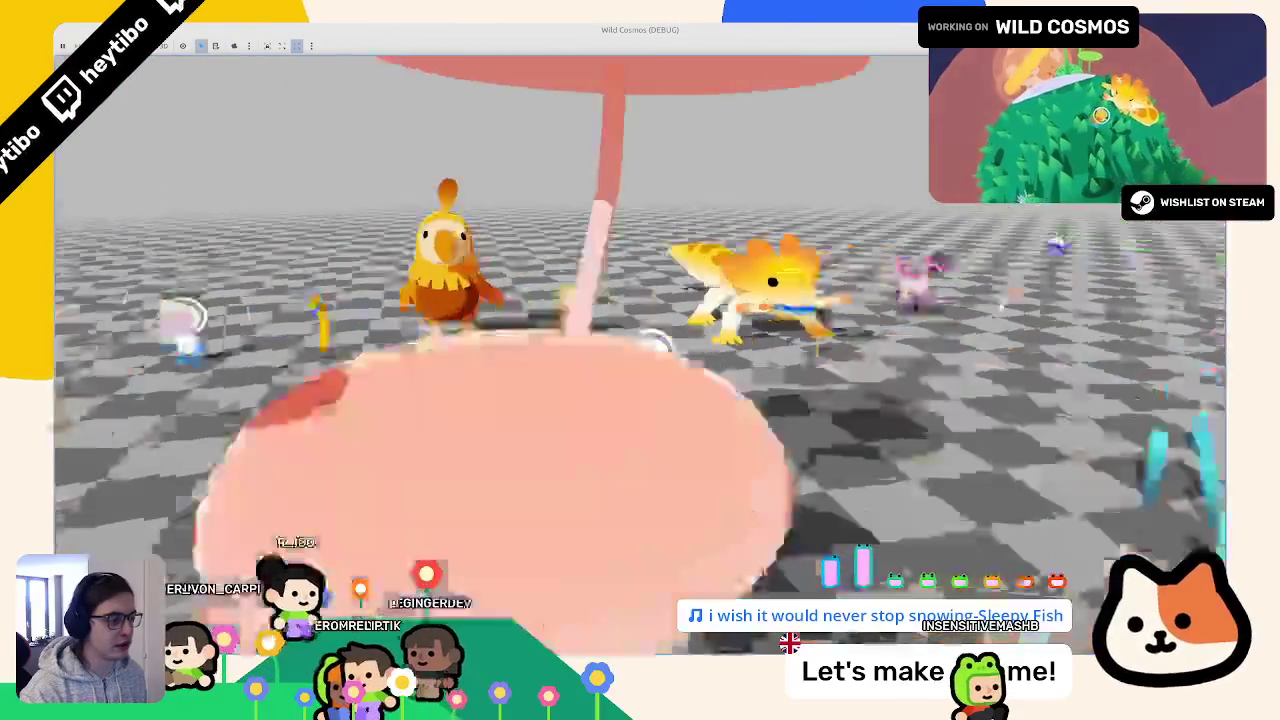
{"action": "key", "text": "w"}
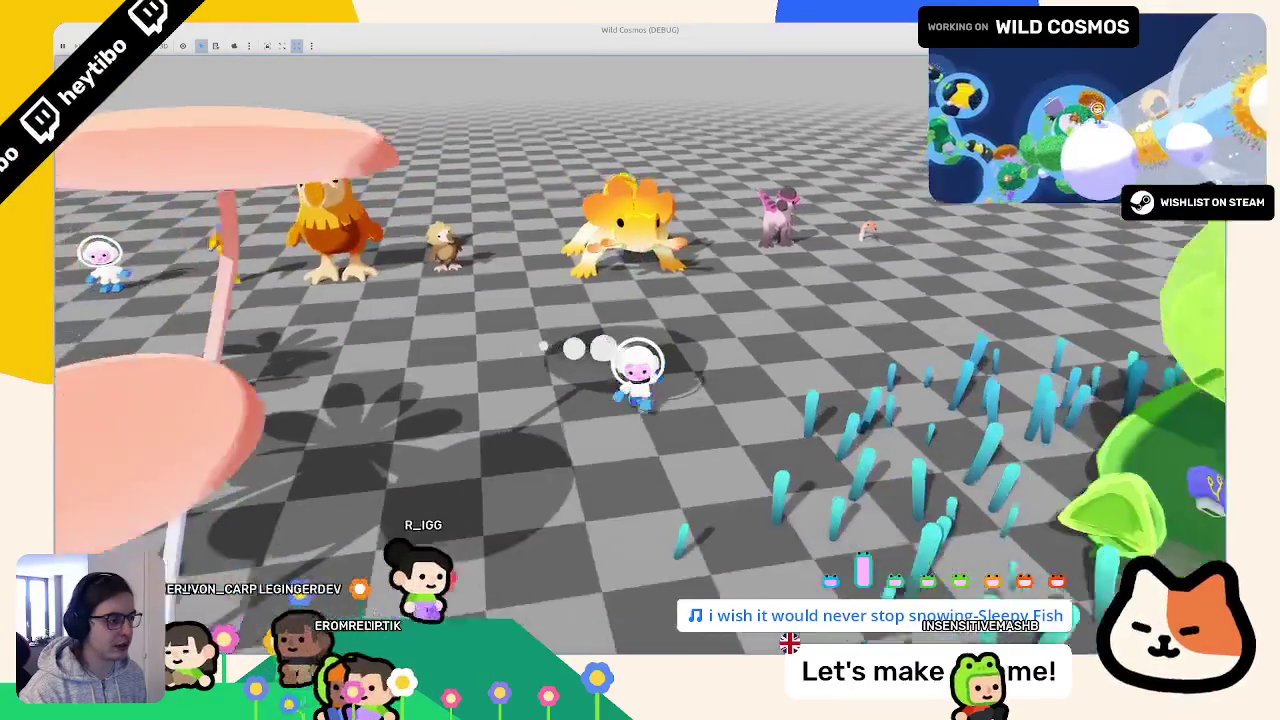
{"action": "key", "text": "w"}
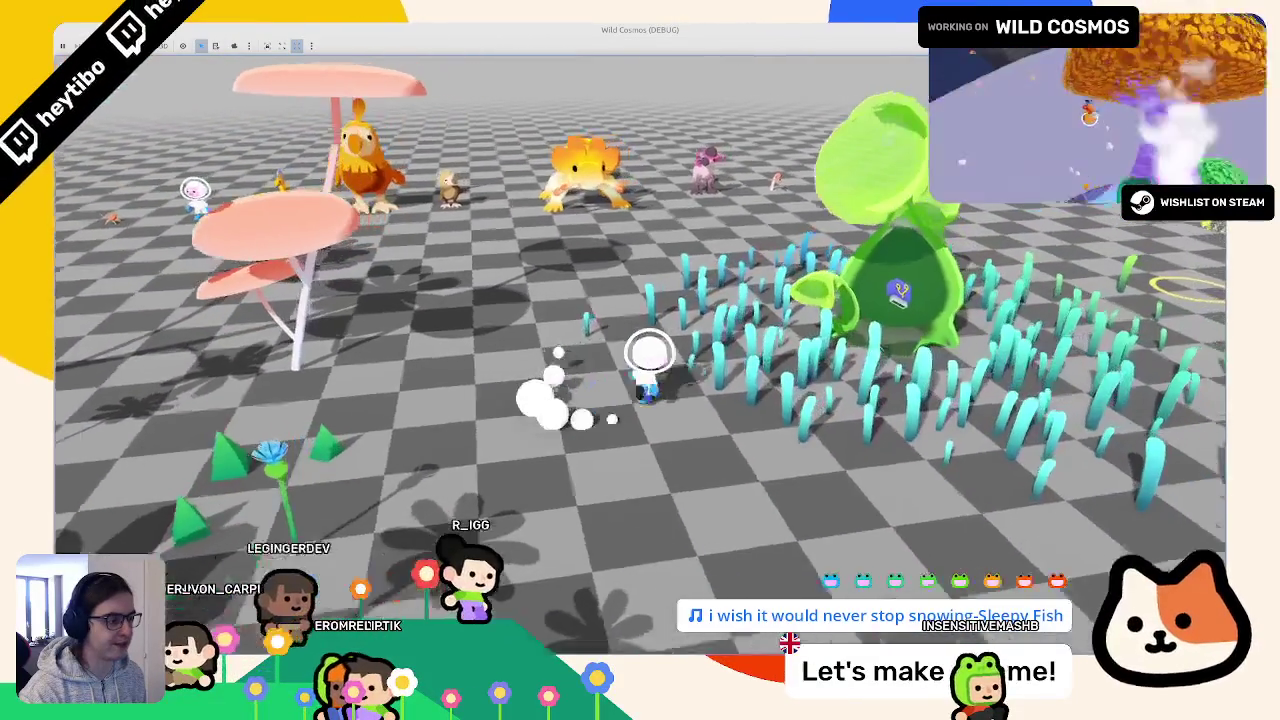
{"action": "key", "text": "w"}
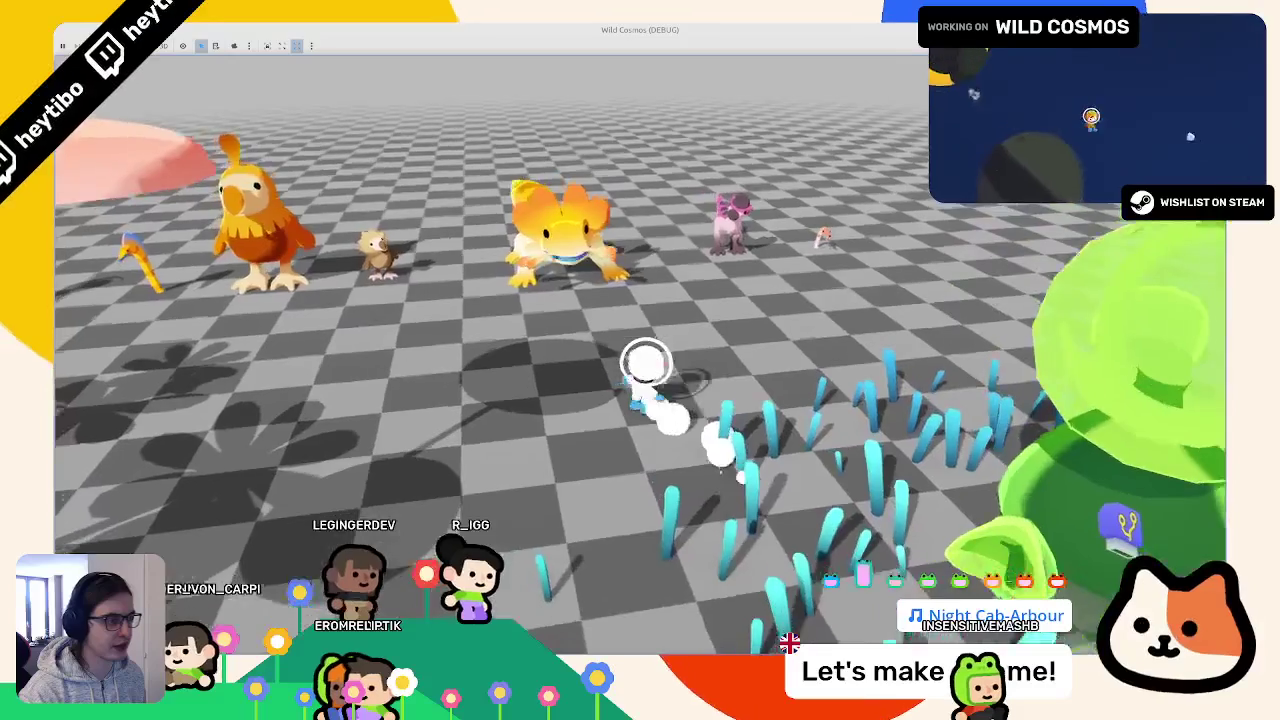
{"action": "key", "text": "F8"}
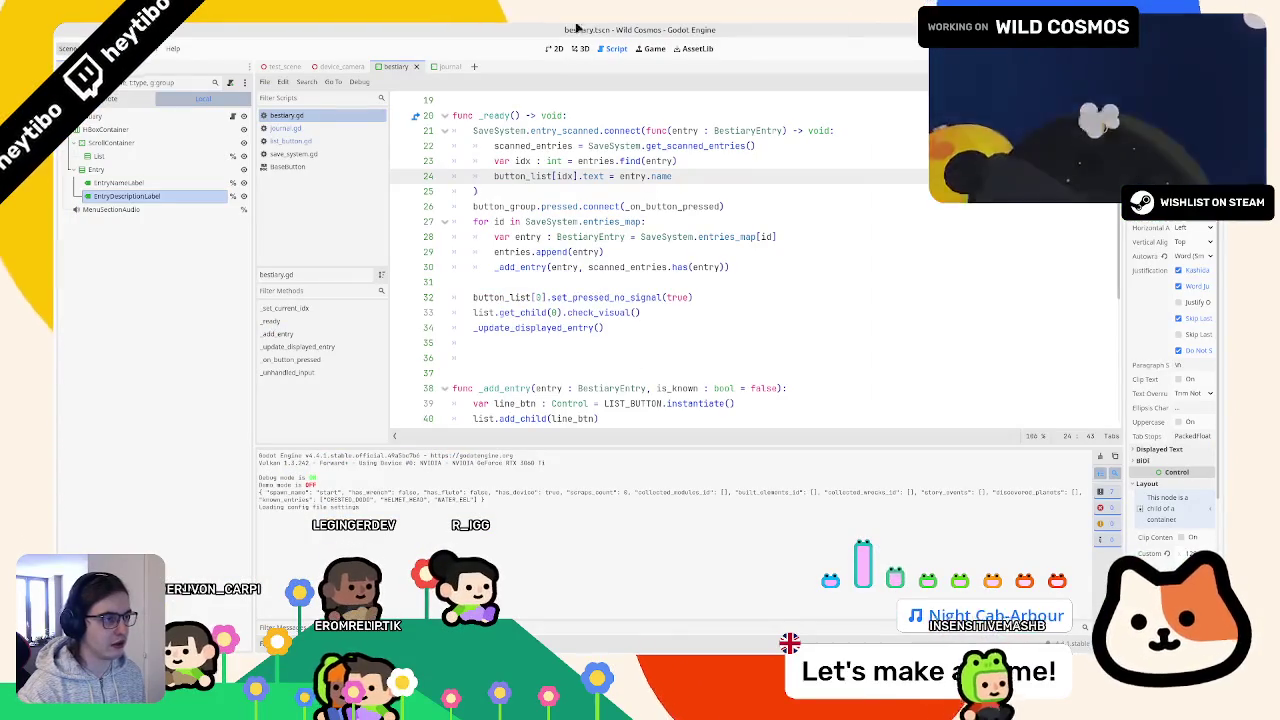
- Run the game from main.tscn and stop it
{"action": "key", "text": "ctrl+shift+o"}
{"action": "type", "text": "m"}
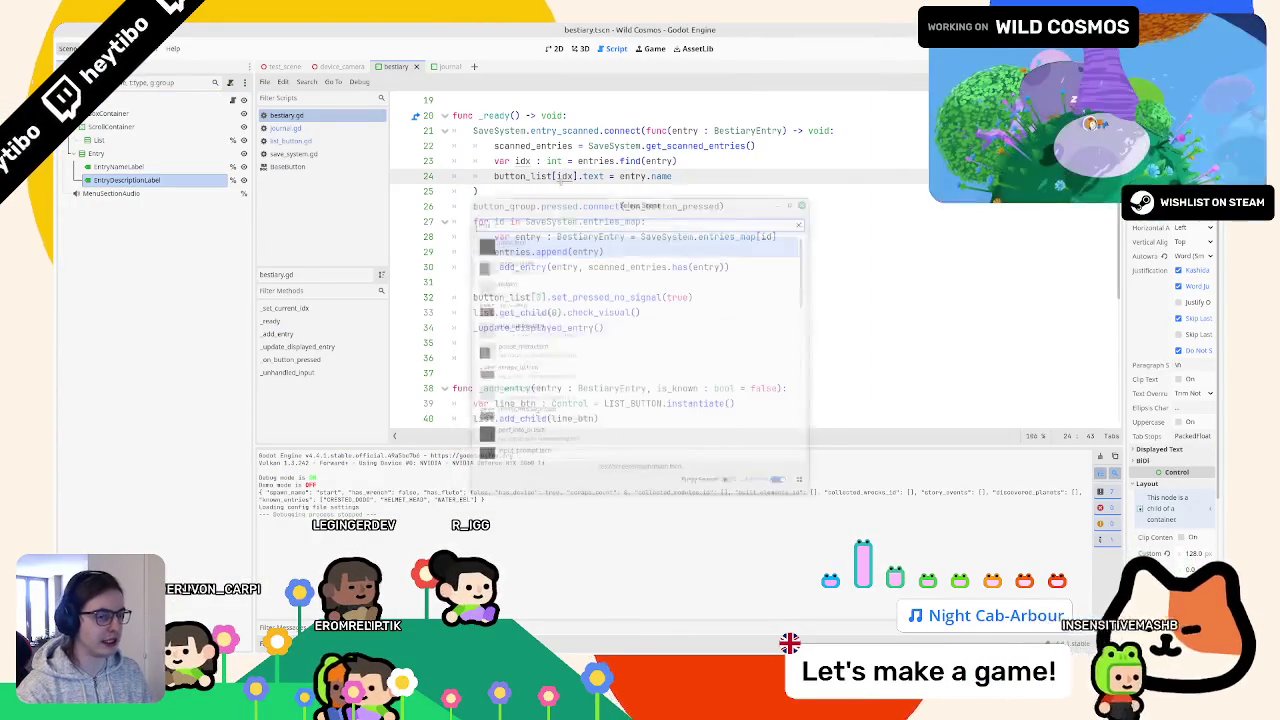
{"action": "key", "text": "Return"}
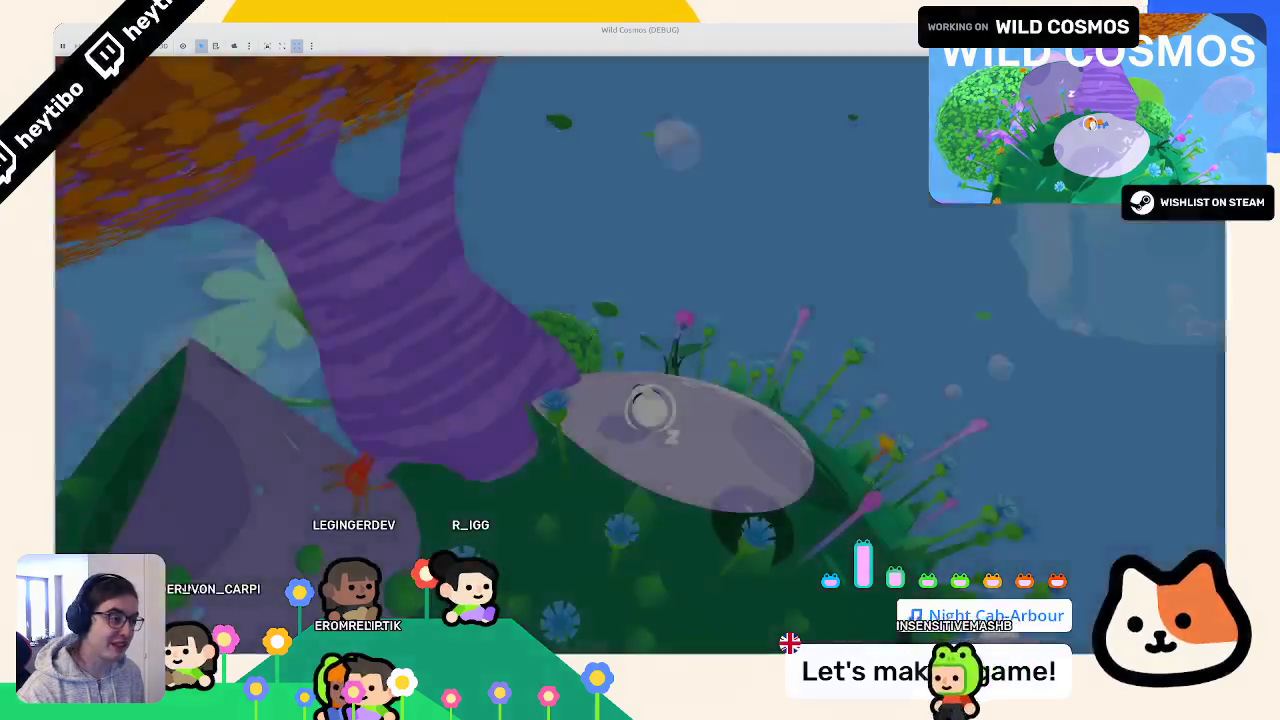
{"action": "key", "text": "F8"}
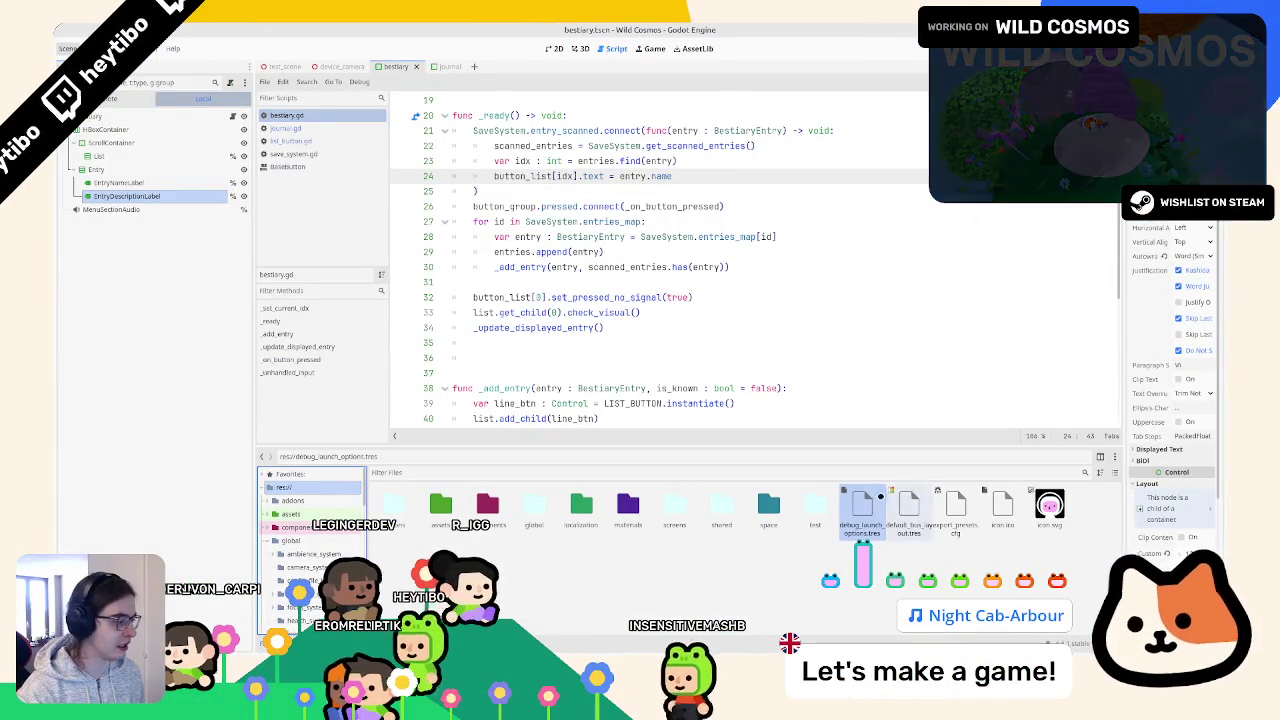
- Set Spawn Name Override to spawntest in debug_launch_options.tres, then run and stop the game
{"action": "left_click", "coordinate": [862, 508]}
{"action": "left_click", "coordinate": [1197, 318]}
{"action": "type", "text": "spa"}
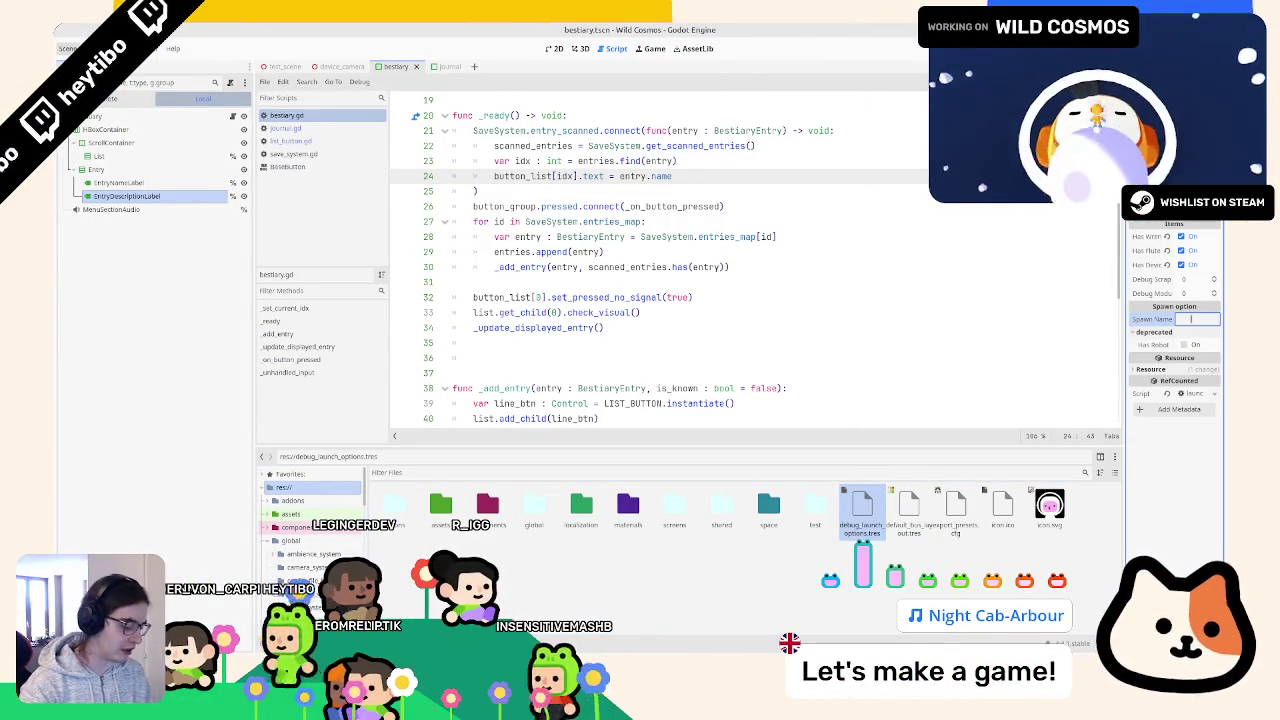
{"action": "type", "text": "wntest"}
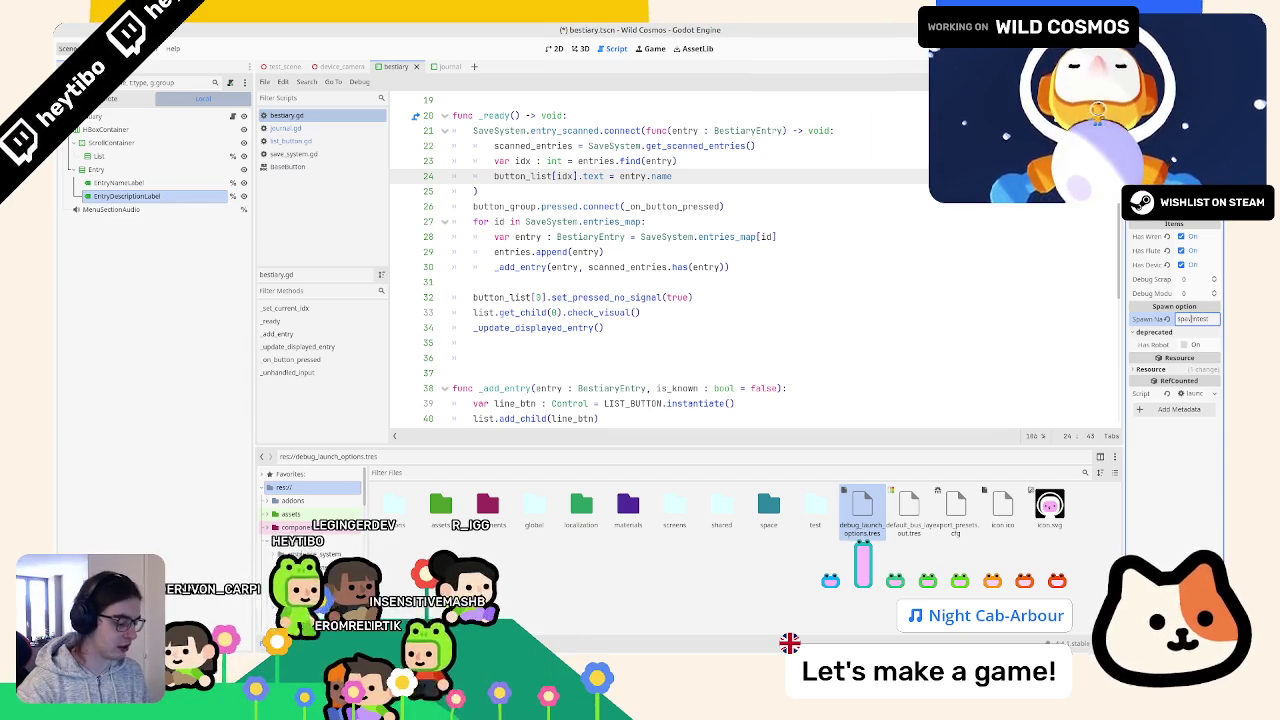
{"action": "key", "text": "F5"}
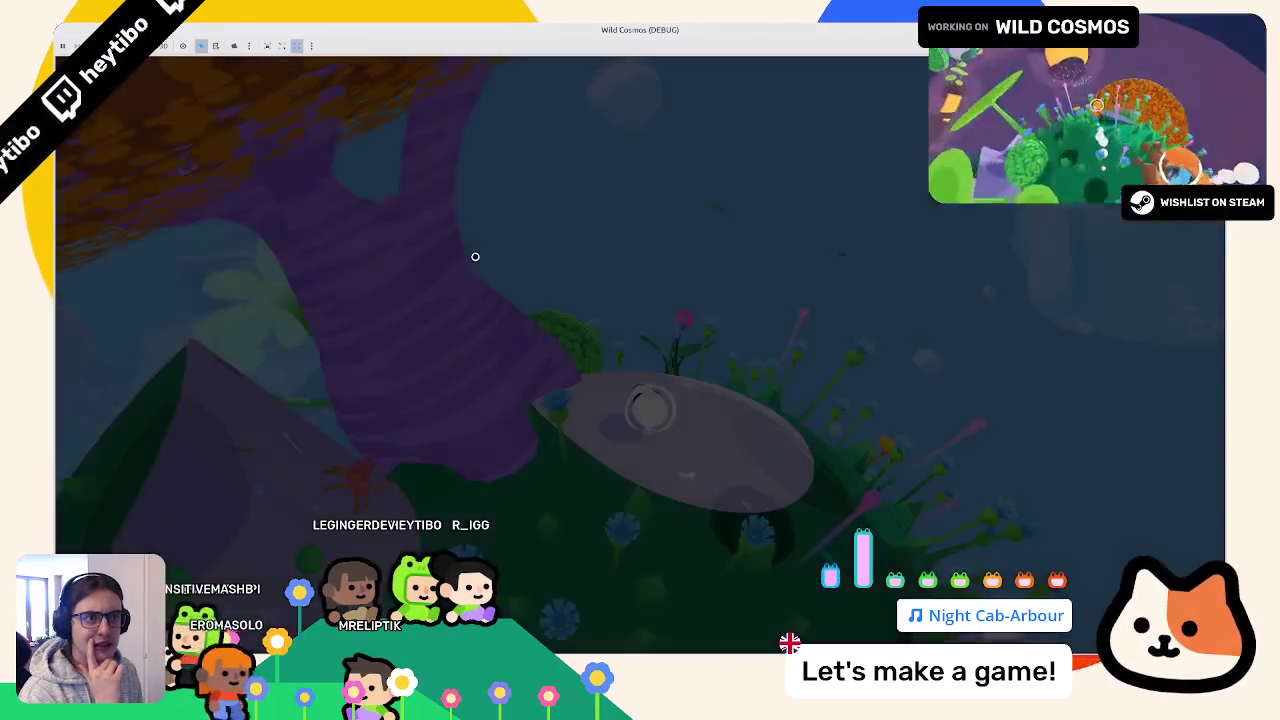
{"action": "key", "text": "F8"}
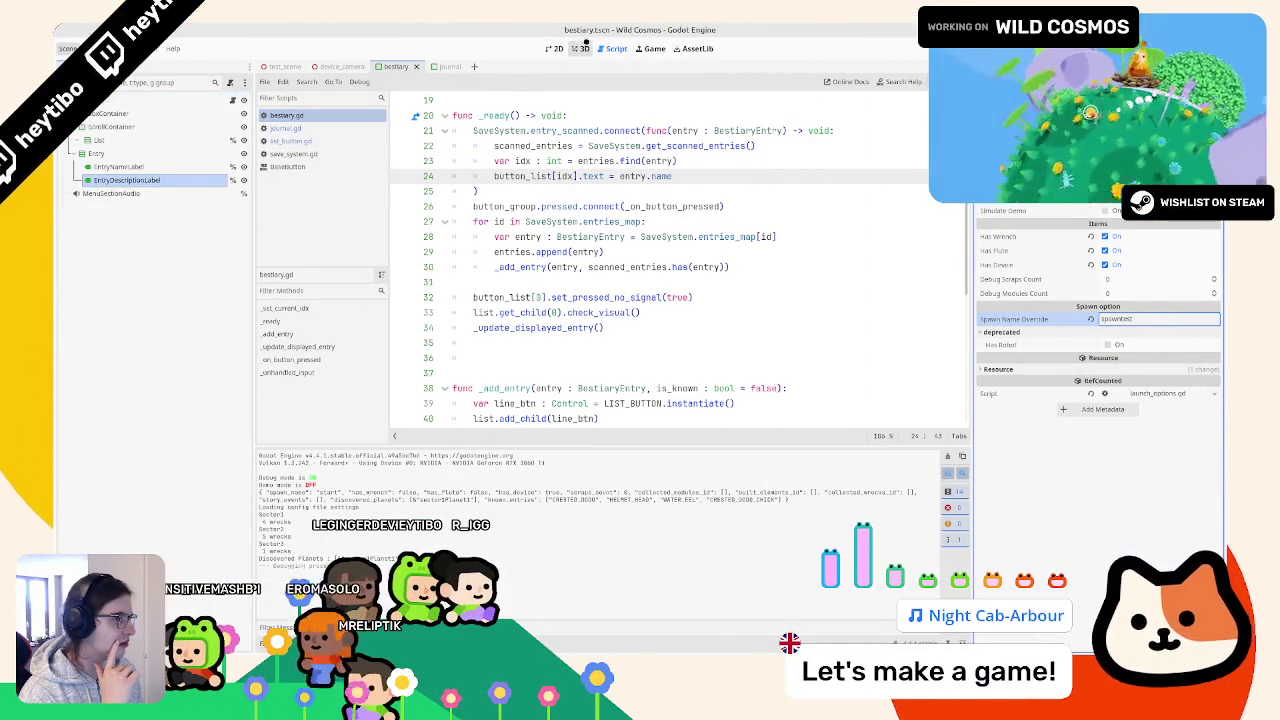
- In the 3D view, open the space scene, zoom in, and close it again
{"action": "left_click", "coordinate": [584, 48]}
{"action": "key", "text": "ctrl+shift+o"}
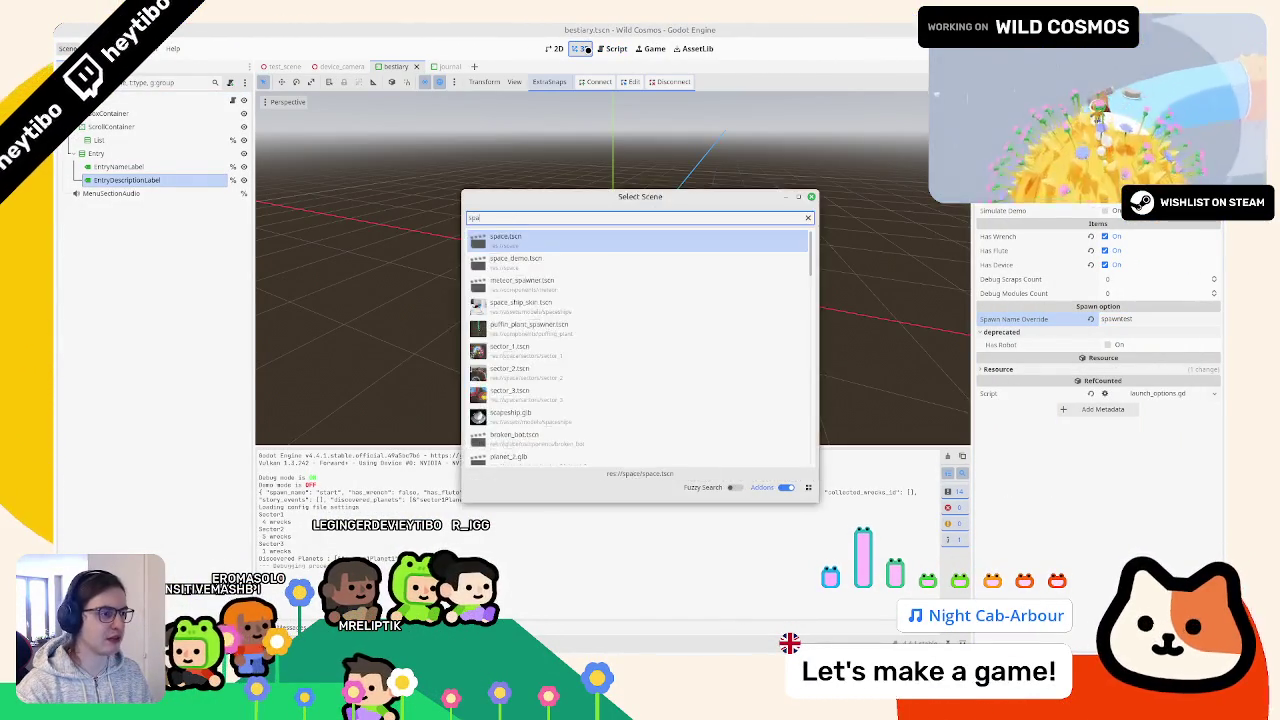
{"action": "key", "text": "Escape"}
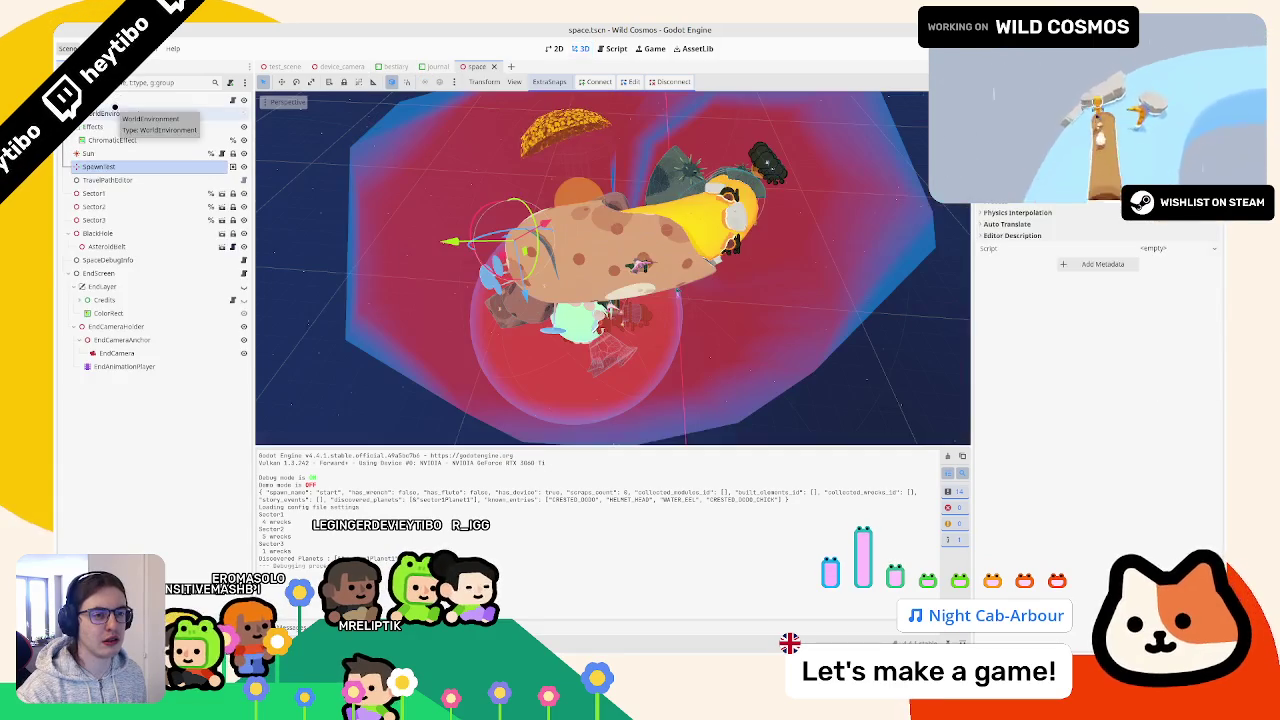
{"action": "scroll", "coordinate": [598, 262], "scroll_direction": "up", "scroll_amount": 3}
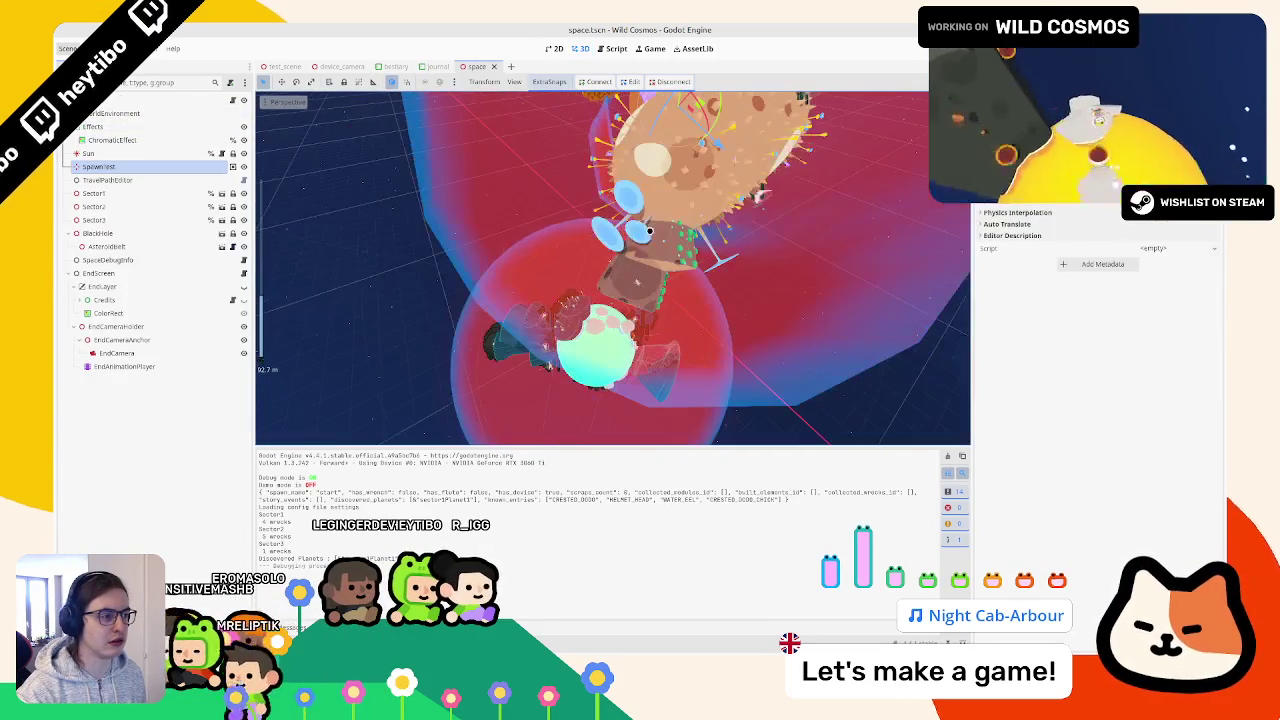
{"action": "middle_click", "coordinate": [474, 67]}
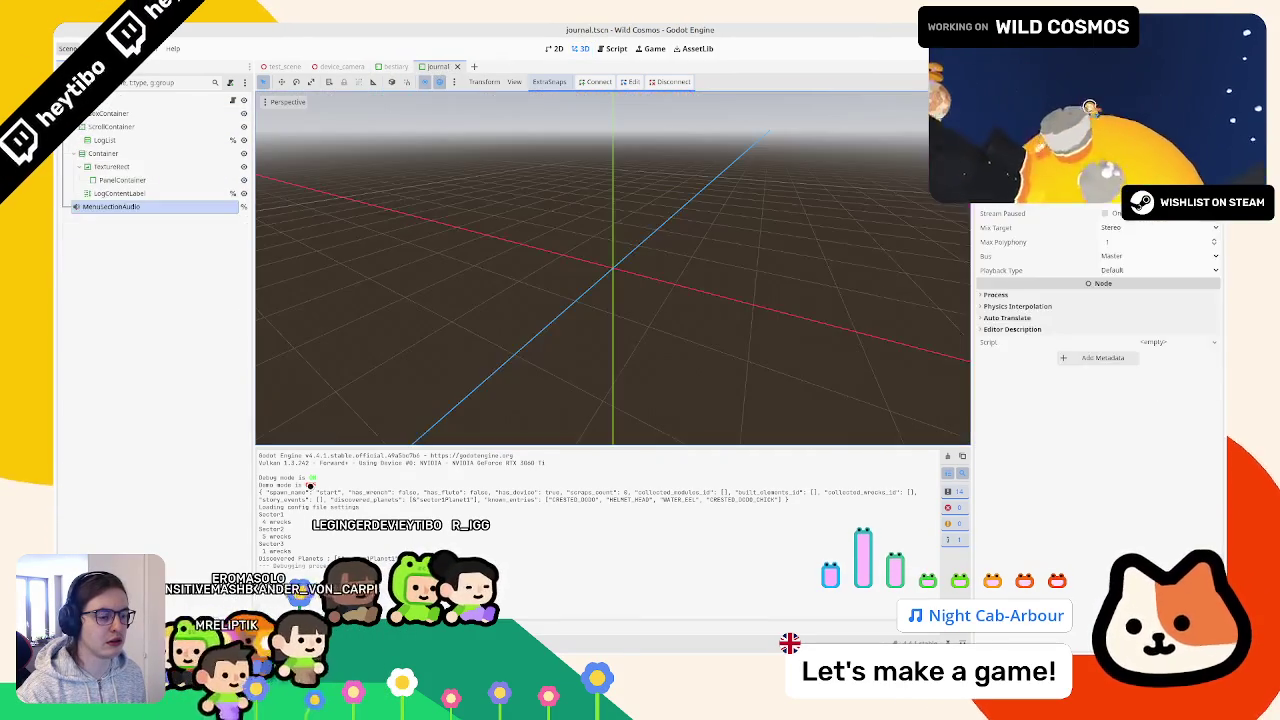
- Show the FileSystem panel, select debug_launch_options.tres, and dismiss a Quick Open search
{"action": "key", "text": "alt+f"}
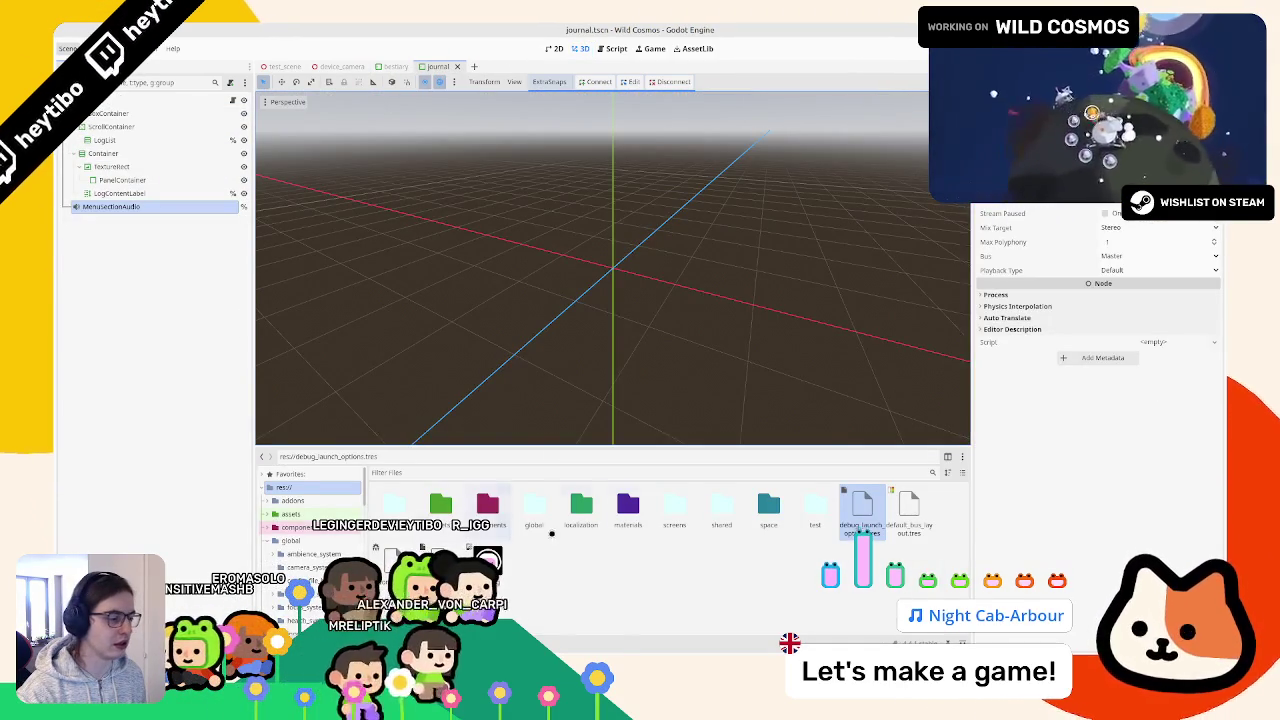
{"action": "left_click", "coordinate": [862, 505]}
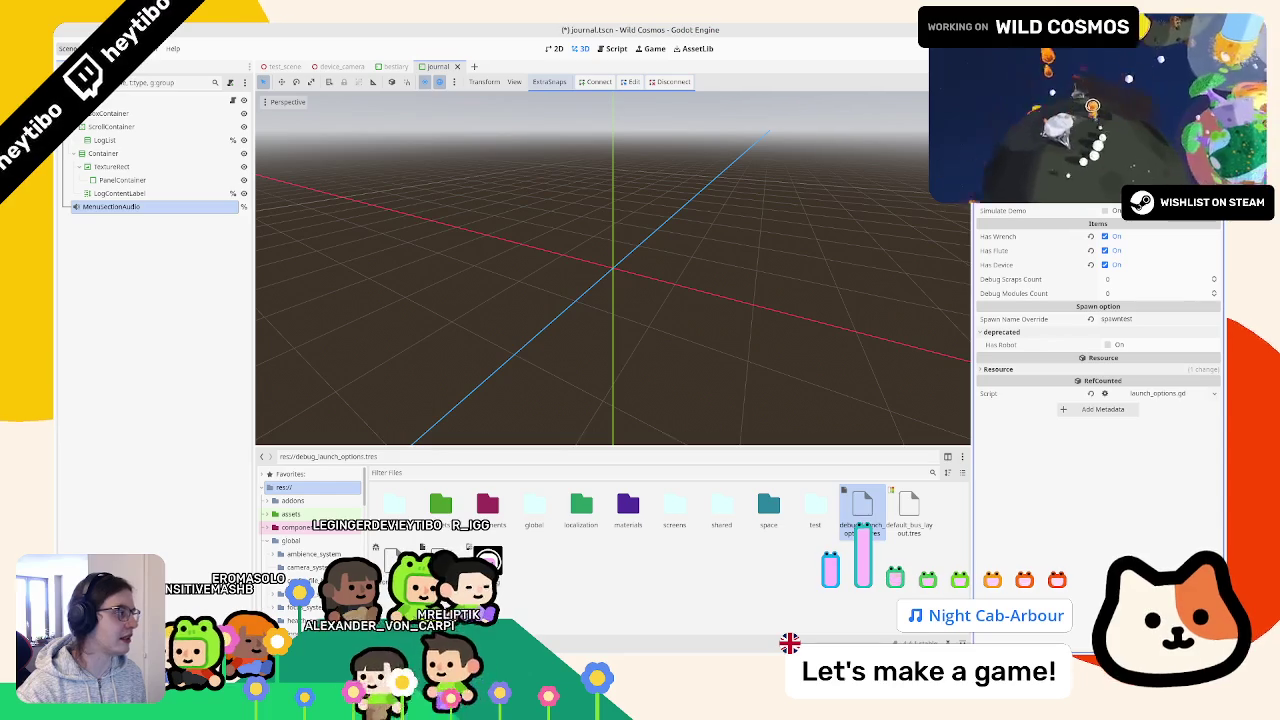
{"action": "key", "text": "ctrl+shift+o"}
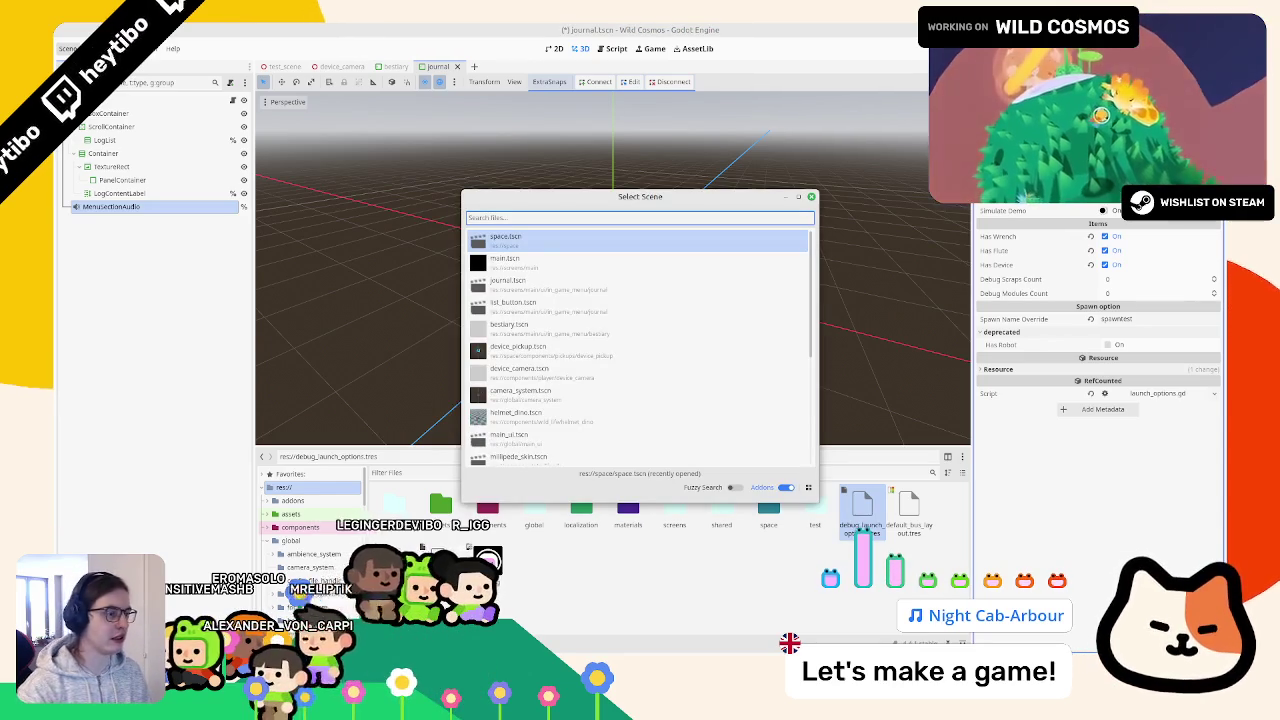
{"action": "key", "text": "Escape"}
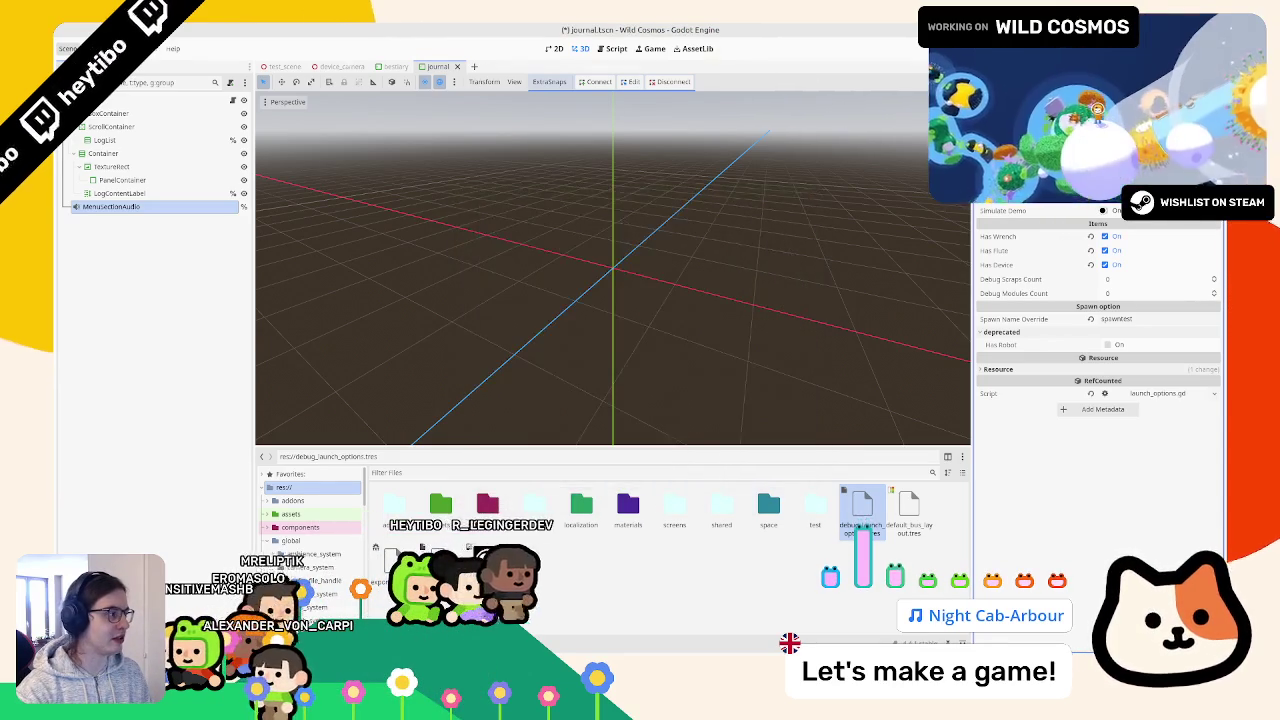